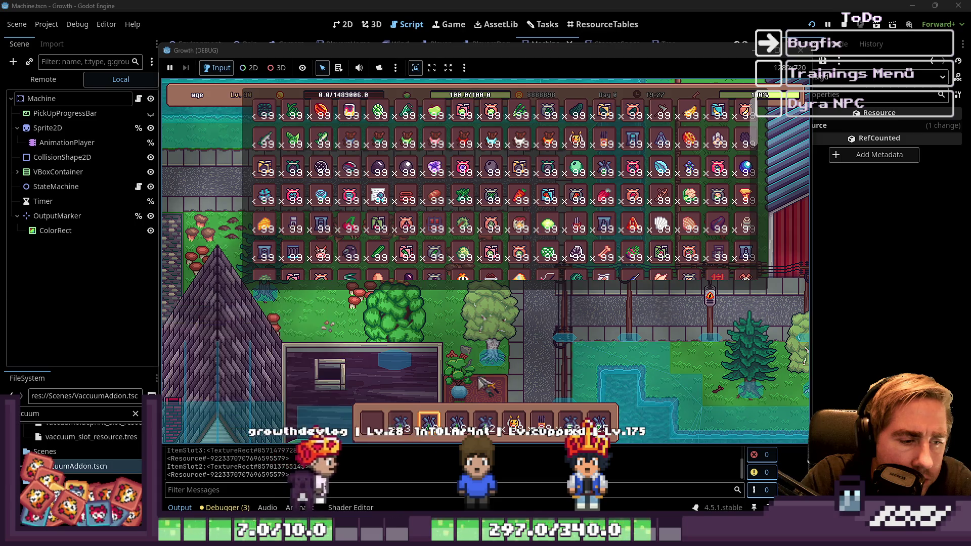
# Close the item grid and place the Lv.1 machine on the top path.
pyautogui.press('i')
pyautogui.press('7')
pyautogui.click(515, 175)
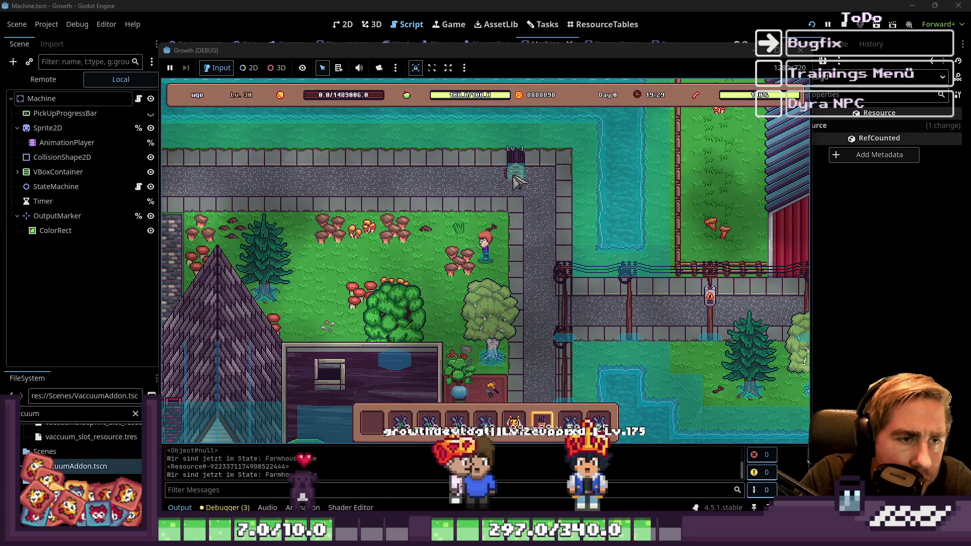
pyautogui.press('1')
# Move the Conveyor Belt stack into hotbar slot 1 and the Chest stack into slot 3.
pyautogui.press('i')
pyautogui.press('i')
pyautogui.press('i')
pyautogui.press('3')
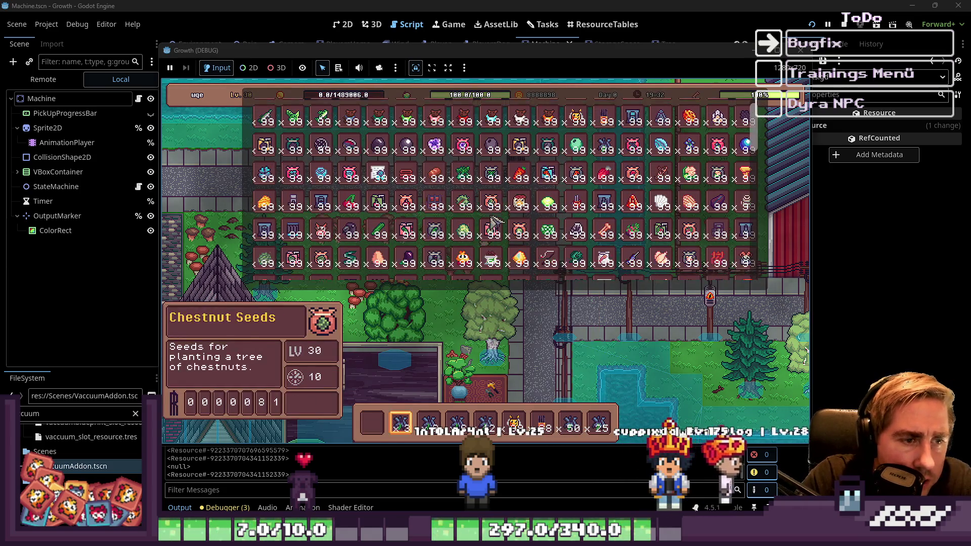
pyautogui.click(311, 234)
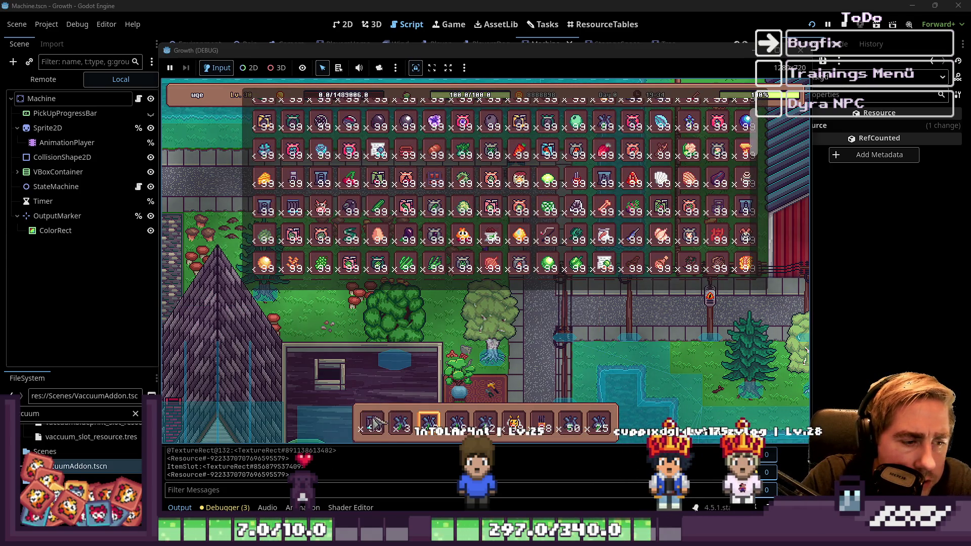
pyautogui.scroll(1, 435, 201)
pyautogui.moveTo(436, 201); pyautogui.dragTo(429, 424)
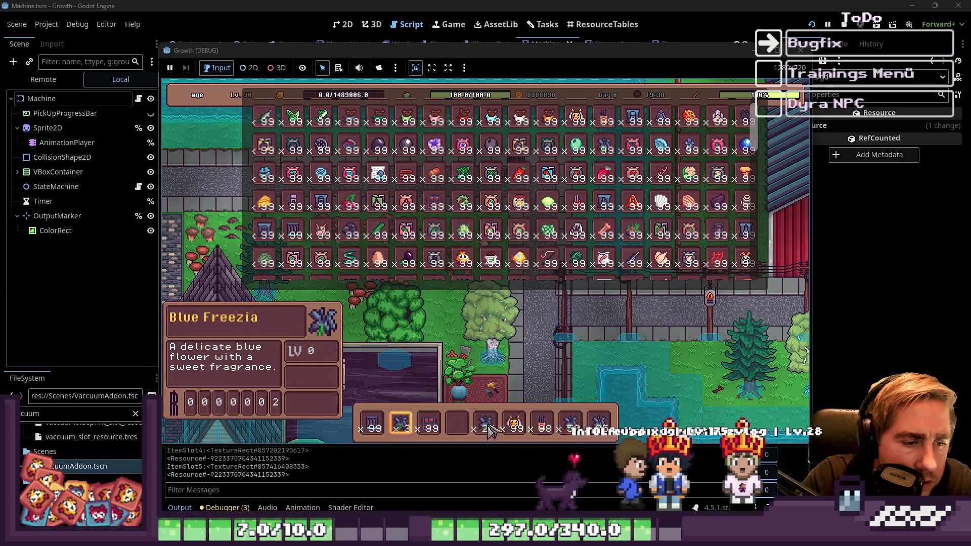
# Lay three conveyor belt pieces along the path, put the farmhouse beside them, and walk up-left.
pyautogui.press('w')
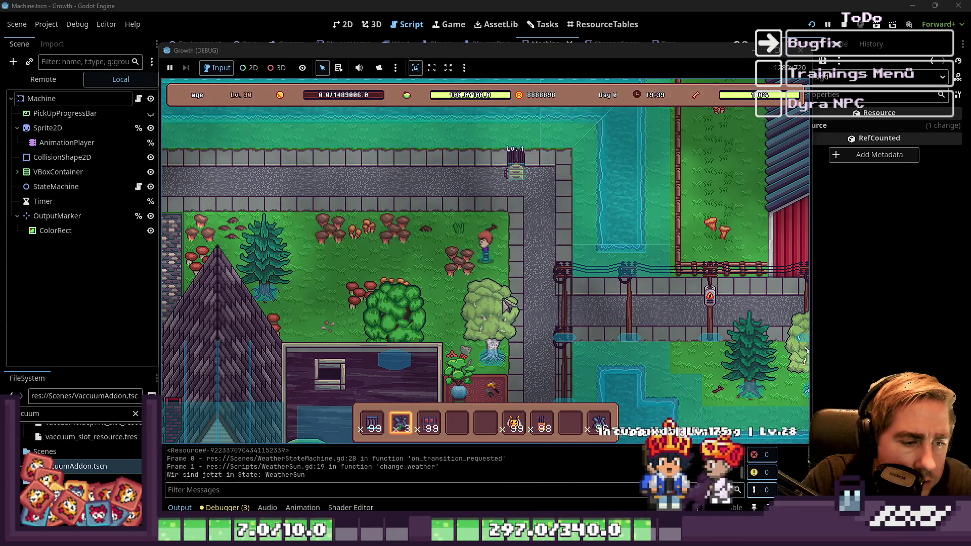
pyautogui.press('1')
pyautogui.click(484, 172)
pyautogui.click(498, 176)
pyautogui.click(445, 171)
pyautogui.press('6')
pyautogui.click(523, 183)
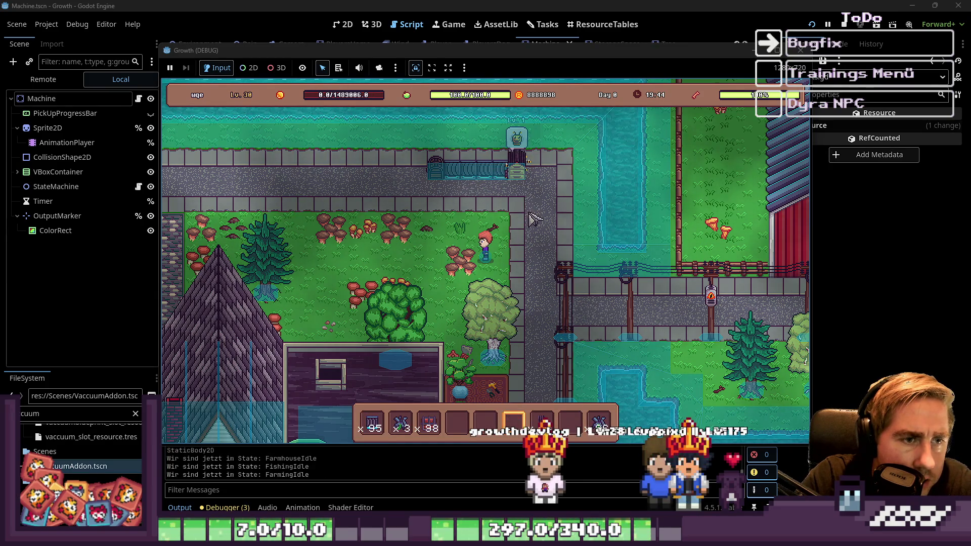
pyautogui.press('2')
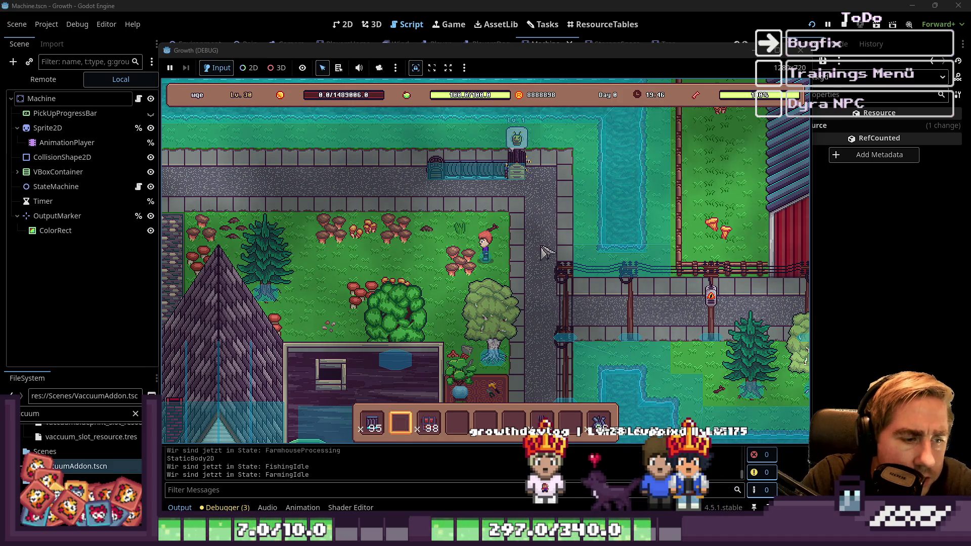
pyautogui.press('w')
pyautogui.press('a')
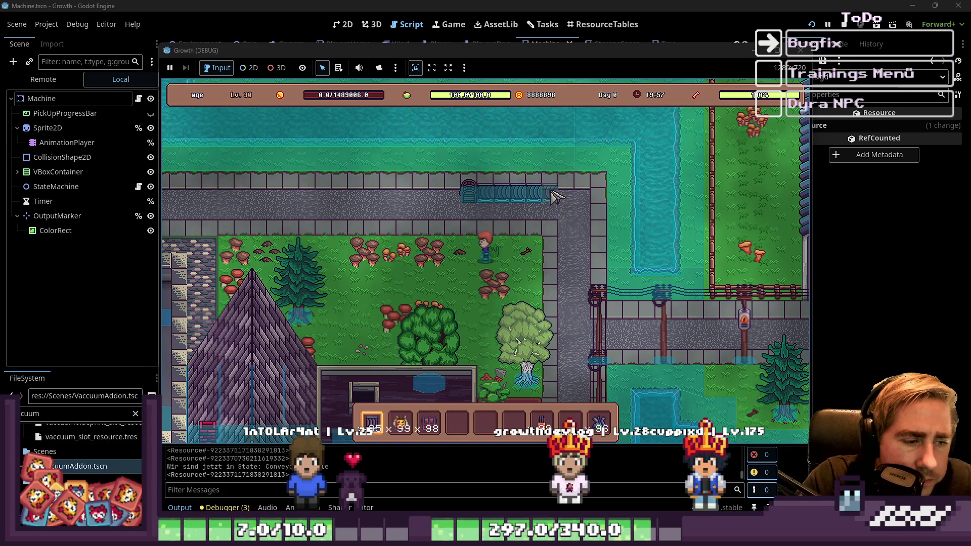
# Take Blueberry Juice from the debug item grid into hotbar slot 5, then close the grid.
pyautogui.click(553, 194)
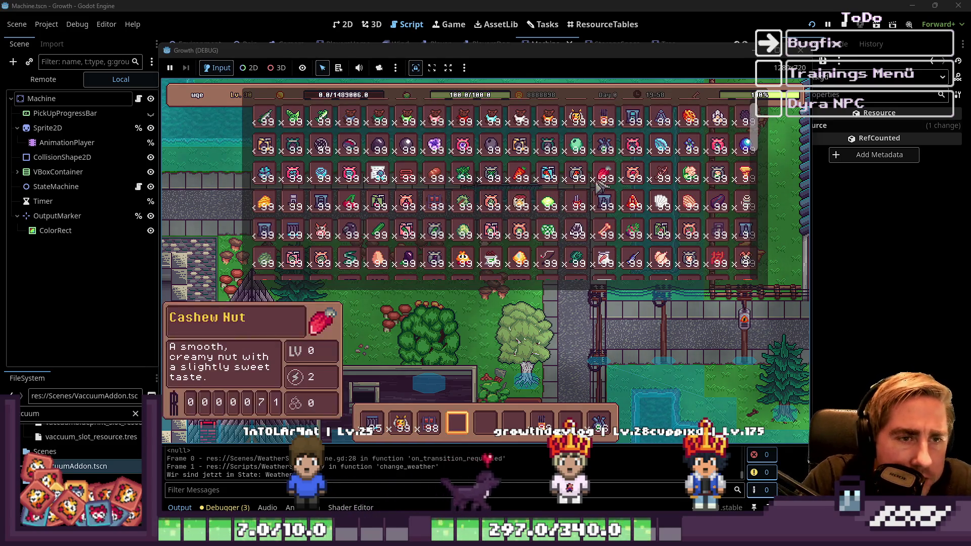
pyautogui.scroll(-2, 607, 186)
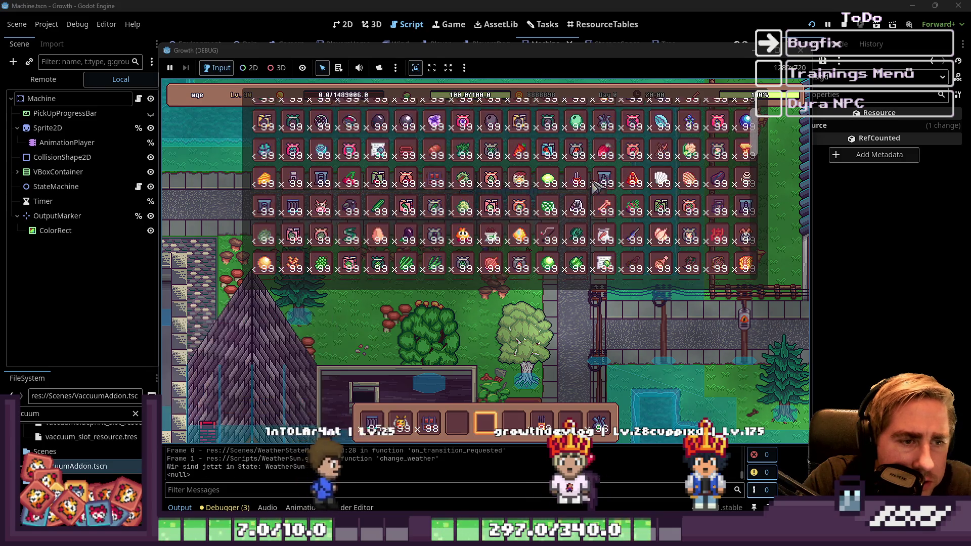
pyautogui.scroll(3, 513, 256)
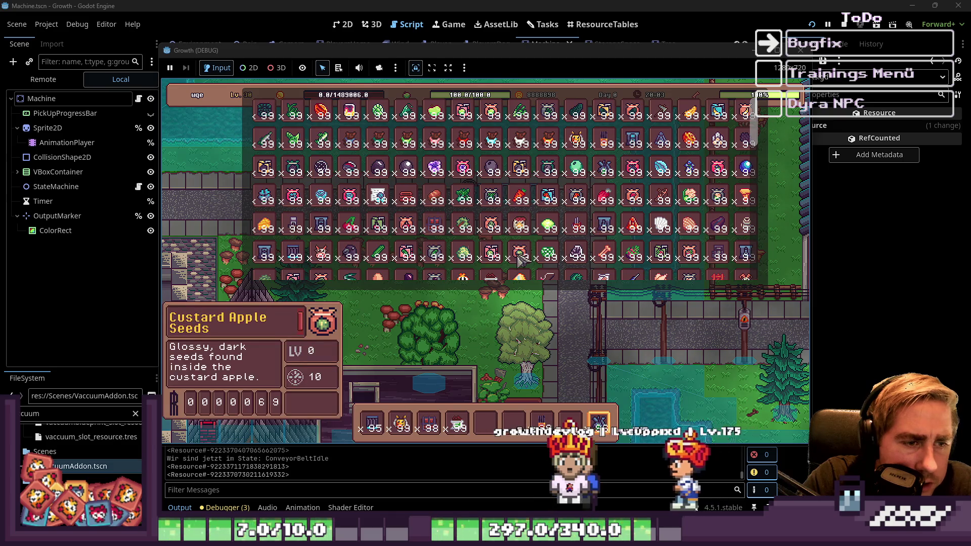
pyautogui.click(526, 171)
pyautogui.scroll(-6, 526, 171)
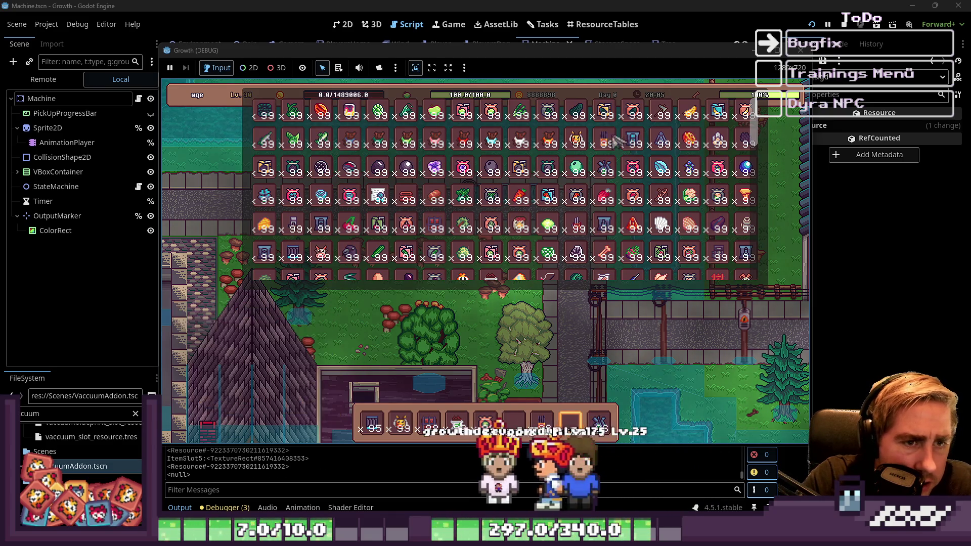
pyautogui.scroll(-5, 467, 231)
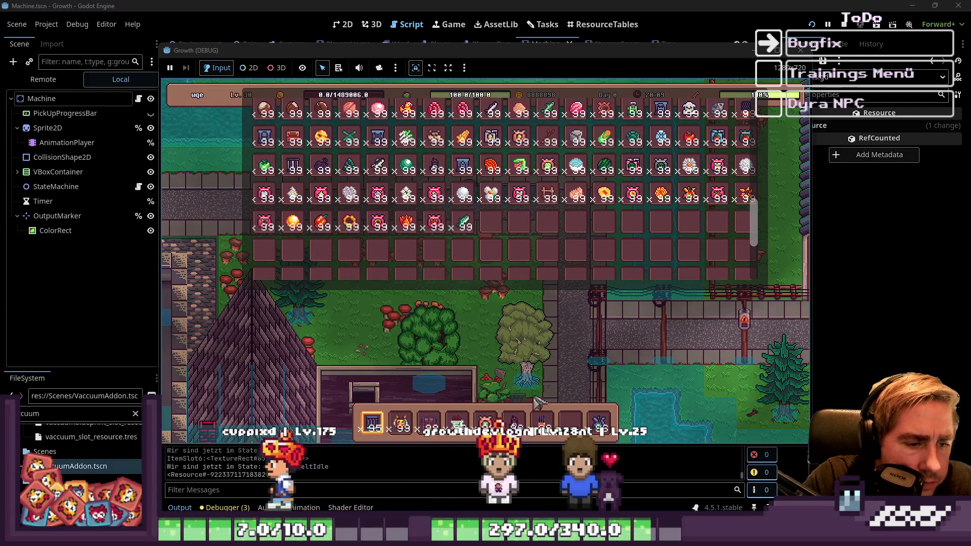
pyautogui.press('Escape')
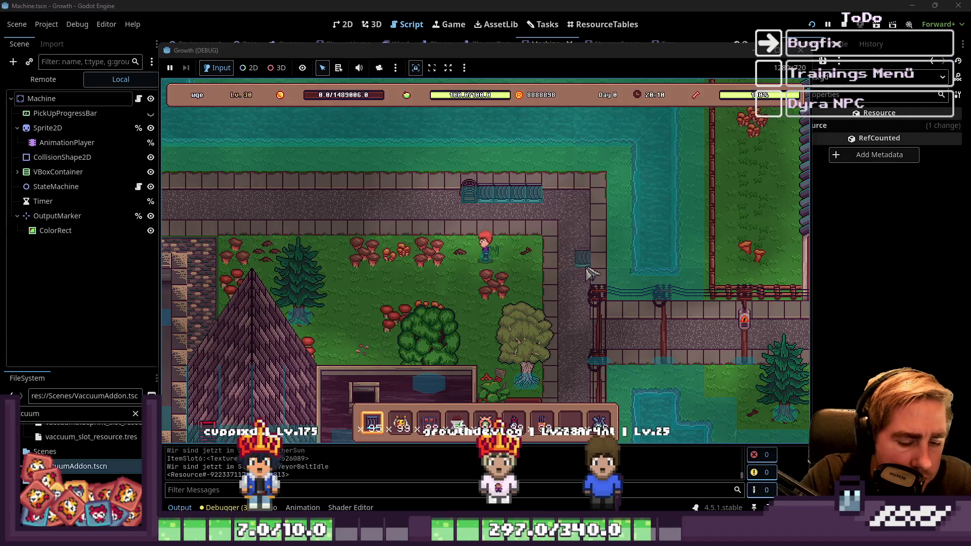
# Move the x24 stack in the inventory and place the red machine at the conveyor's end.
pyautogui.press('i')
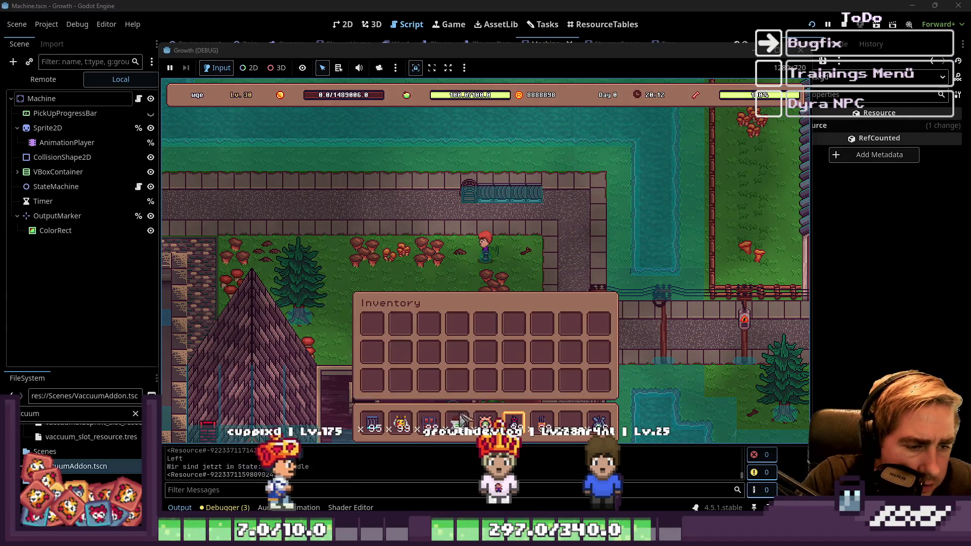
pyautogui.moveTo(426, 336); pyautogui.dragTo(596, 331)
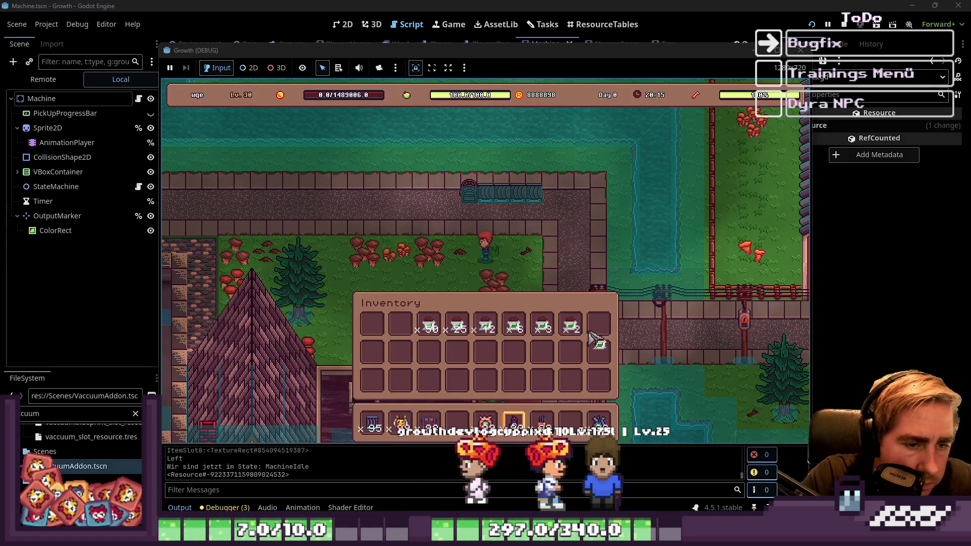
pyautogui.press('Escape')
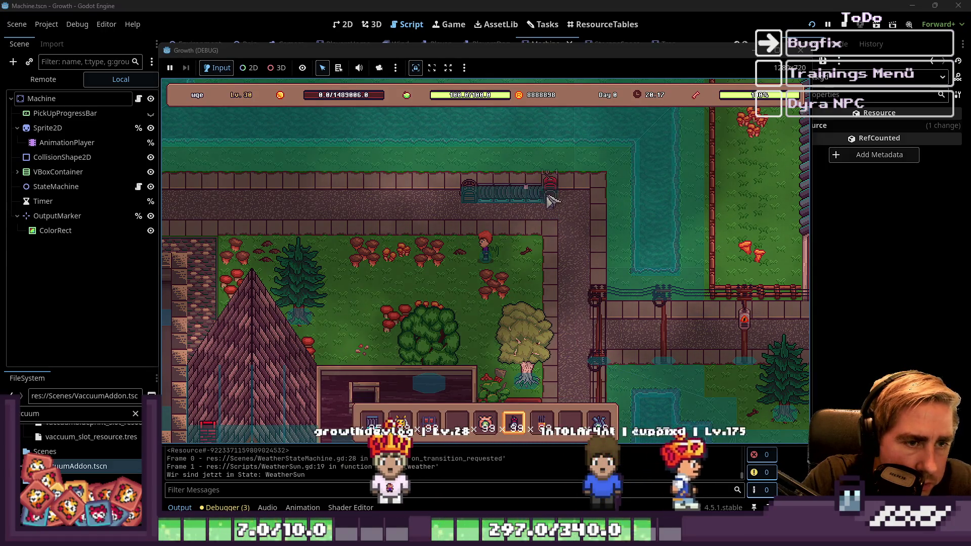
pyautogui.click(557, 206)
# Drop the item from the last inventory slot into hotbar slot 4.
pyautogui.scroll(-2, 554, 268)
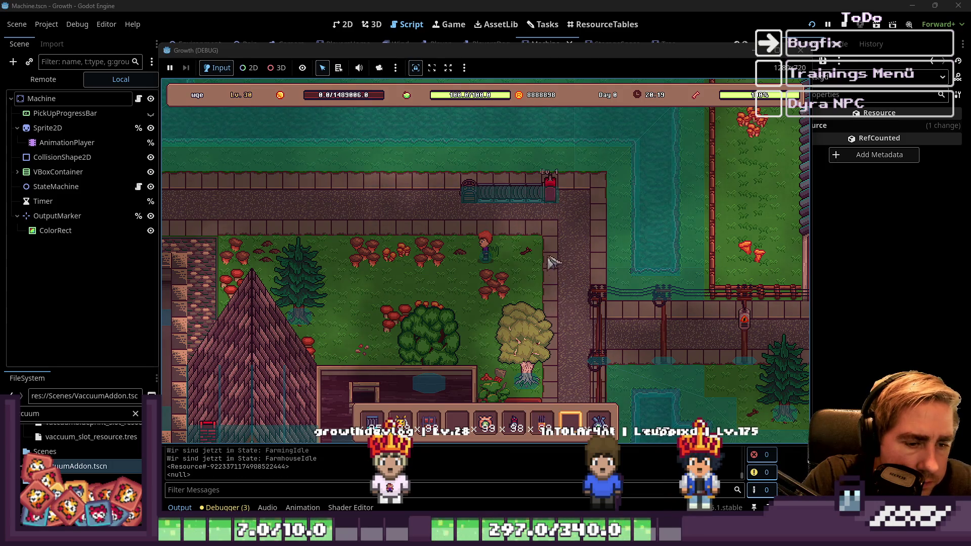
pyautogui.scroll(2, 556, 204)
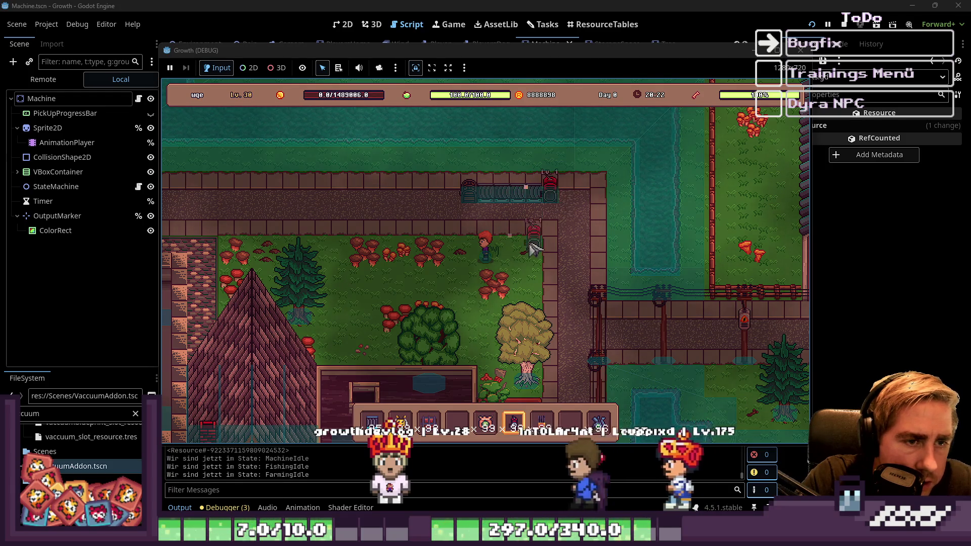
pyautogui.scroll(-1, 536, 238)
pyautogui.scroll(-2, 530, 249)
pyautogui.scroll(4, 531, 247)
pyautogui.scroll(1, 543, 225)
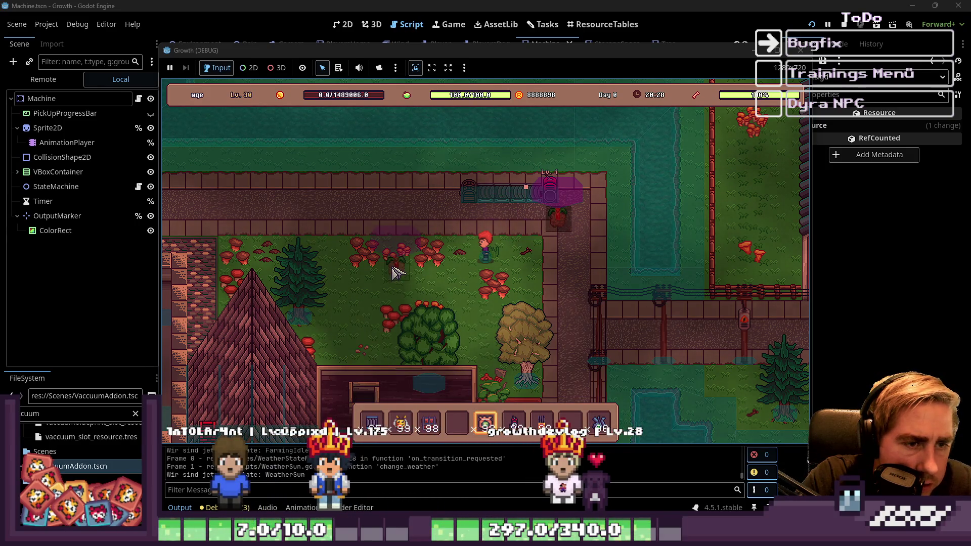
pyautogui.press('i')
pyautogui.moveTo(598, 324); pyautogui.dragTo(566, 382)
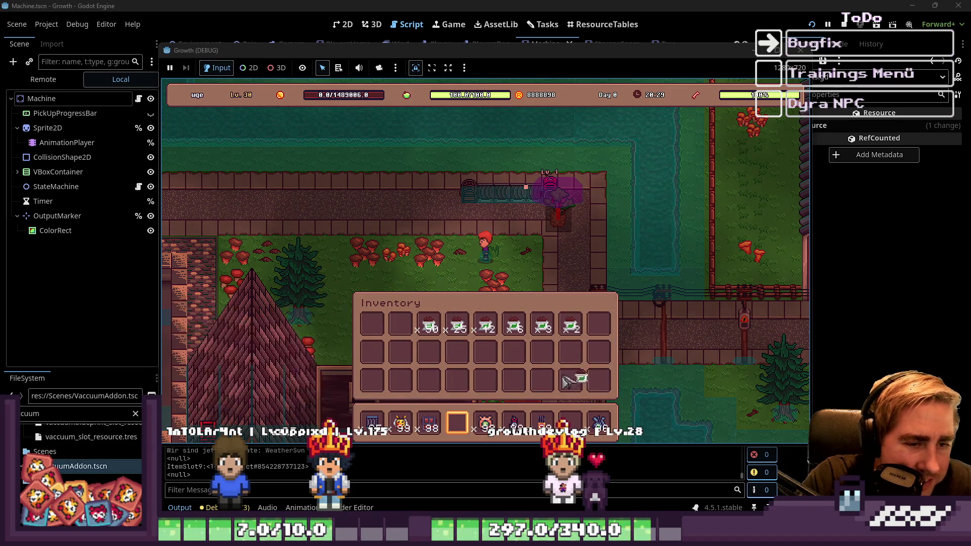
pyautogui.click(457, 430)
pyautogui.press('i')
# Put the Fertilizer stack from the inventory into hotbar slot 4.
pyautogui.scroll(-1, 607, 303)
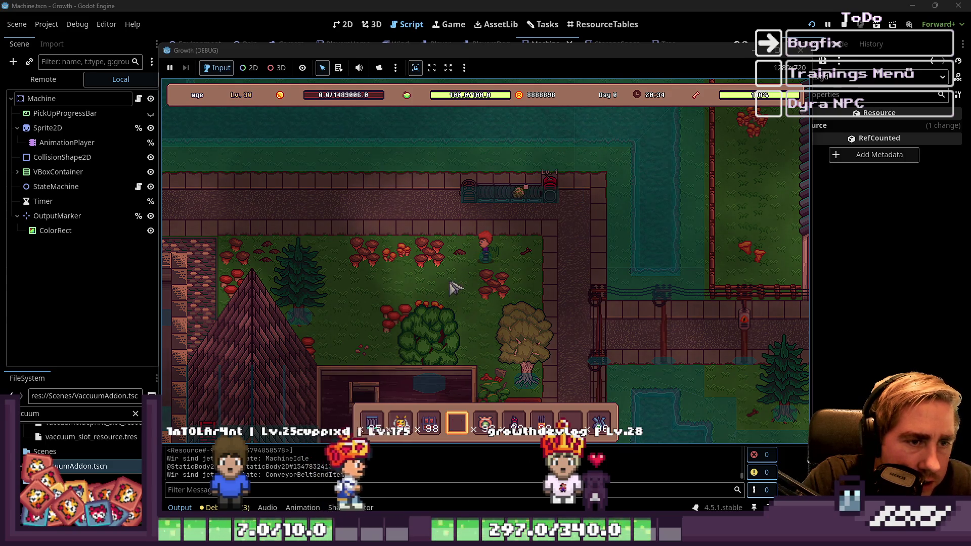
pyautogui.press('i')
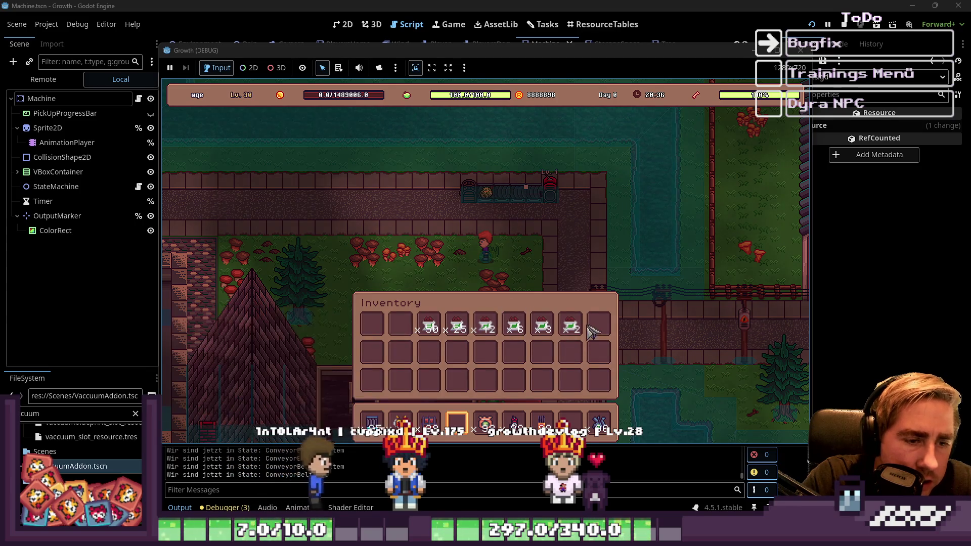
pyautogui.click(570, 326)
pyautogui.press('i')
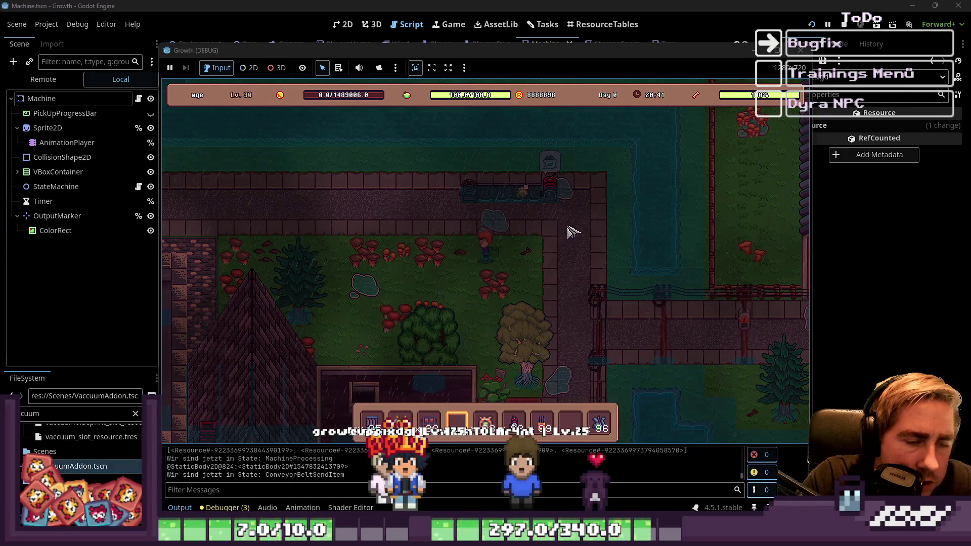
pyautogui.press('i')
pyautogui.moveTo(542, 326); pyautogui.dragTo(463, 421)
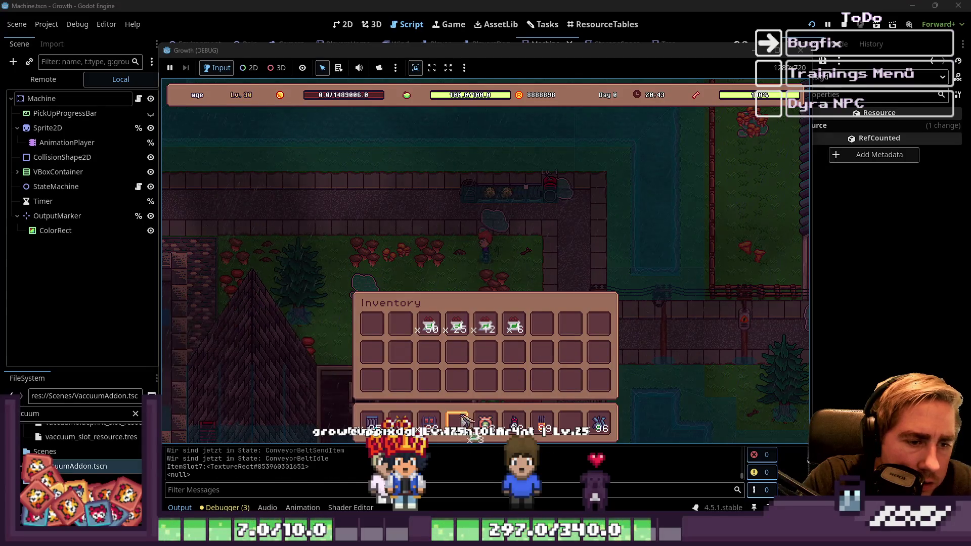
pyautogui.moveTo(542, 326); pyautogui.dragTo(457, 420)
pyautogui.press('i')
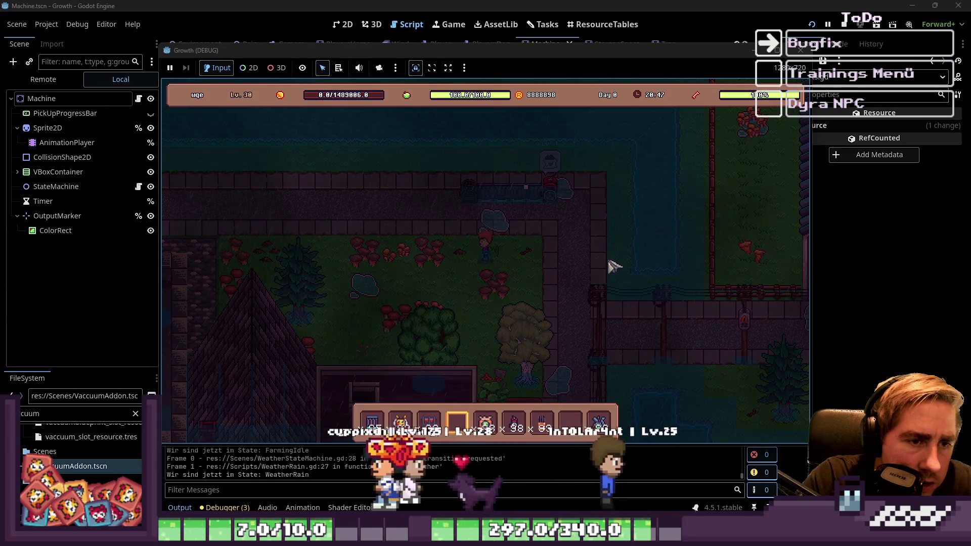
# Feed the Fertilizer to the machine, check the chest, and move another item into hotbar slot 4.
pyautogui.click(462, 211)
pyautogui.click(462, 212)
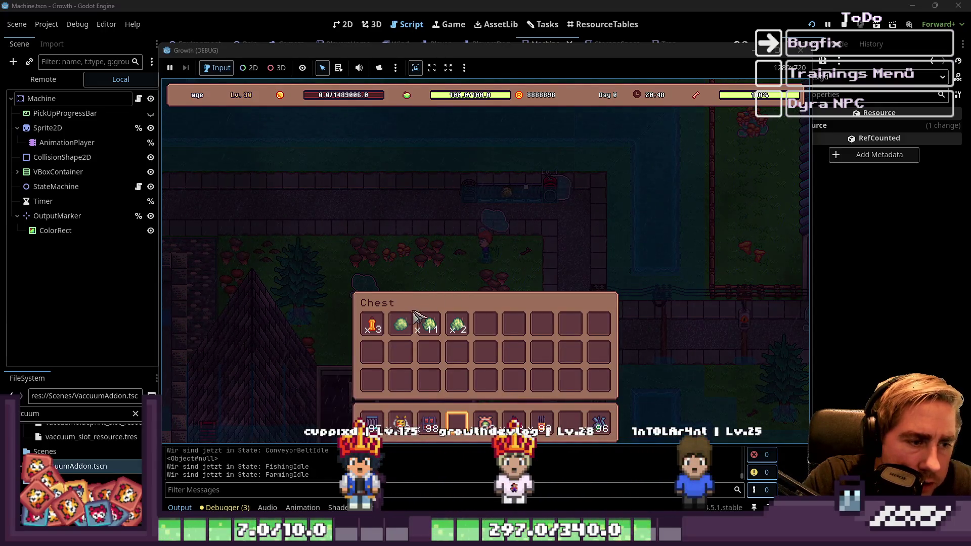
pyautogui.press('Escape')
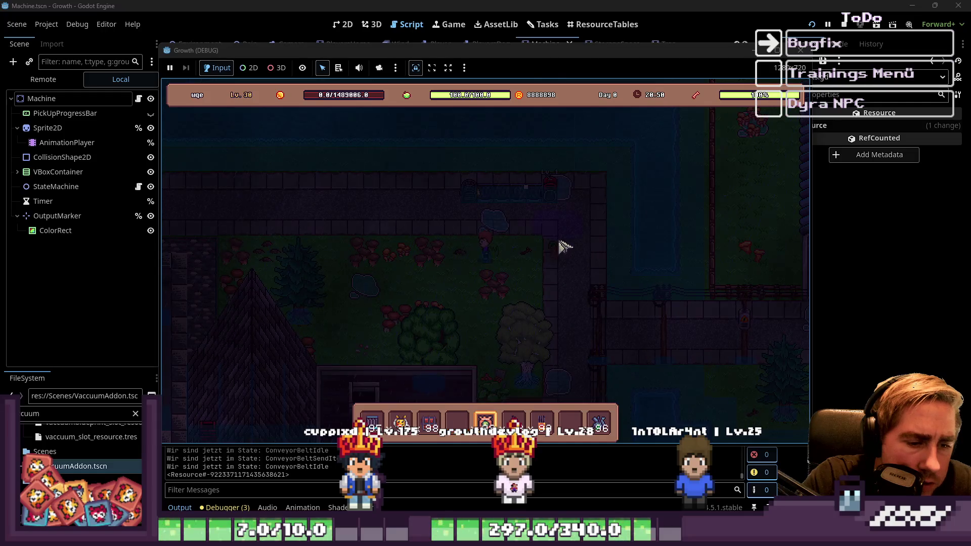
pyautogui.press('i')
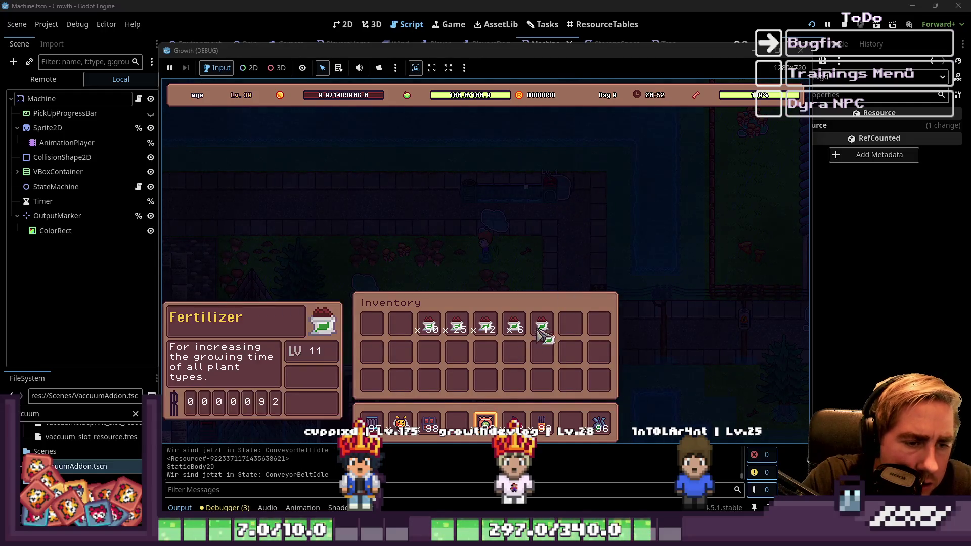
pyautogui.click(542, 329)
pyautogui.press('i')
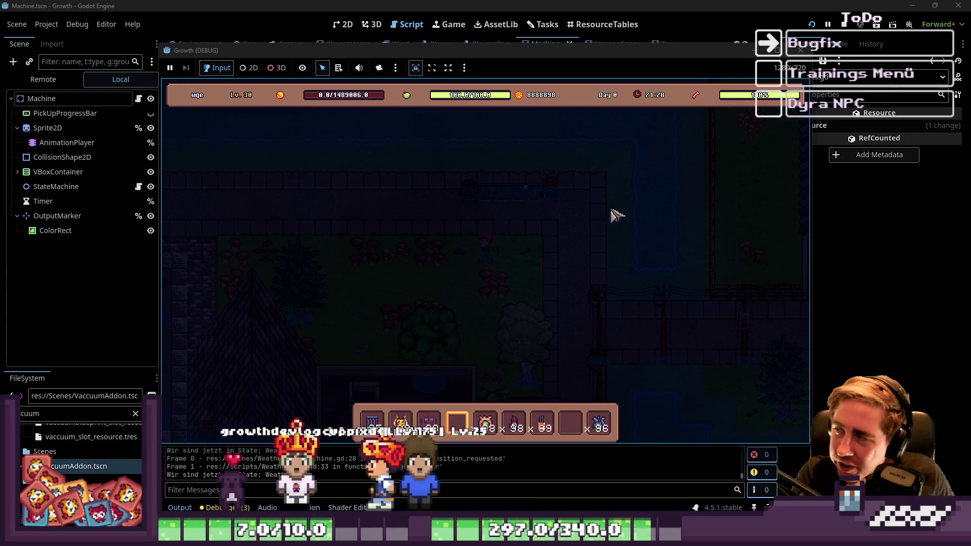
# Move the Fertilizer from the inventory into the empty hotbar slot 4.
pyautogui.press('i')
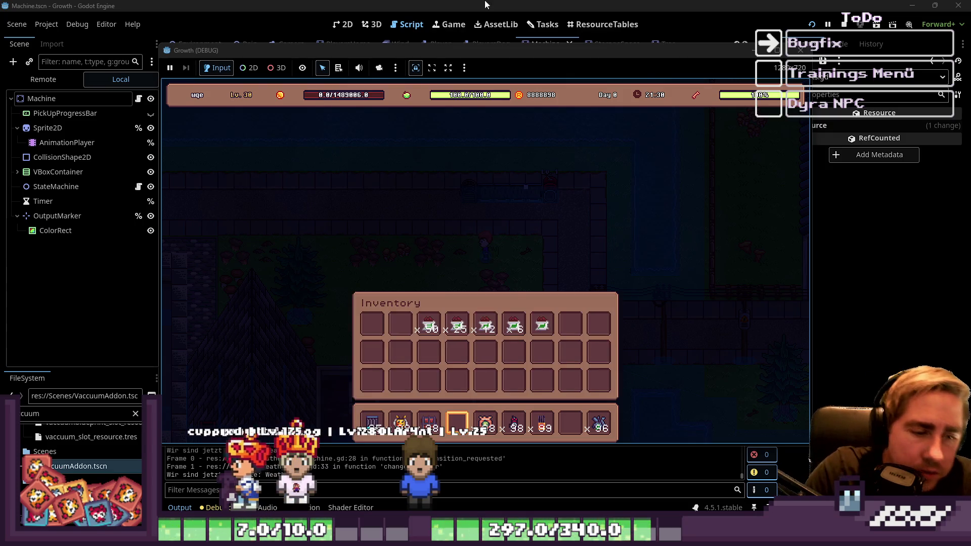
pyautogui.press('i')
pyautogui.scroll(-1, 520, 280)
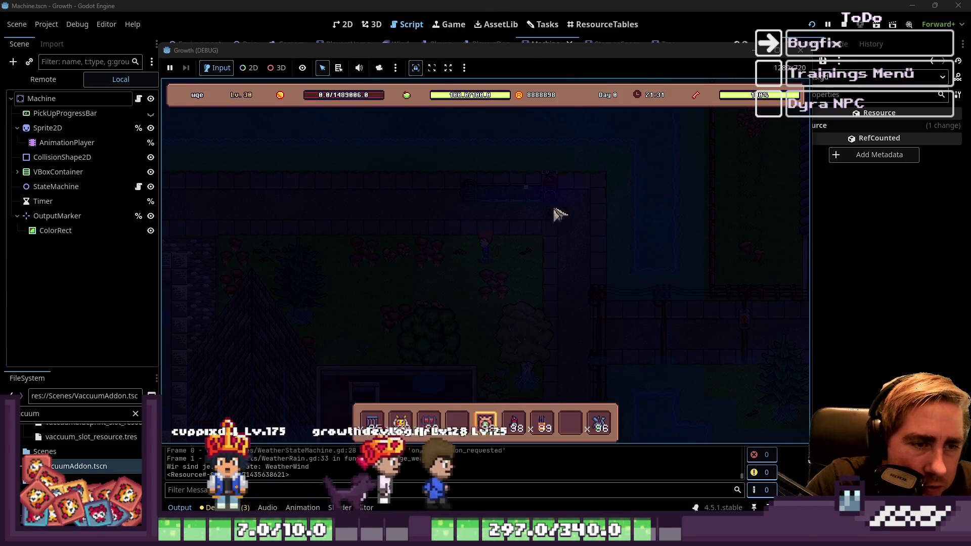
pyautogui.scroll(-2, 462, 305)
pyautogui.press('i')
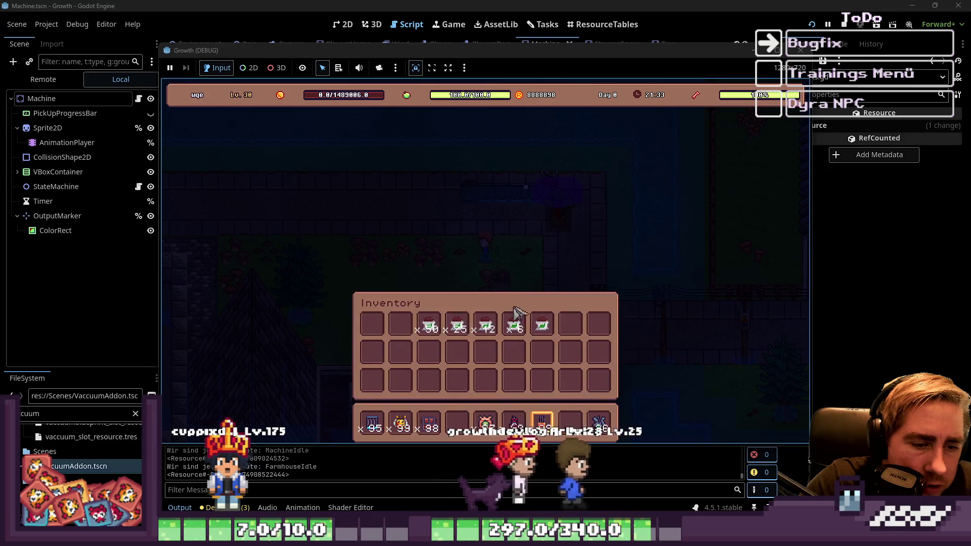
pyautogui.click(544, 326)
pyautogui.press('i')
pyautogui.scroll(3, 551, 329)
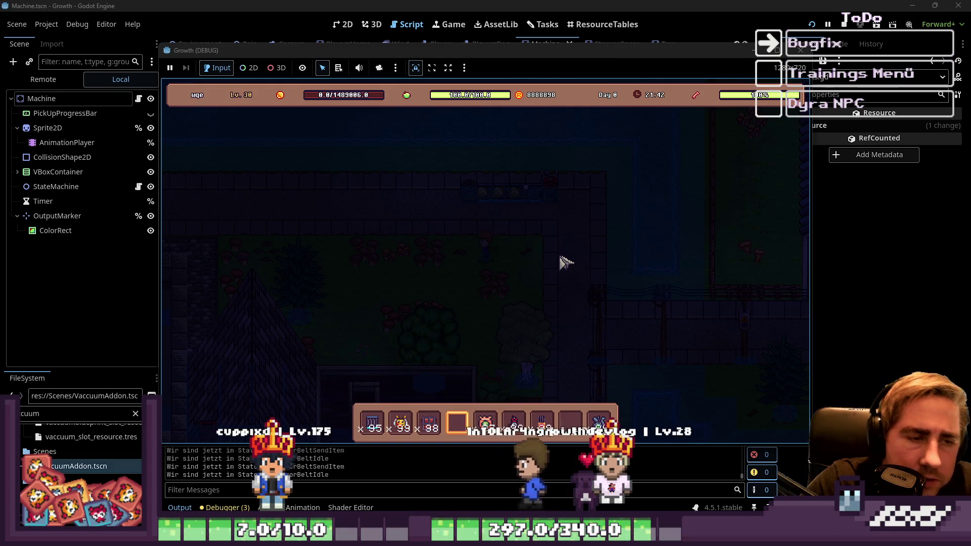
# Move the fourth inventory item into hotbar slot 4 and place it as a machine in the world.
pyautogui.press('i')
pyautogui.click(529, 316)
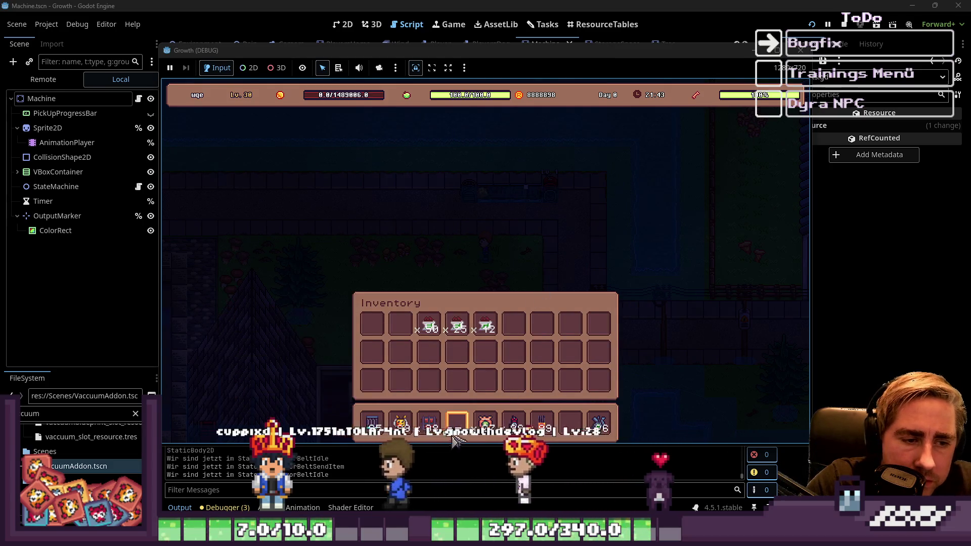
pyautogui.press('i')
pyautogui.click(549, 197)
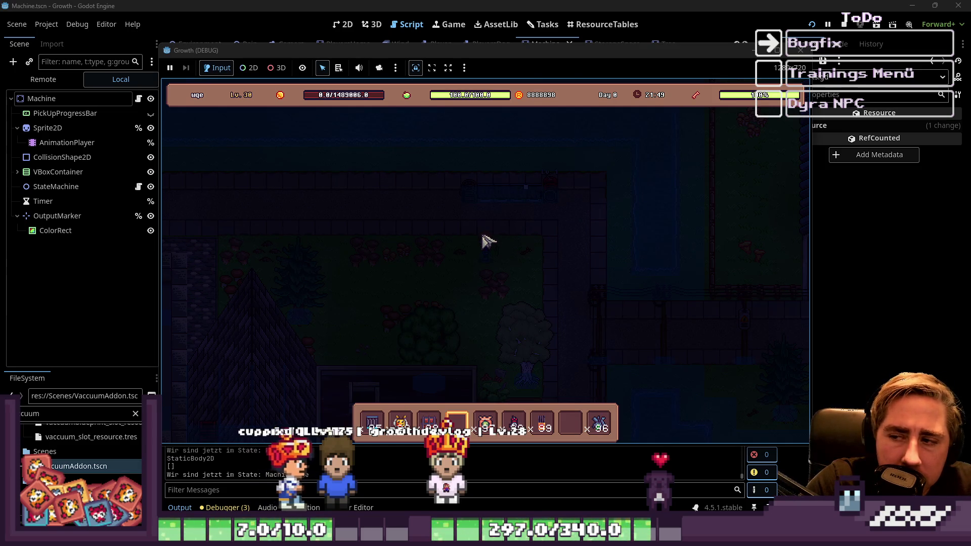
# Walk the player up, down-left, and back up around the farm map.
pyautogui.press('w')
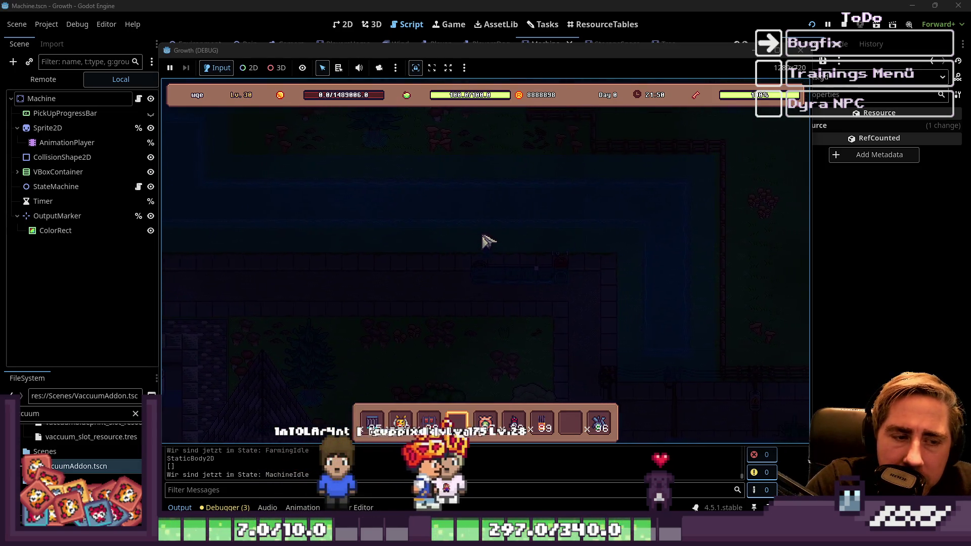
pyautogui.press('s')
pyautogui.press('a')
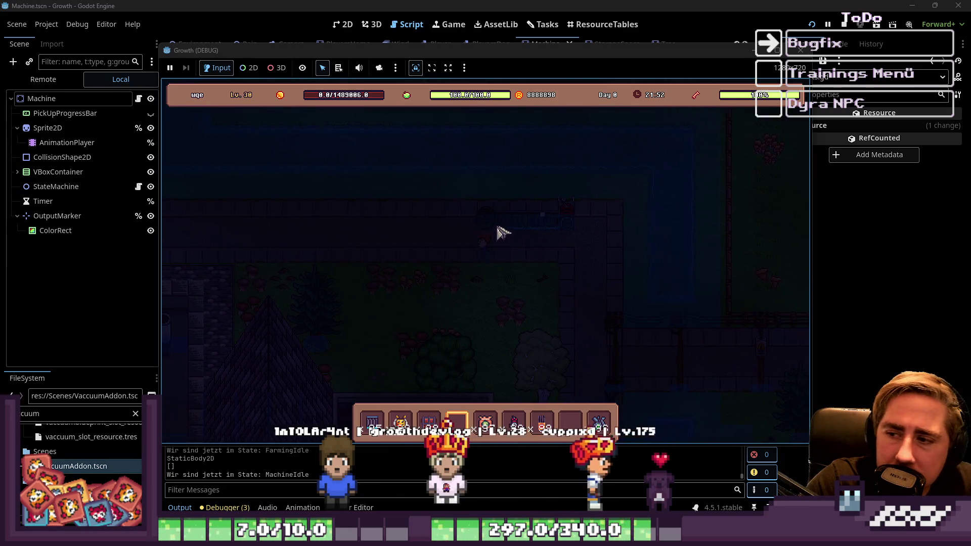
pyautogui.press('a')
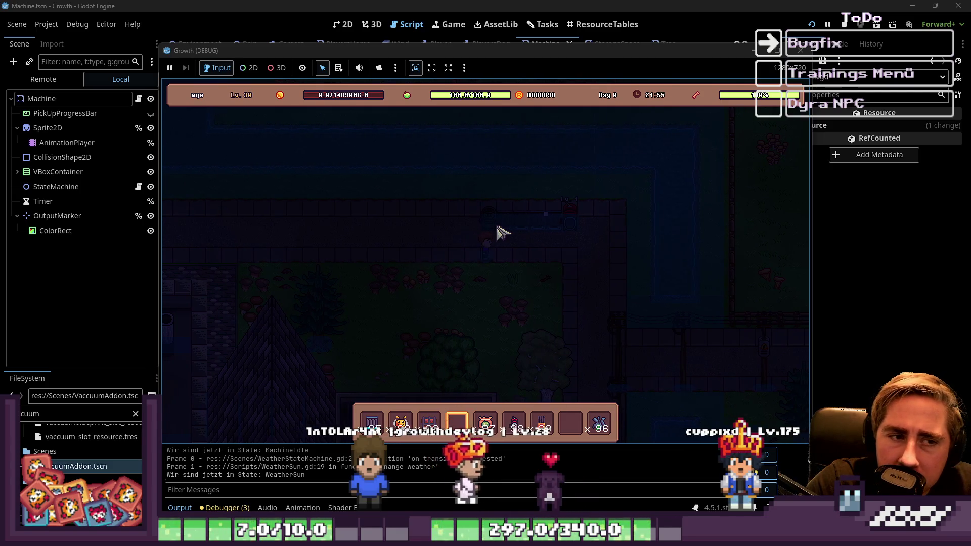
pyautogui.press('w')
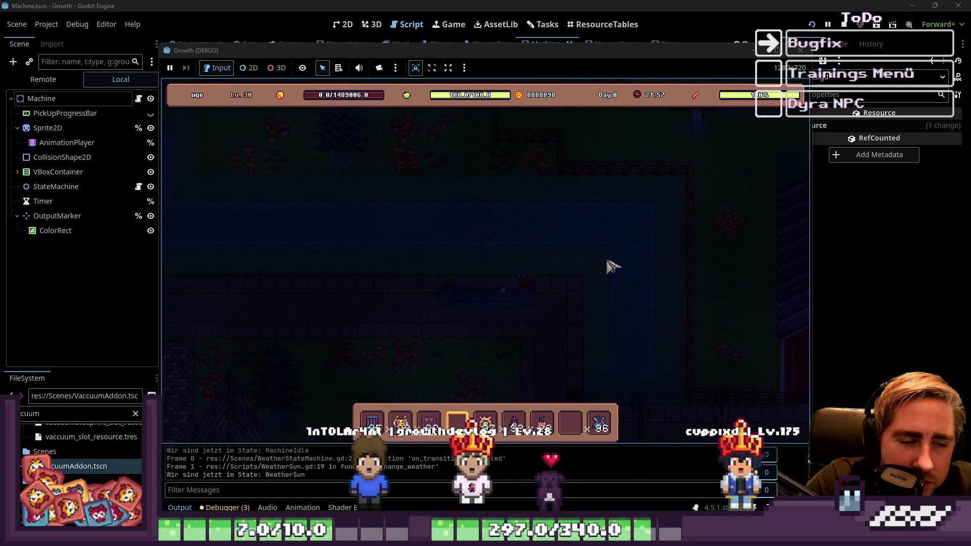
# Walk the player down-right and left, then take a quick look at the inventory.
pyautogui.press('s')
pyautogui.press('d')
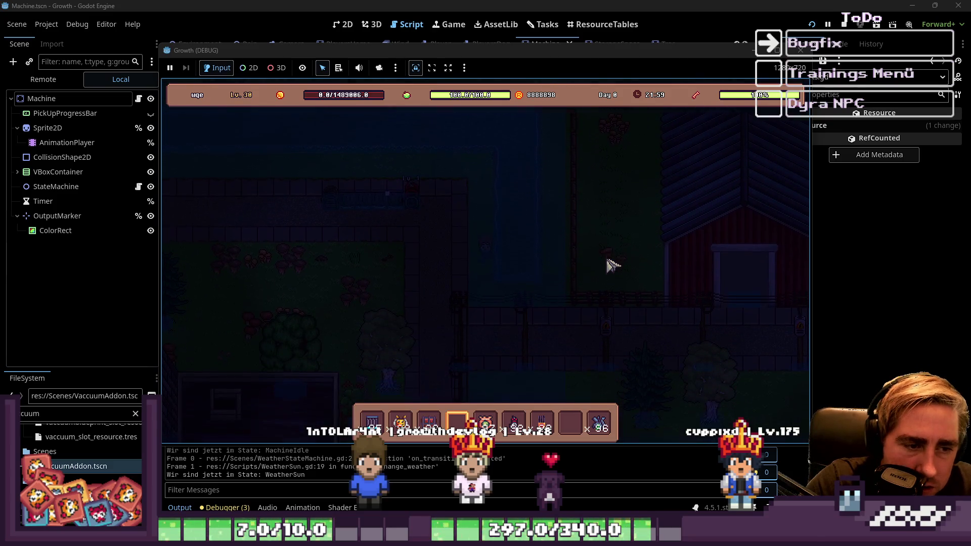
pyautogui.press('s')
pyautogui.press('d')
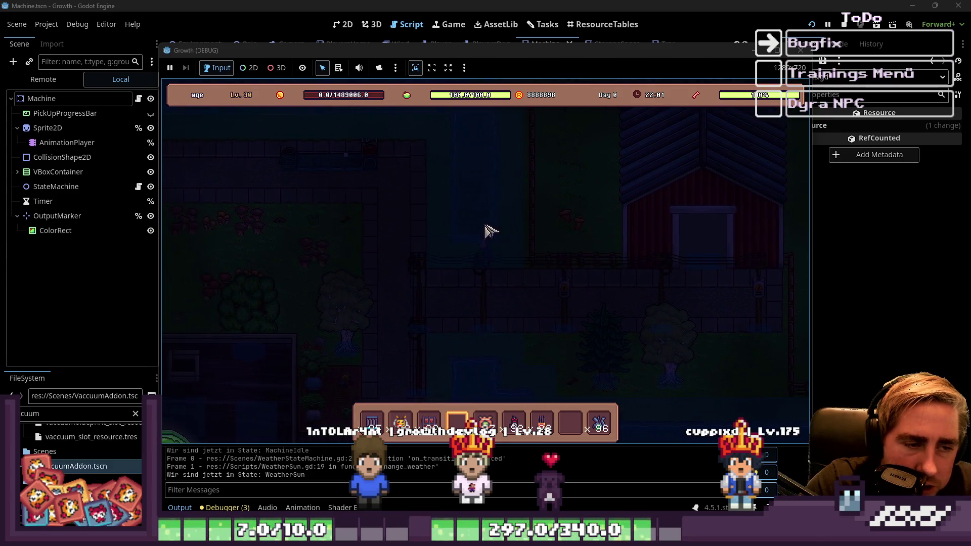
pyautogui.press('a')
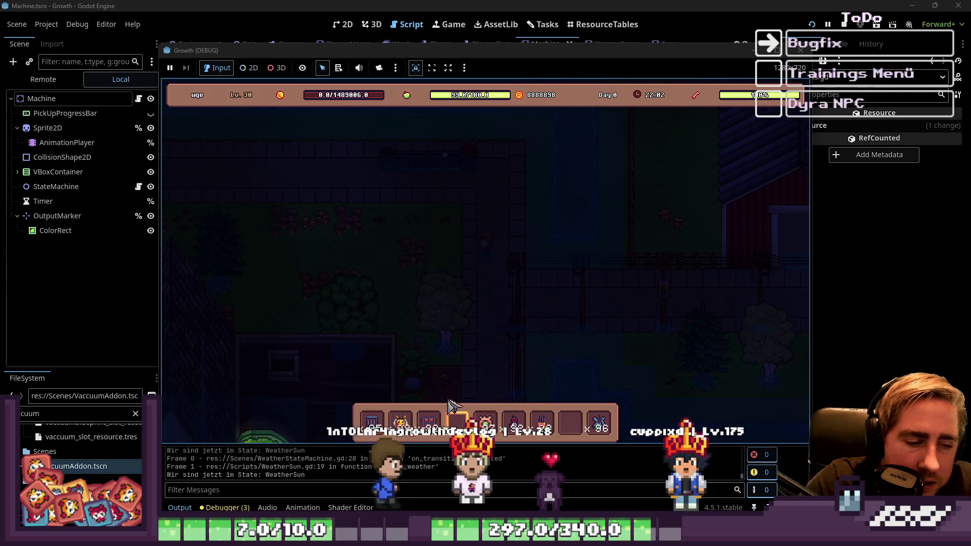
pyautogui.press('i')
pyautogui.press('i')
pyautogui.press('w')
# Walk over to the storage, open its small panel with E, then close it.
pyautogui.press('a')
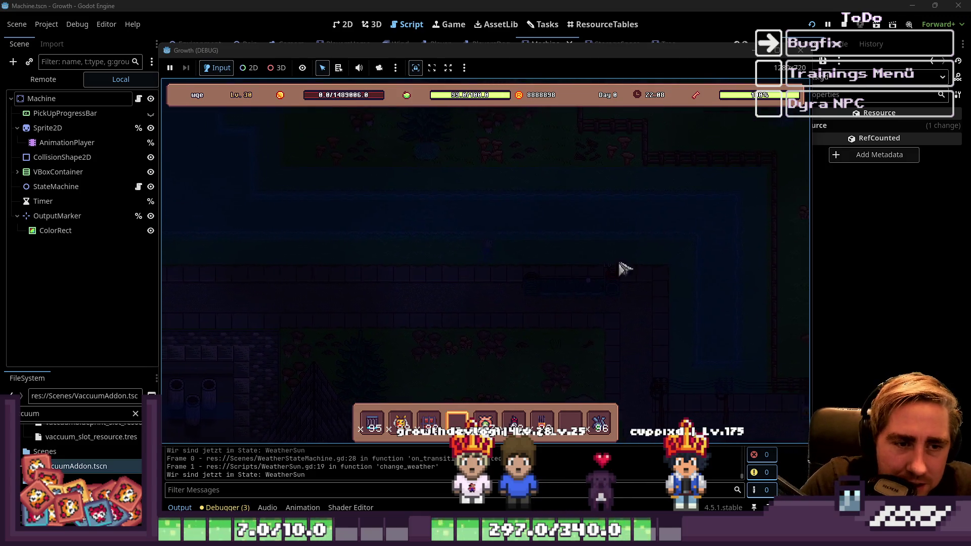
pyautogui.press('d')
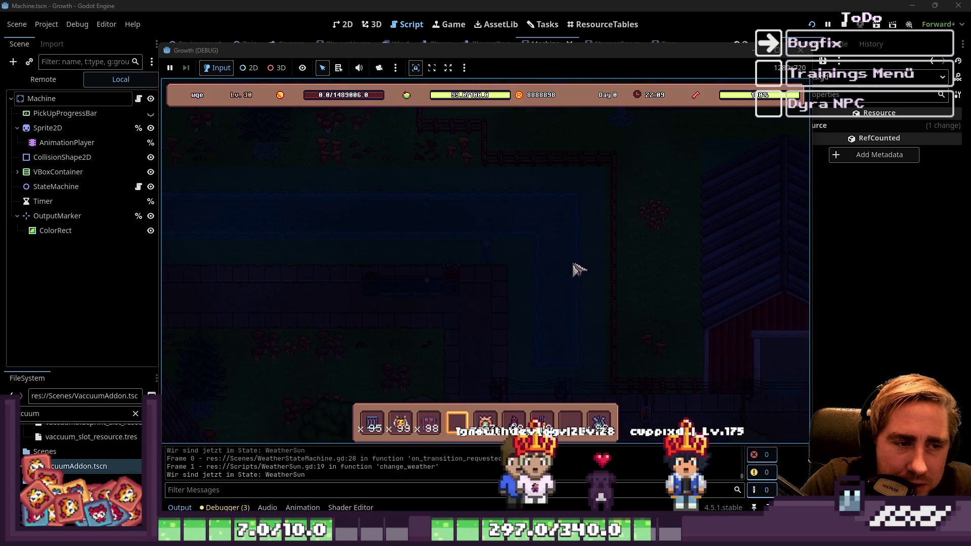
pyautogui.press('s')
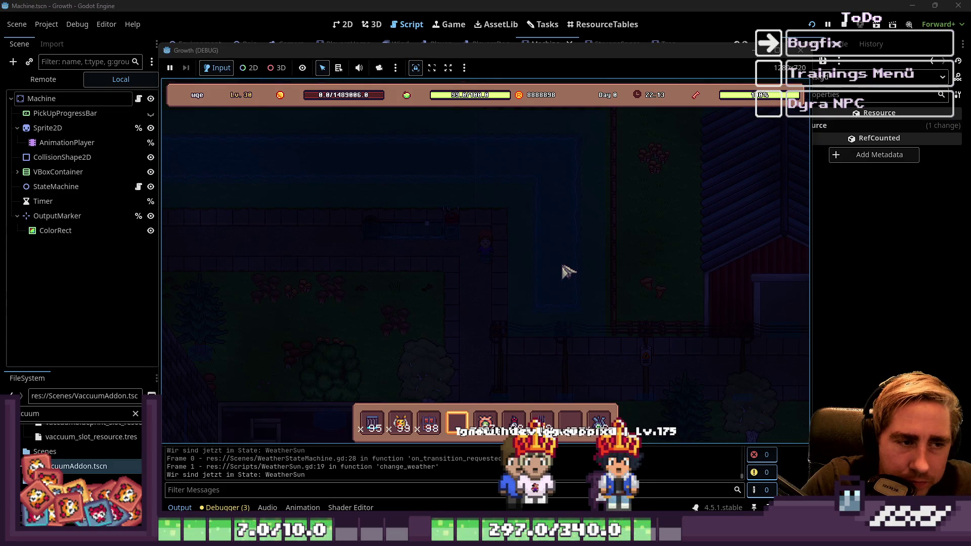
pyautogui.press('e')
pyautogui.press('Escape')
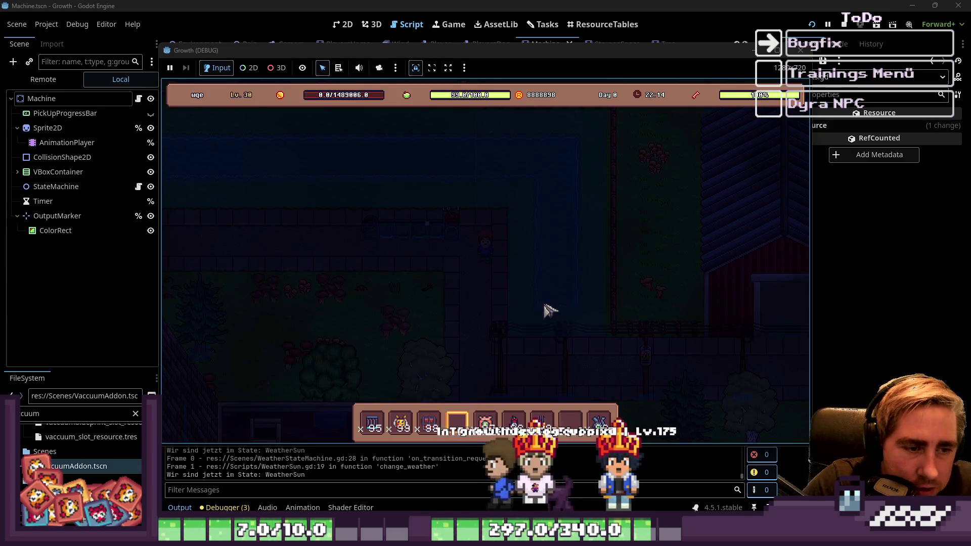
# Open the large storage item grid, look over the stored items at the top, close it, and walk left.
pyautogui.press('i')
pyautogui.moveTo(632, 172)
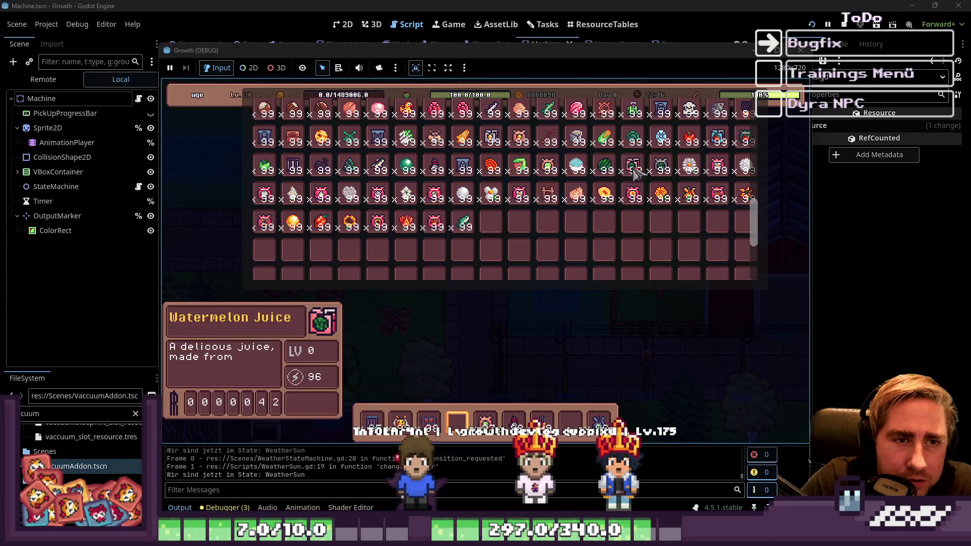
pyautogui.scroll(5, 635, 187)
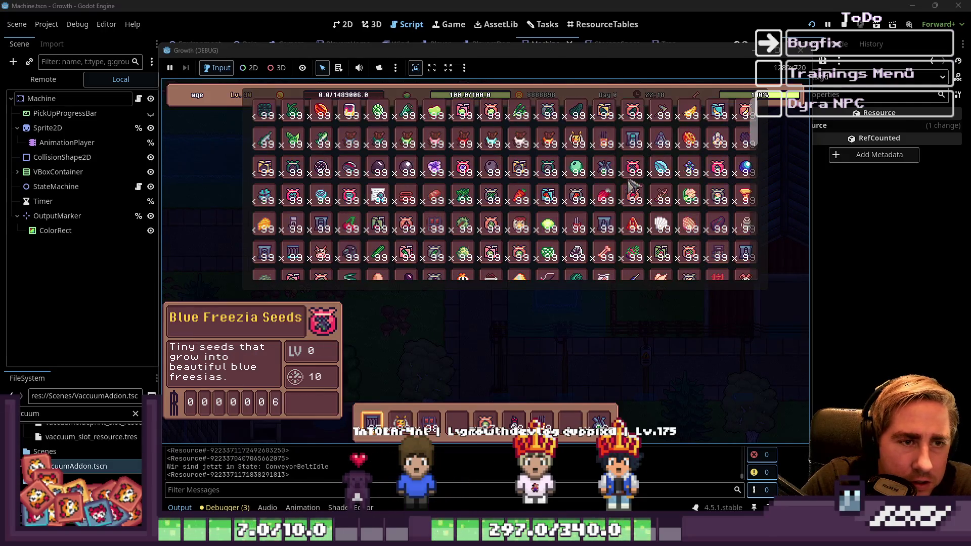
pyautogui.moveTo(638, 199)
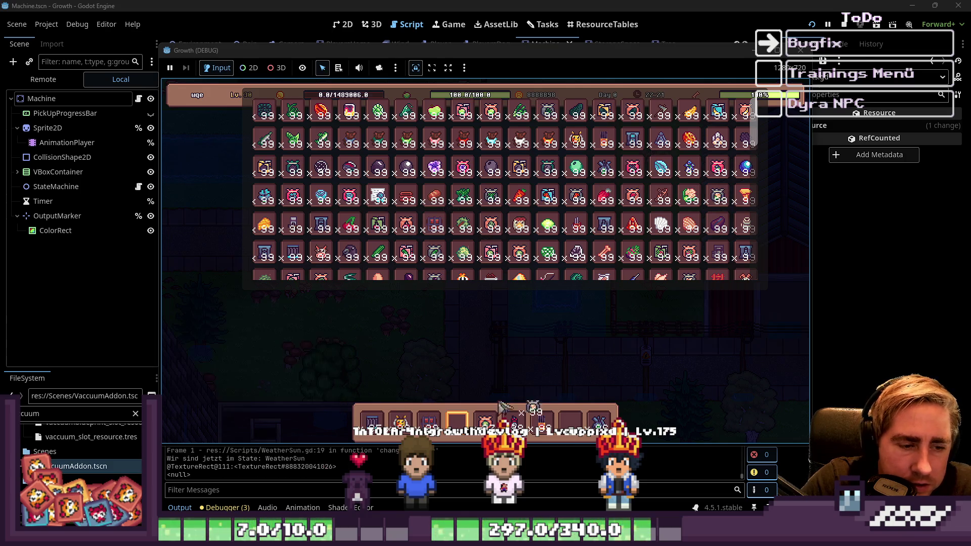
pyautogui.press('i')
pyautogui.scroll(-4, 390, 303)
pyautogui.press('a')
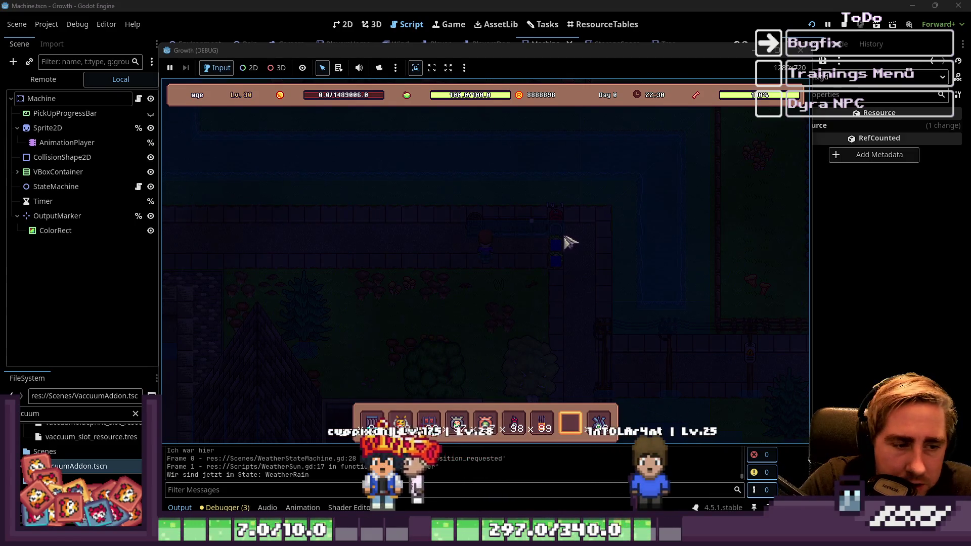
# Move the x42 Fertilizer from the inventory into hotbar slot 8 and select that slot.
pyautogui.press('6')
pyautogui.press('i')
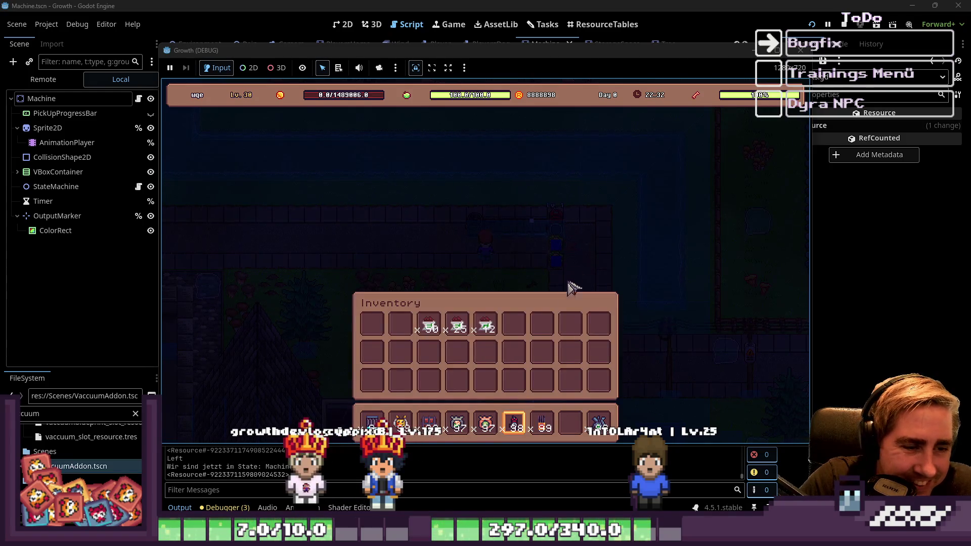
pyautogui.press('8')
pyautogui.press('i')
pyautogui.press('8')
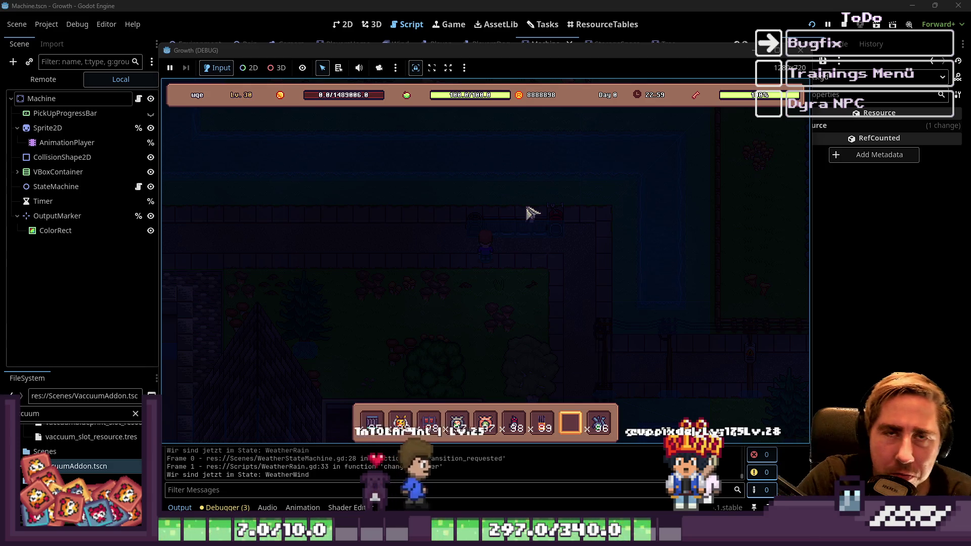
# Open the chest beside the player, check the inventory, then stop the running game with F8.
pyautogui.scroll(1, 531, 212)
pyautogui.scroll(1, 531, 213)
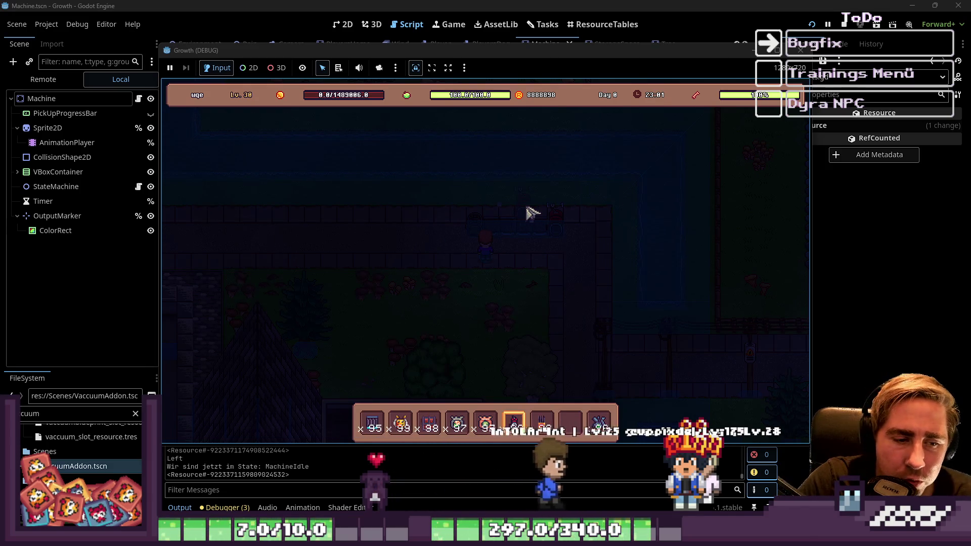
pyautogui.scroll(-1, 481, 241)
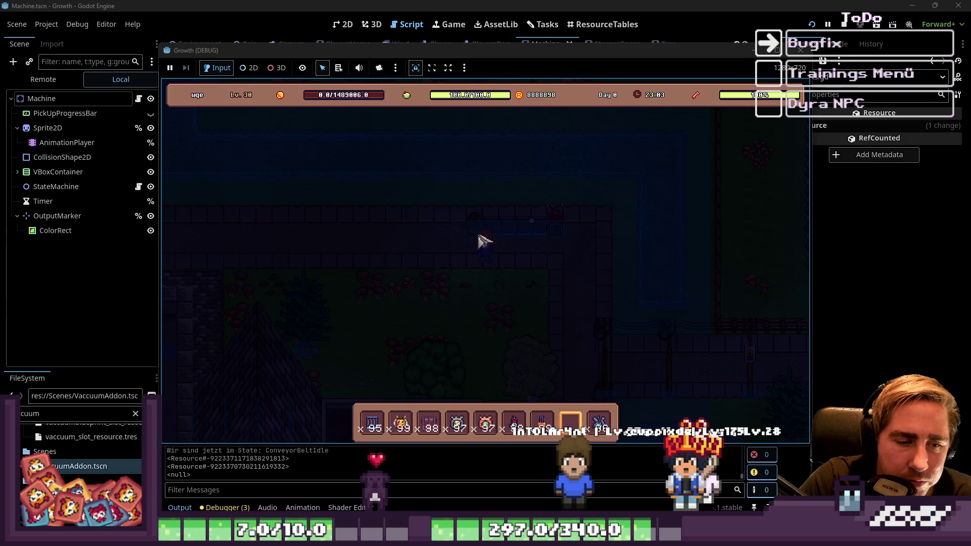
pyautogui.press('e')
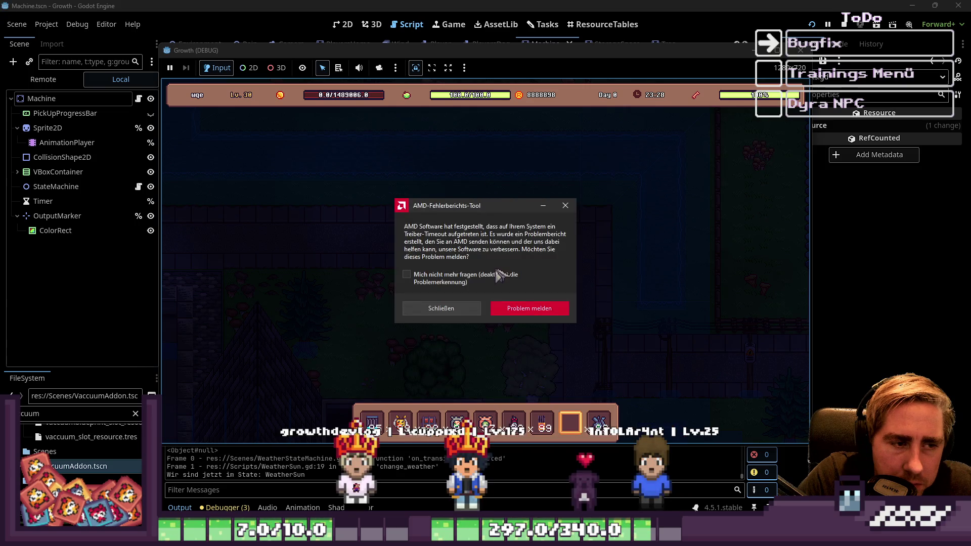
pyautogui.press('i')
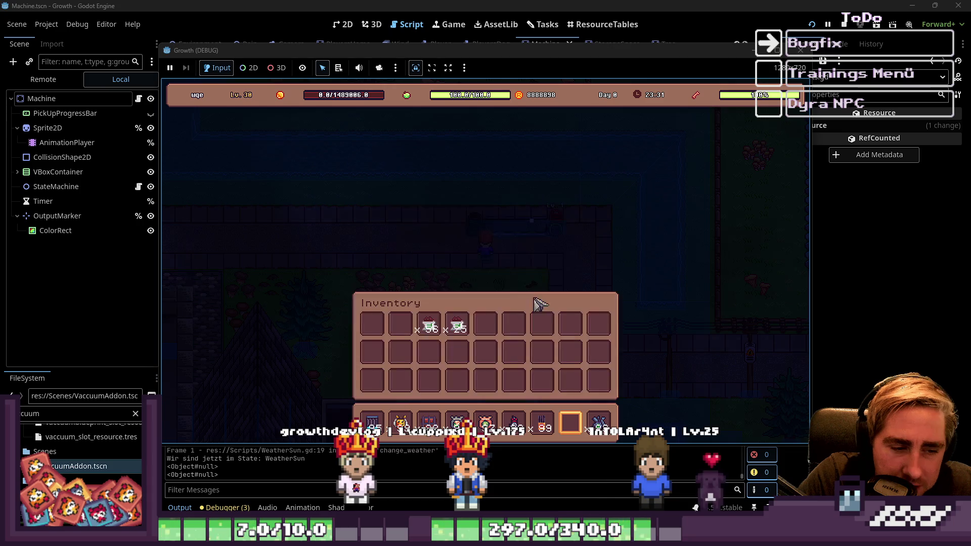
pyautogui.press('i')
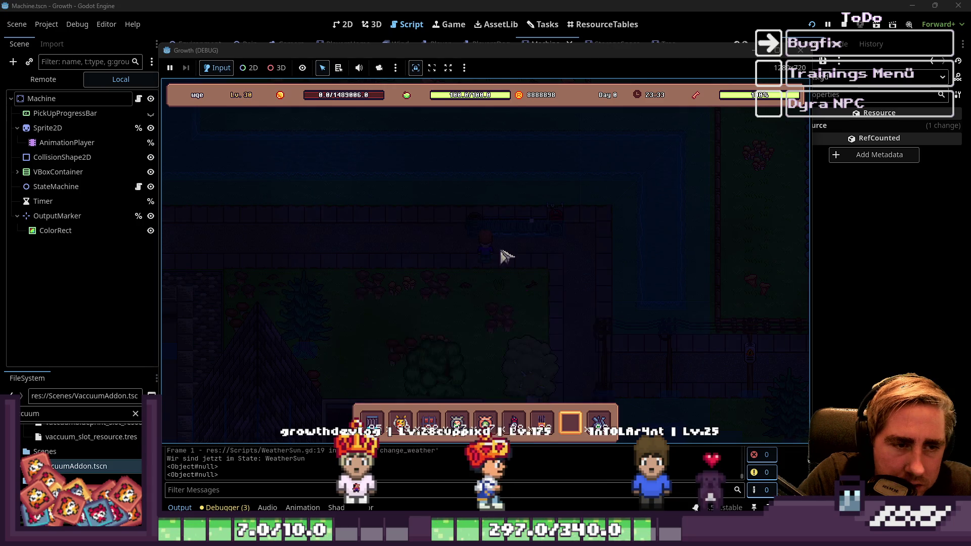
pyautogui.press('F8')
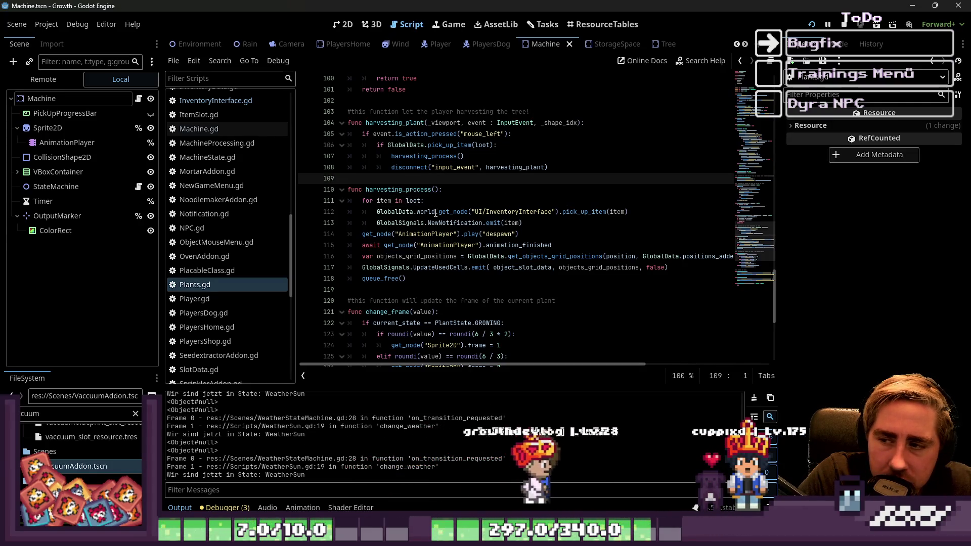
# Open MachineProcessing.gd and look over processing_item, selecting the unstack_items line.
pyautogui.scroll(2, 212, 191)
pyautogui.scroll(4, 222, 218)
pyautogui.click(230, 254)
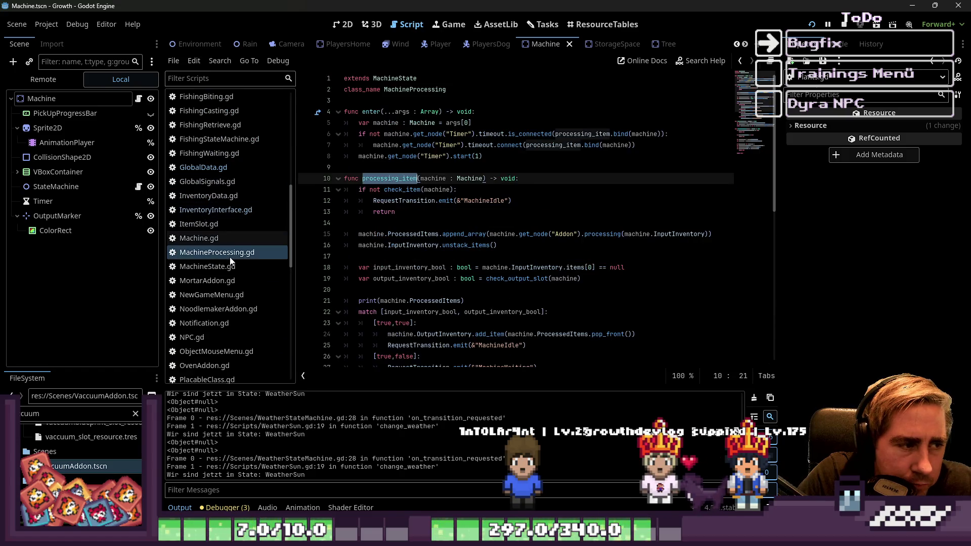
pyautogui.click(434, 211)
pyautogui.scroll(-4, 427, 228)
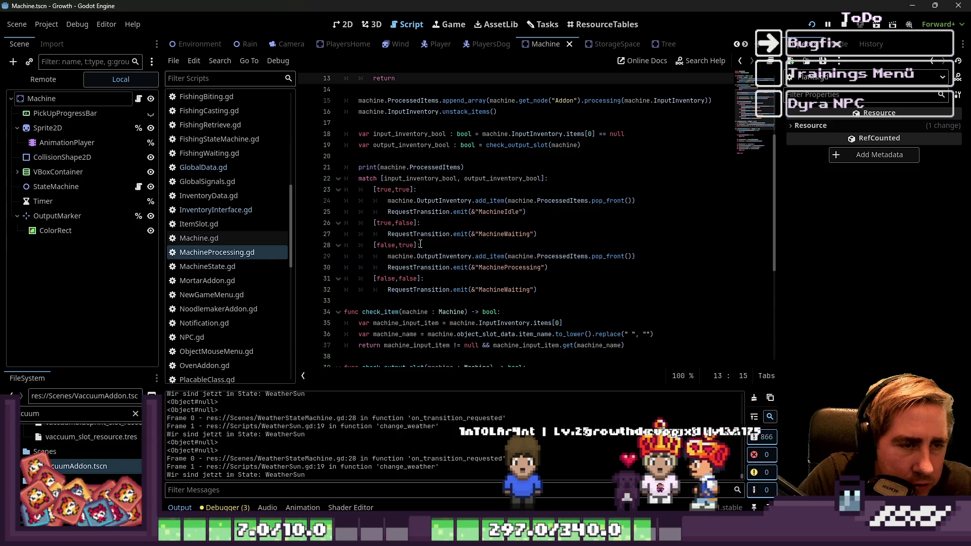
pyautogui.click(486, 201)
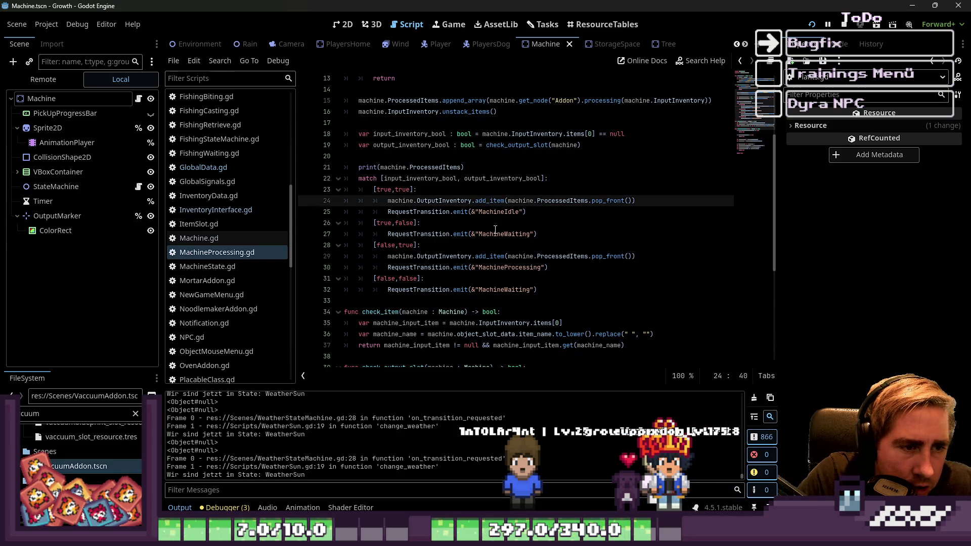
pyautogui.scroll(3, 484, 257)
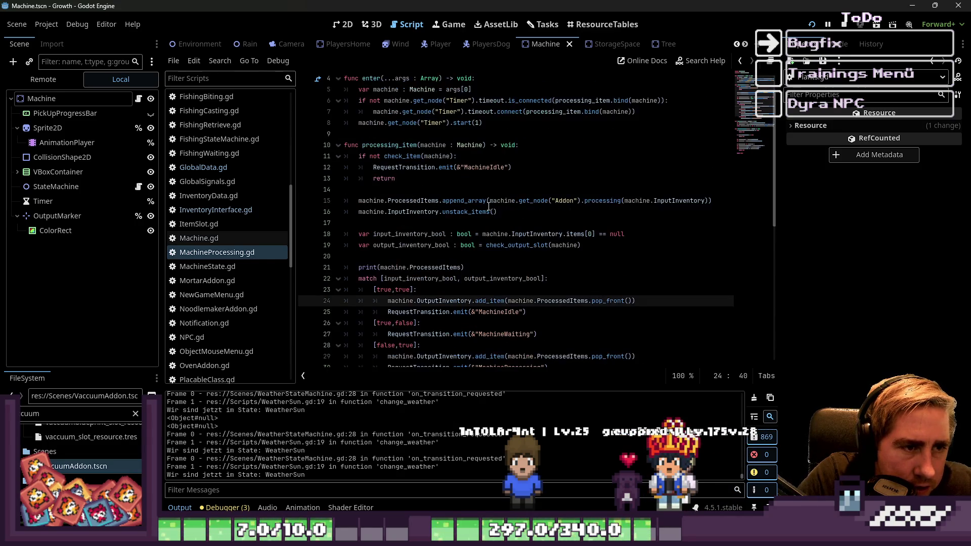
pyautogui.moveTo(508, 212); pyautogui.dragTo(335, 211)
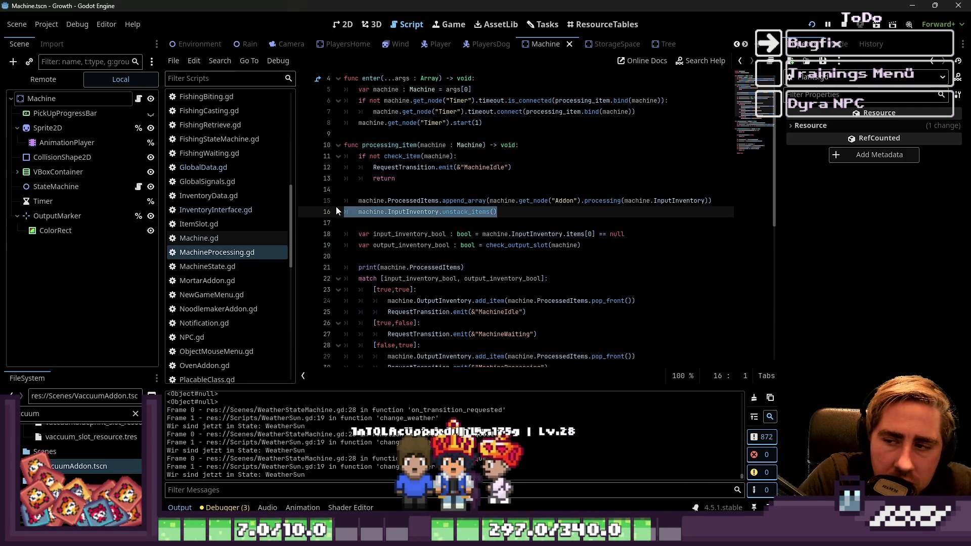
# Insert a new indented line after the ProcessedItems.append_array call on line 15.
pyautogui.click(508, 223)
pyautogui.click(555, 201)
pyautogui.moveTo(571, 201); pyautogui.dragTo(597, 202)
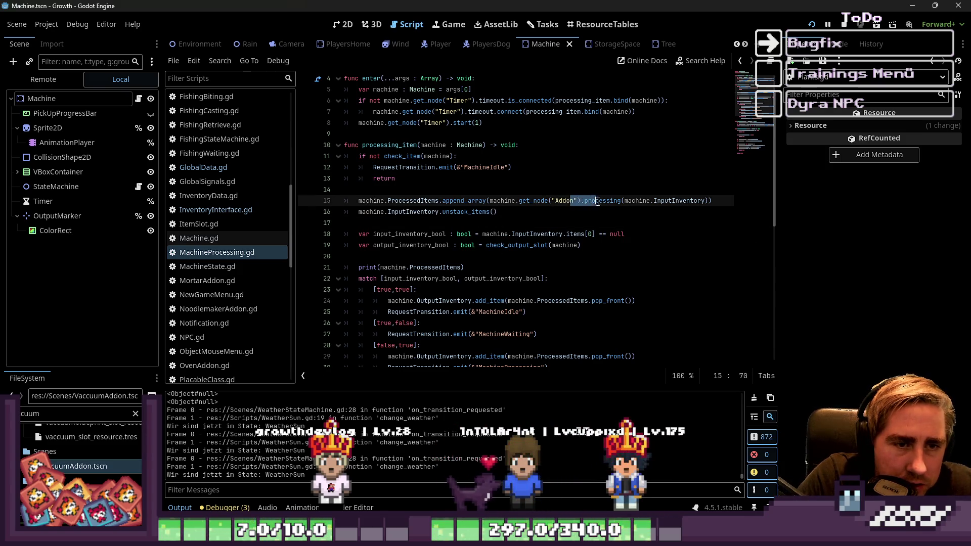
pyautogui.click(591, 202)
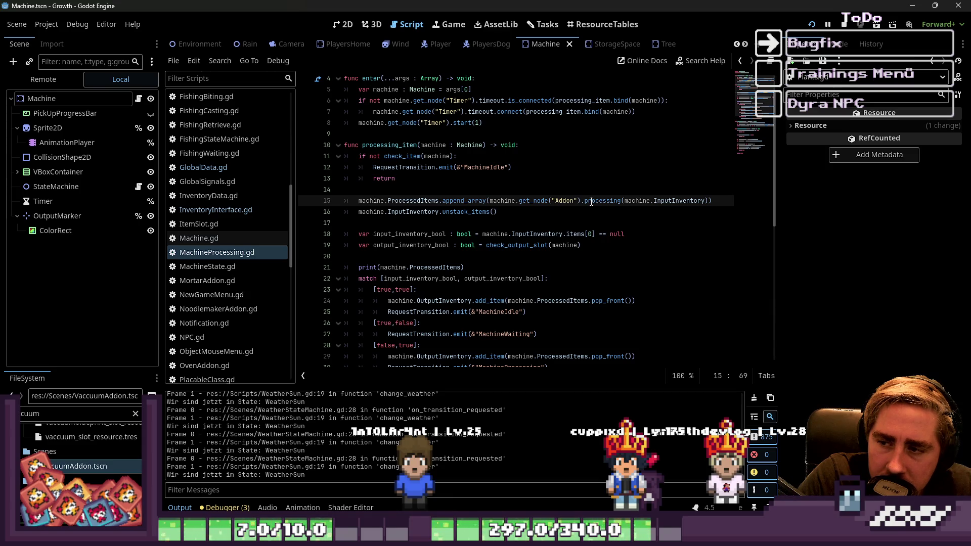
pyautogui.click(728, 201)
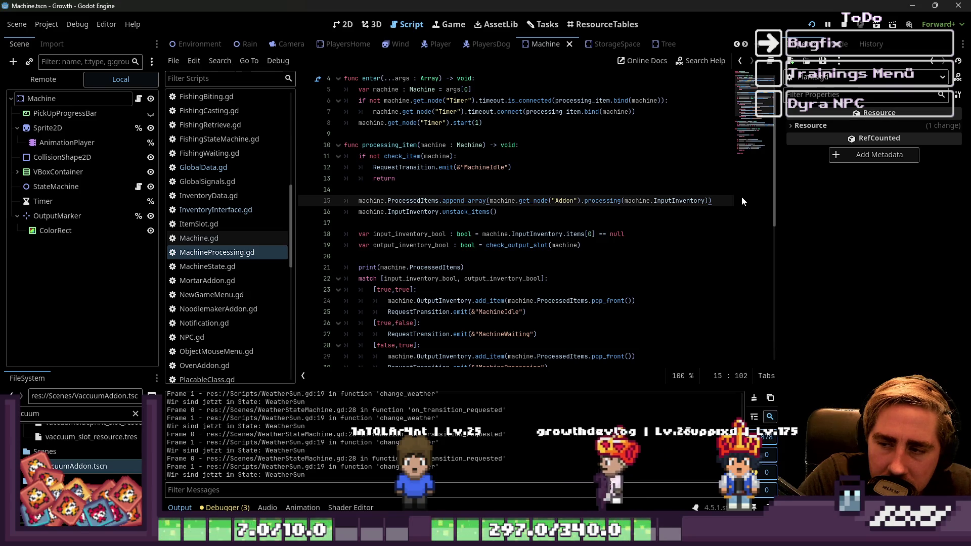
pyautogui.press('Return')
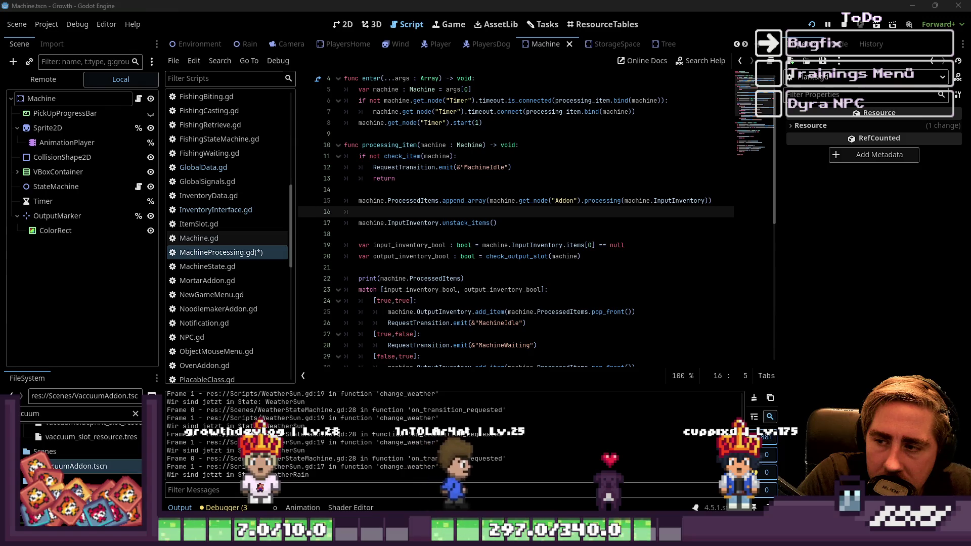
# Type 'if machine.' on the empty line 16 above the unstack_items call.
pyautogui.click(395, 220)
pyautogui.press('Up')
pyautogui.write('if')
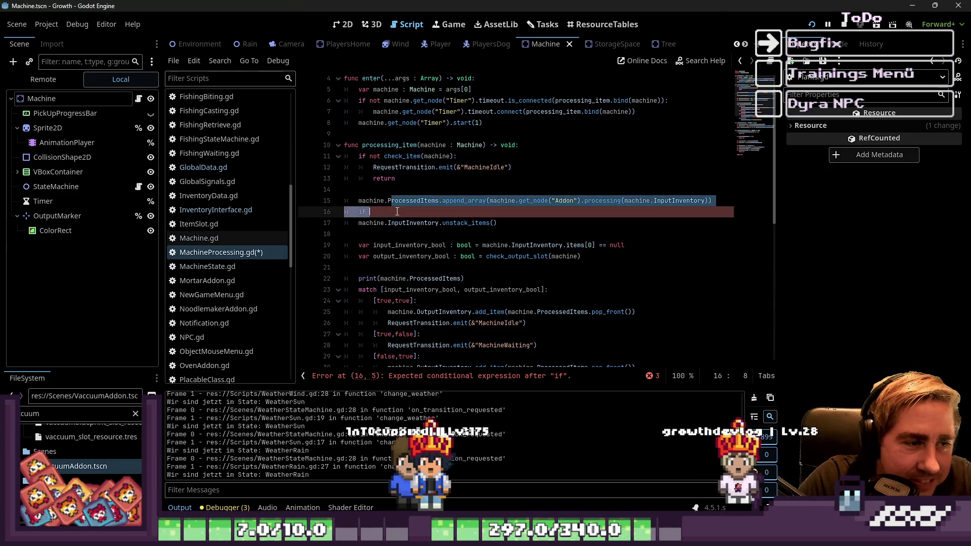
pyautogui.moveTo(460, 201)
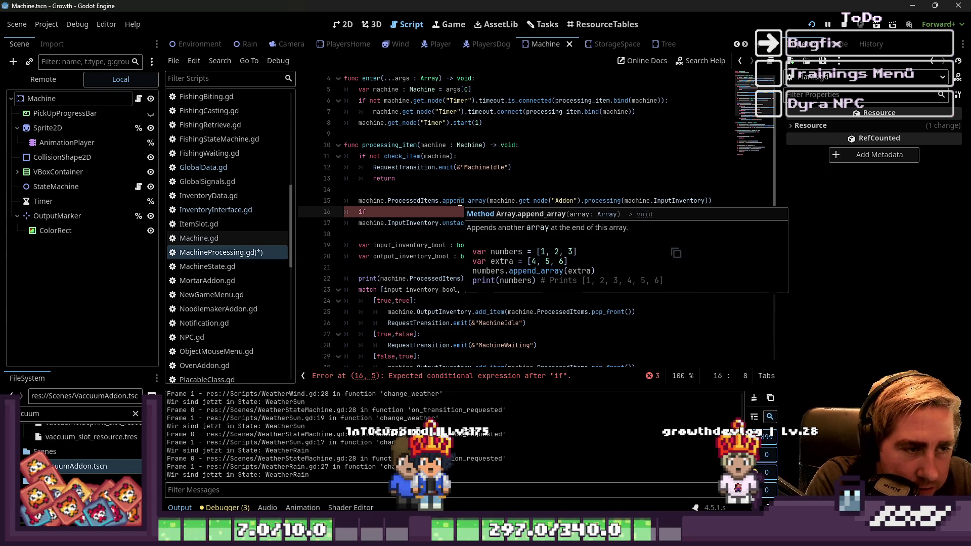
pyautogui.write('machine.')
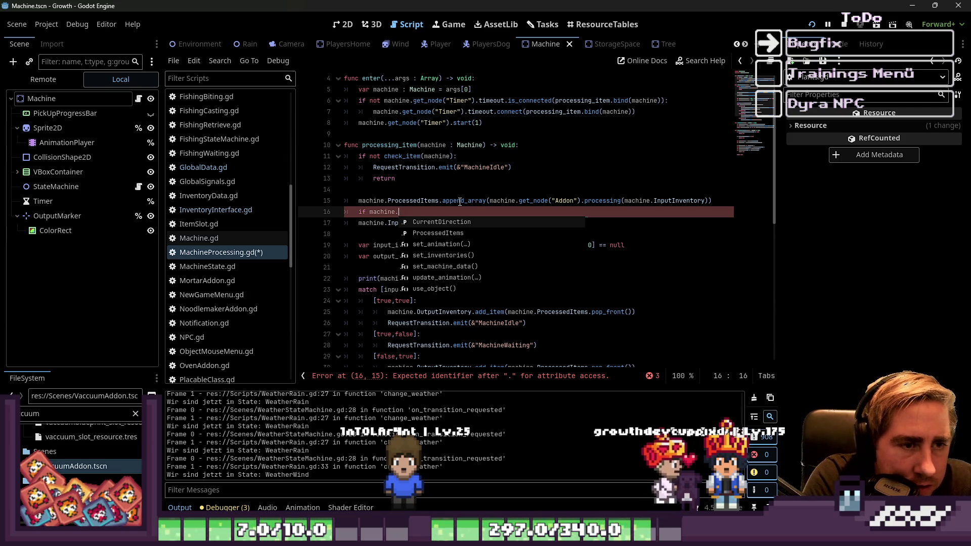
# Write 'if not machine.get_node("Addon") is VaccuumAddon:' on line 16 and indent unstack_items under it.
pyautogui.write('get_n')
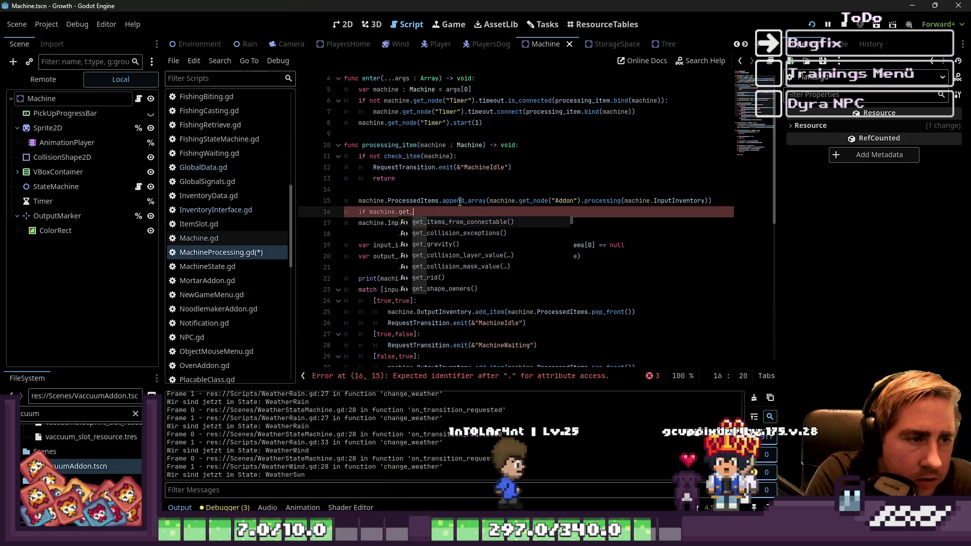
pyautogui.press('Return')
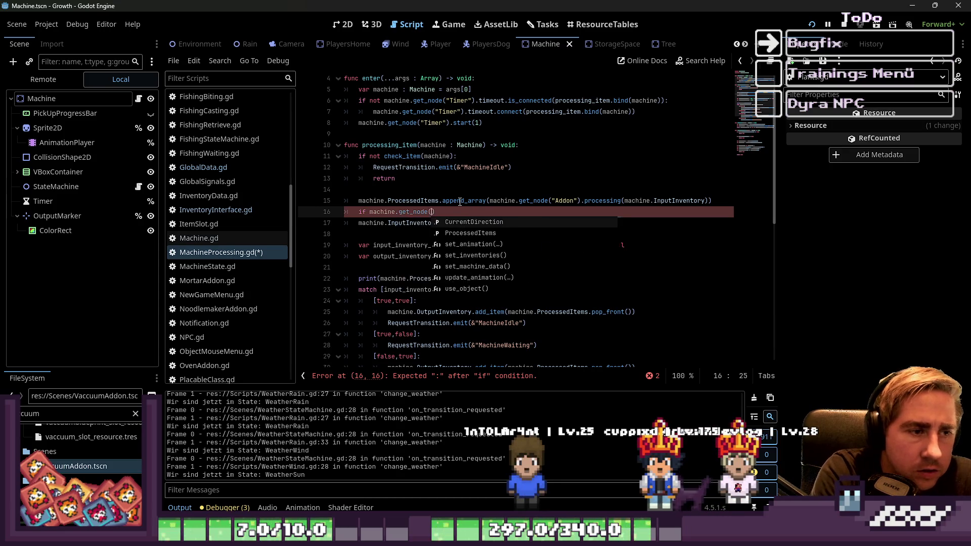
pyautogui.write('"')
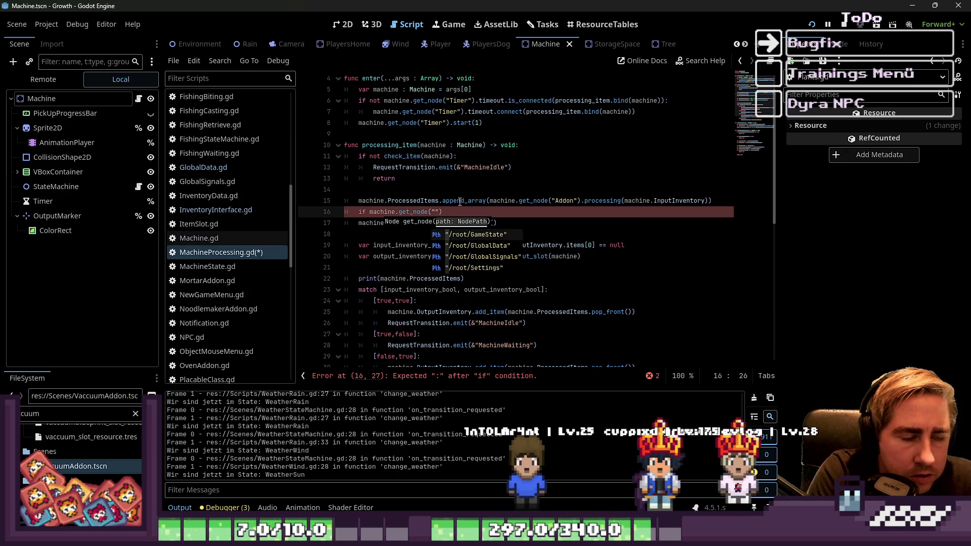
pyautogui.write(') is Vacc')
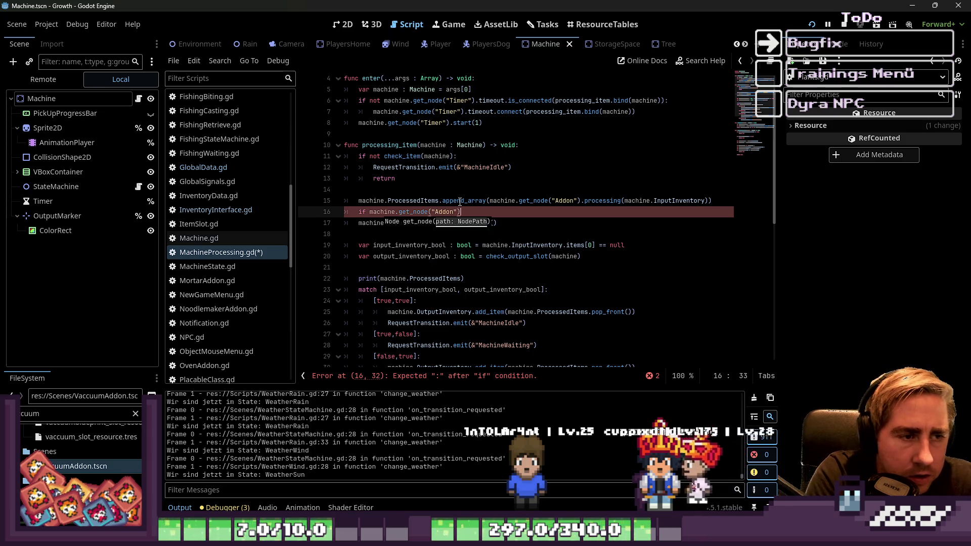
pyautogui.write('uu')
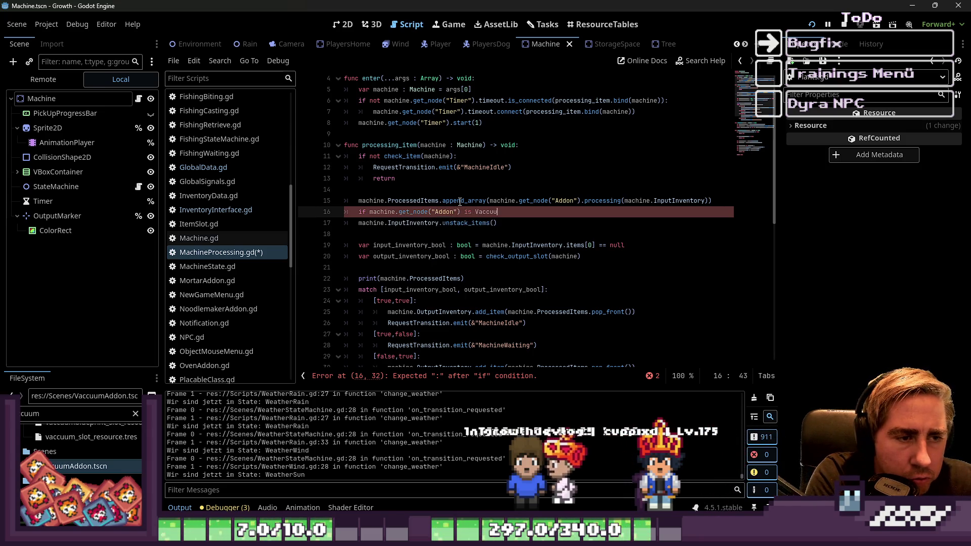
pyautogui.write('mAddonot')
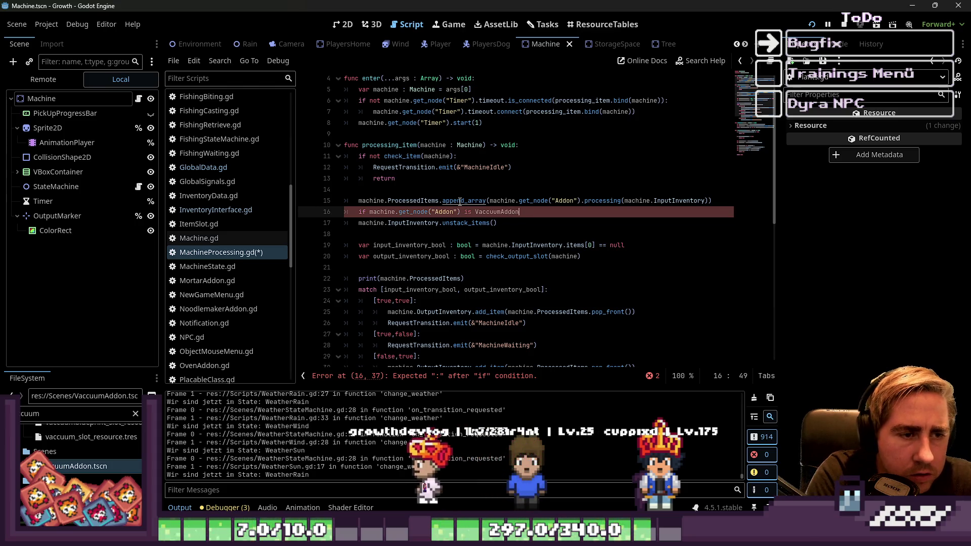
pyautogui.hotkey('ctrl', 'shift', 'Left')
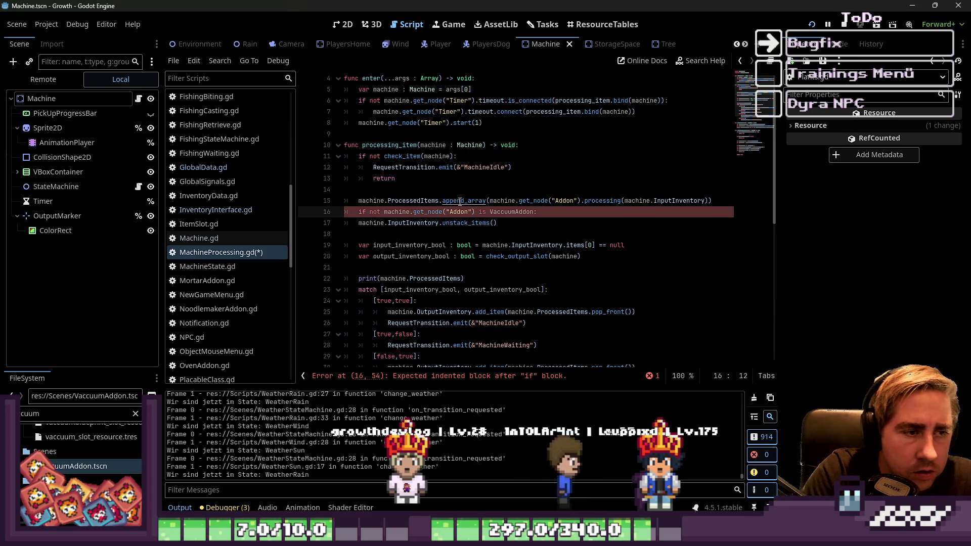
pyautogui.press('Down')
pyautogui.press('Tab')
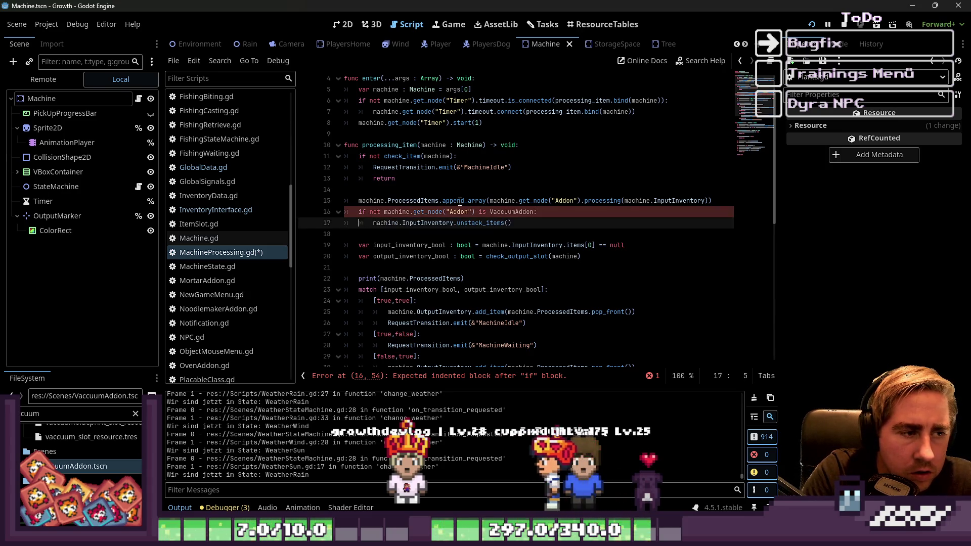
# Review the MachineIdle return line and select the VaccuumAddon type name in the condition.
pyautogui.press('Up')
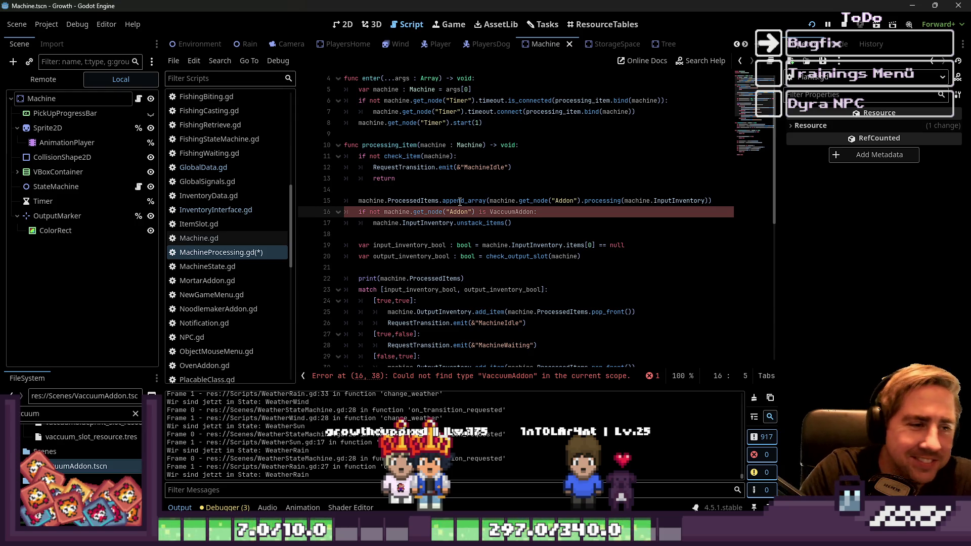
pyautogui.click(419, 168)
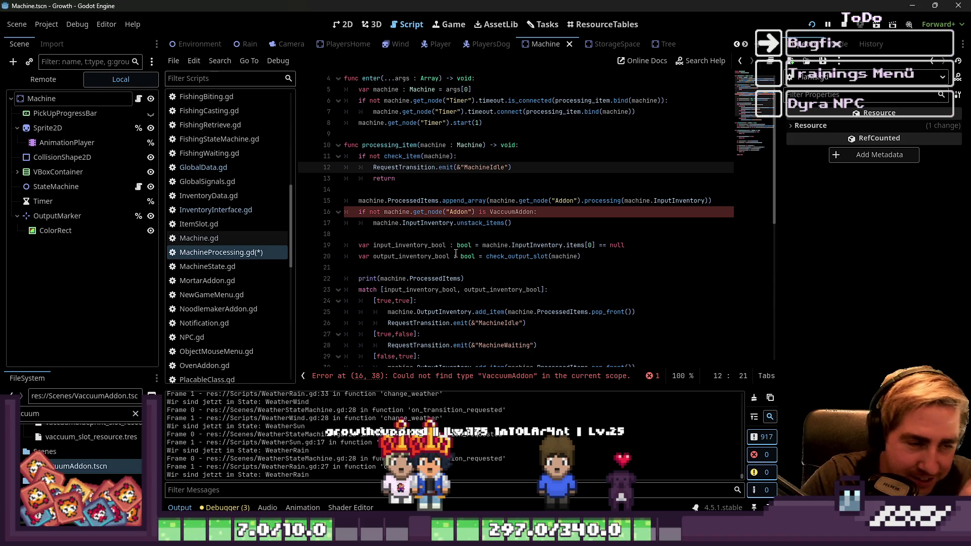
pyautogui.click(493, 201)
pyautogui.press('Up')
pyautogui.press('Up')
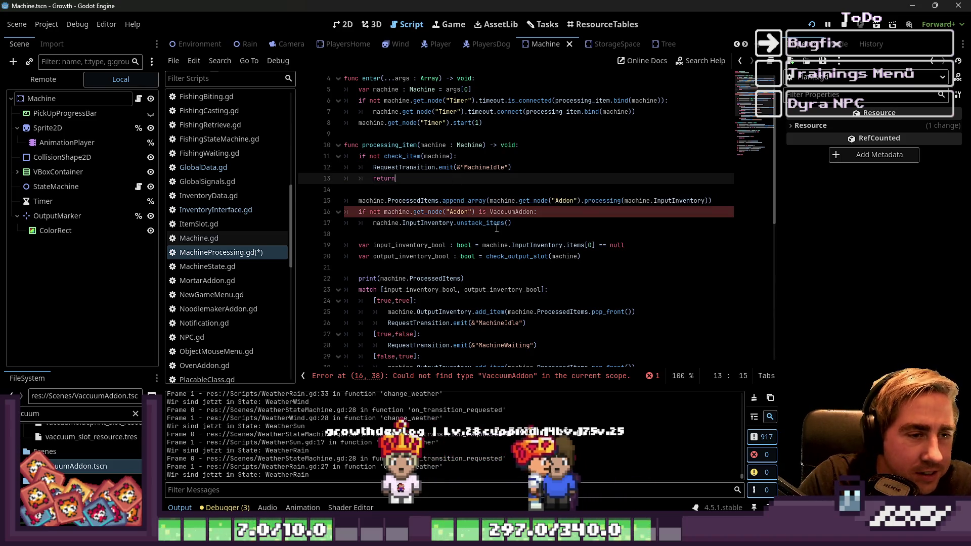
pyautogui.doubleClick(523, 212)
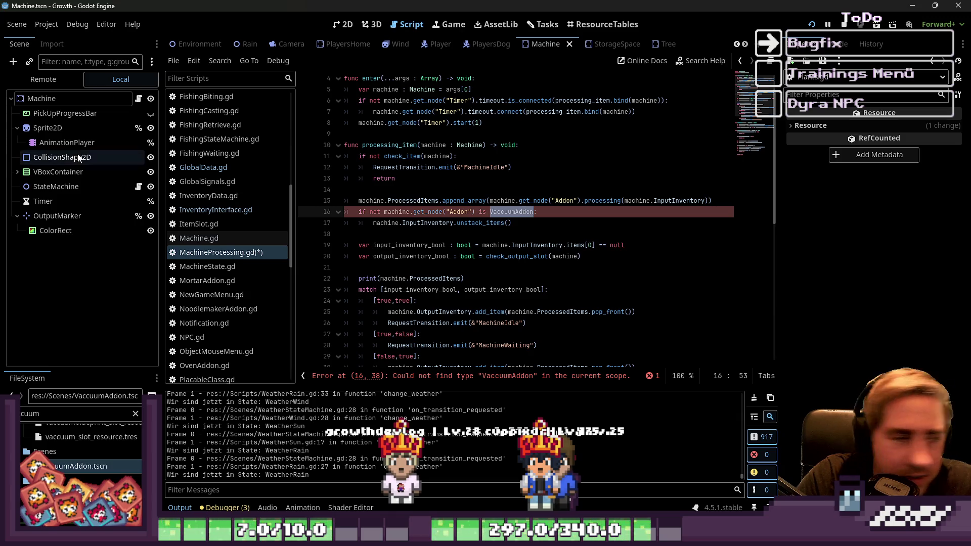
# Switch to the VaccuumAddon scene and open its root node's script.
pyautogui.scroll(3, 228, 203)
pyautogui.scroll(-5, 583, 45)
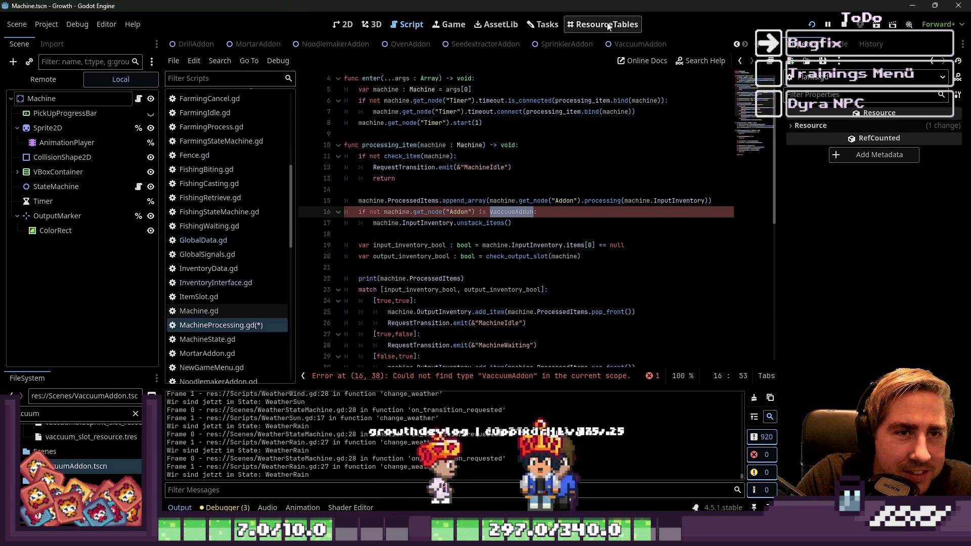
pyautogui.click(640, 44)
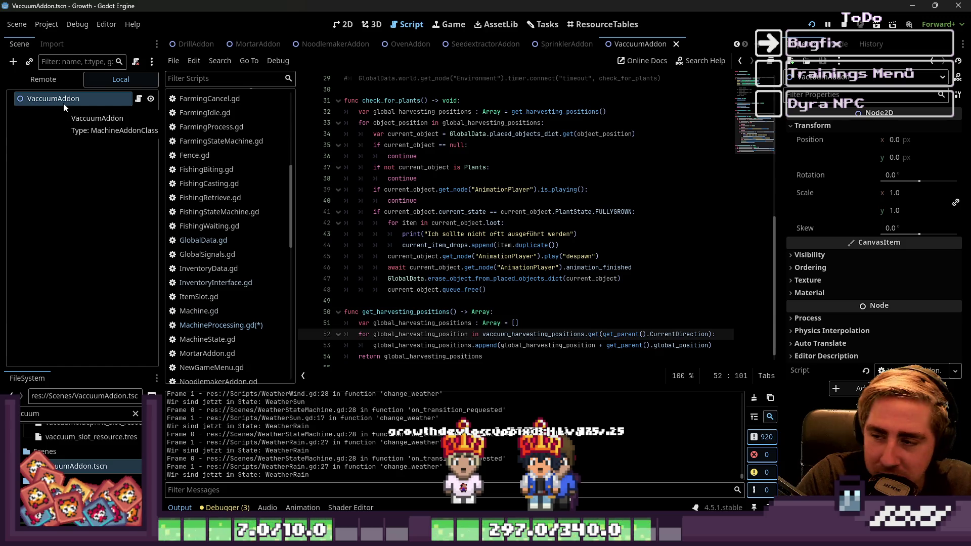
pyautogui.click(63, 102)
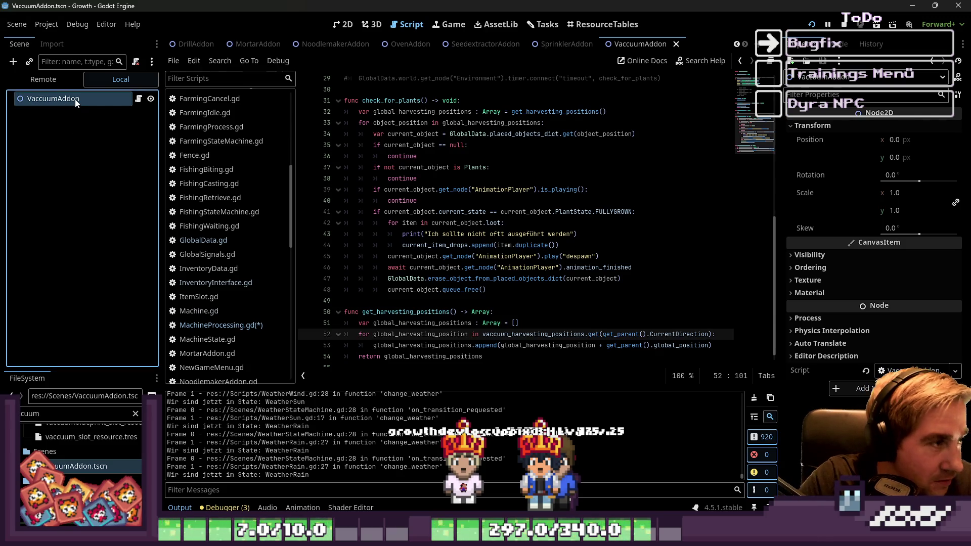
pyautogui.click(133, 98)
pyautogui.click(134, 99)
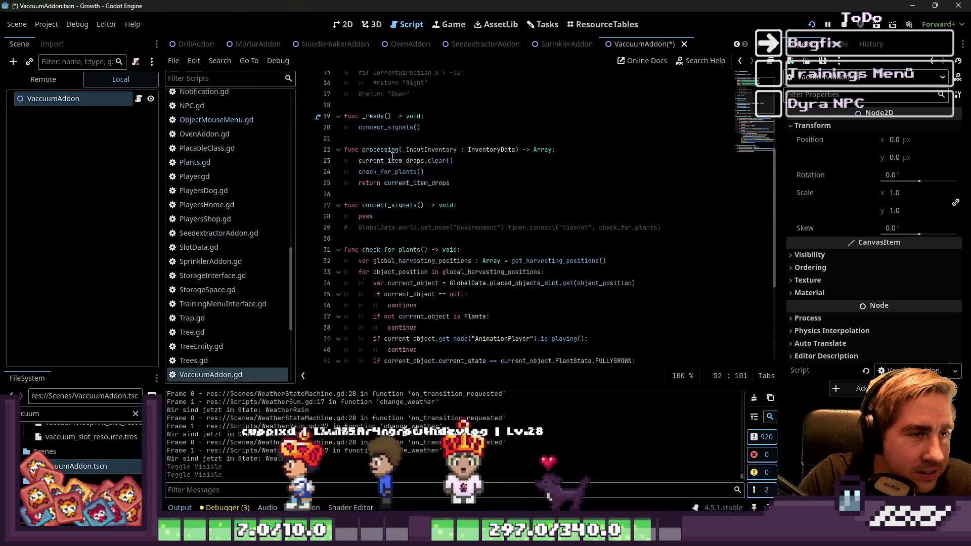
# Add 'class_name VaccuumAddon' below the extends line and save.
pyautogui.click(407, 84)
pyautogui.press('Return')
pyautogui.write('class_name VaccuumAddon')
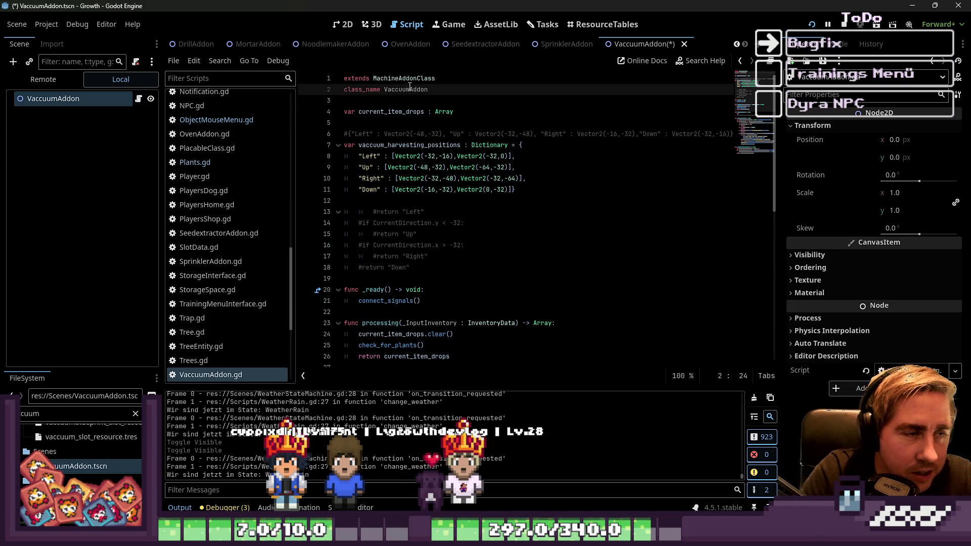
pyautogui.hotkey('ctrl', 's')
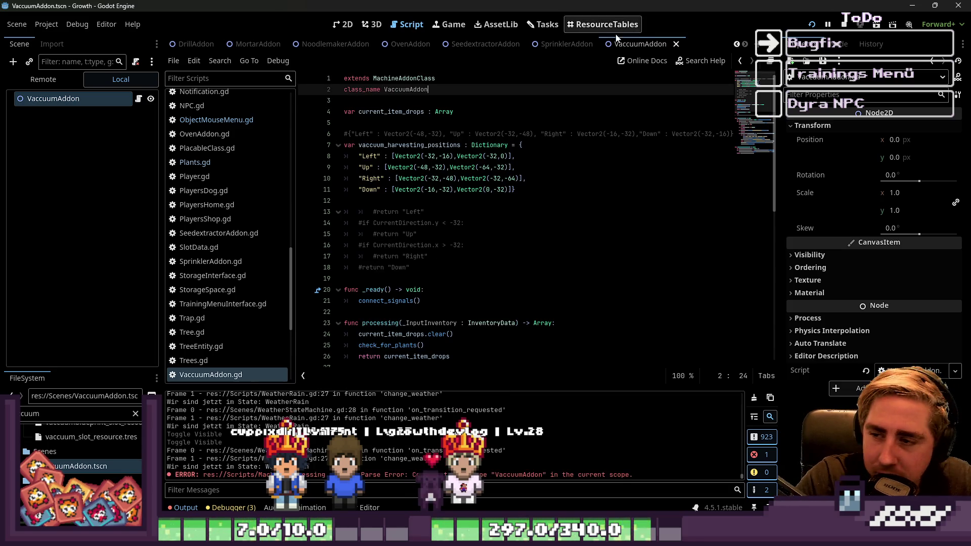
pyautogui.press('Down')
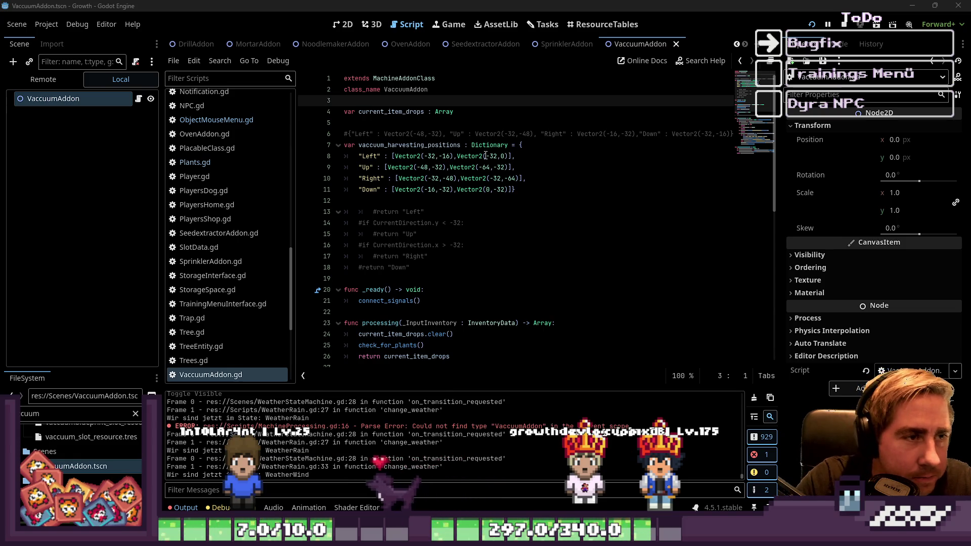
# Review VaccuumAddon.gd's class name and vaccuum_harvesting_positions dictionary, briefly opening Plants.gd.
pyautogui.doubleClick(407, 89)
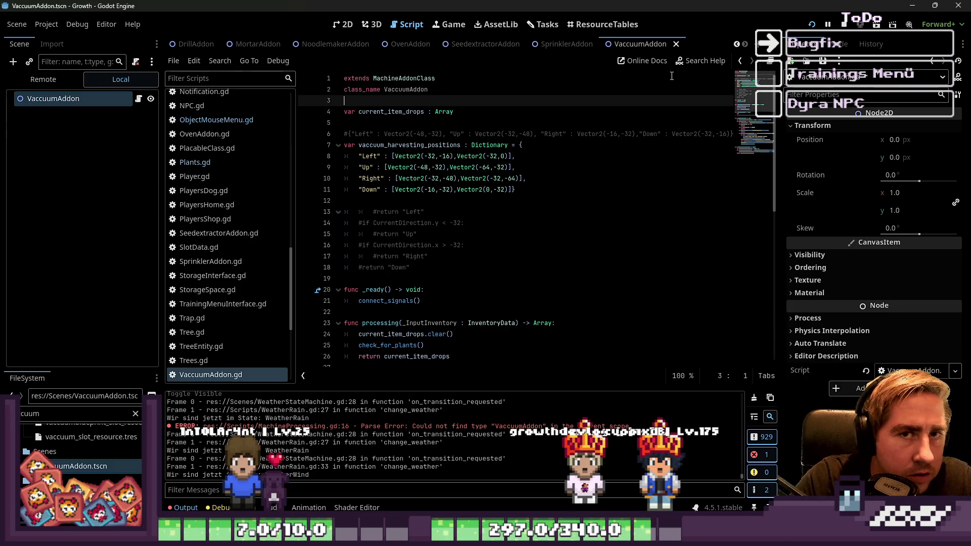
pyautogui.click(462, 178)
pyautogui.scroll(-2, 424, 174)
pyautogui.scroll(-7, 424, 174)
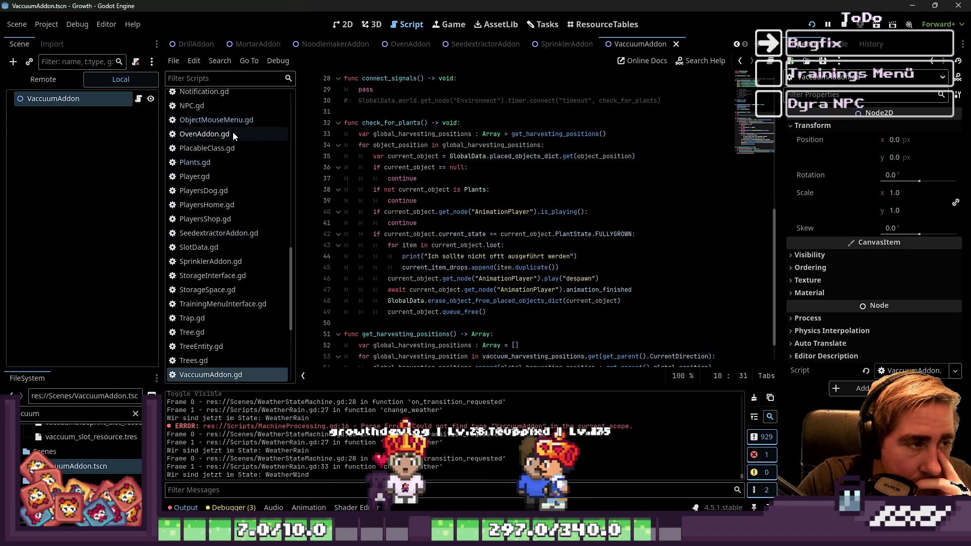
pyautogui.click(217, 161)
pyautogui.scroll(6, 230, 194)
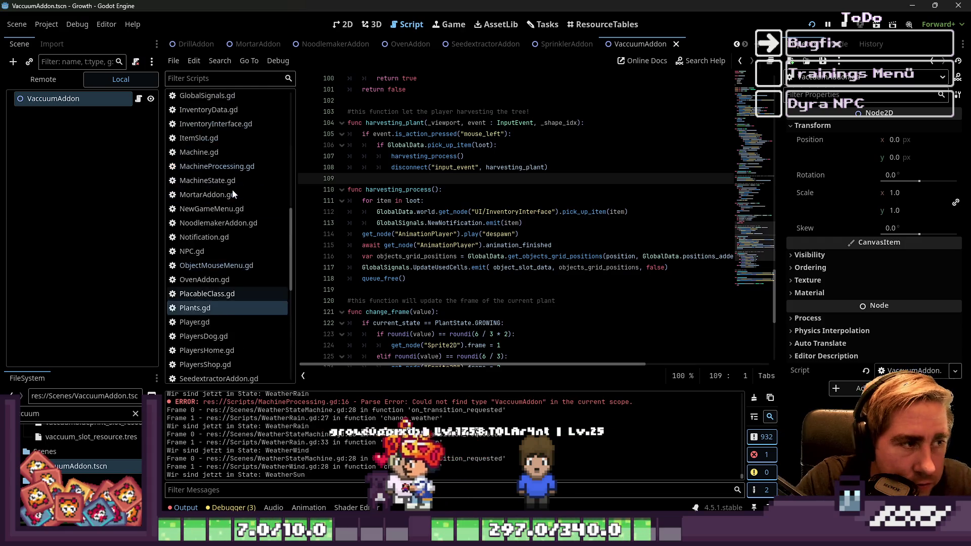
# Select the unstack_items call on line 17 of MachineProcessing.gd, then switch to Plants.gd.
pyautogui.click(267, 276)
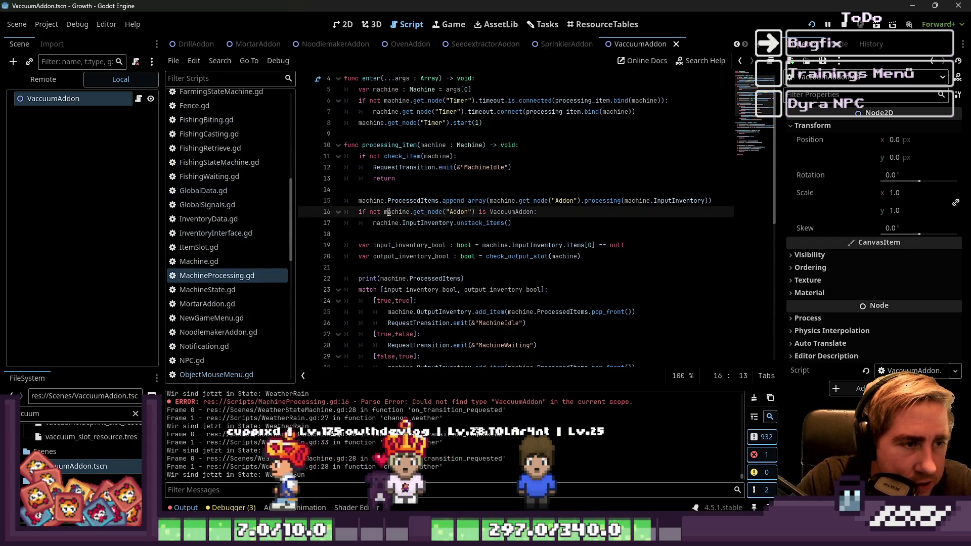
pyautogui.scroll(-2, 455, 213)
pyautogui.click(421, 235)
pyautogui.click(420, 215)
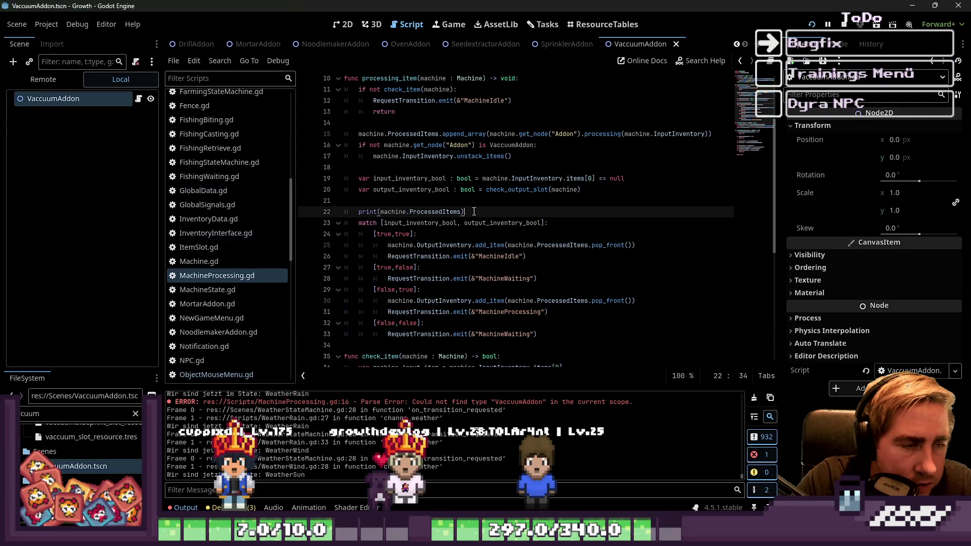
pyautogui.scroll(1, 484, 212)
pyautogui.moveTo(519, 189); pyautogui.dragTo(359, 189)
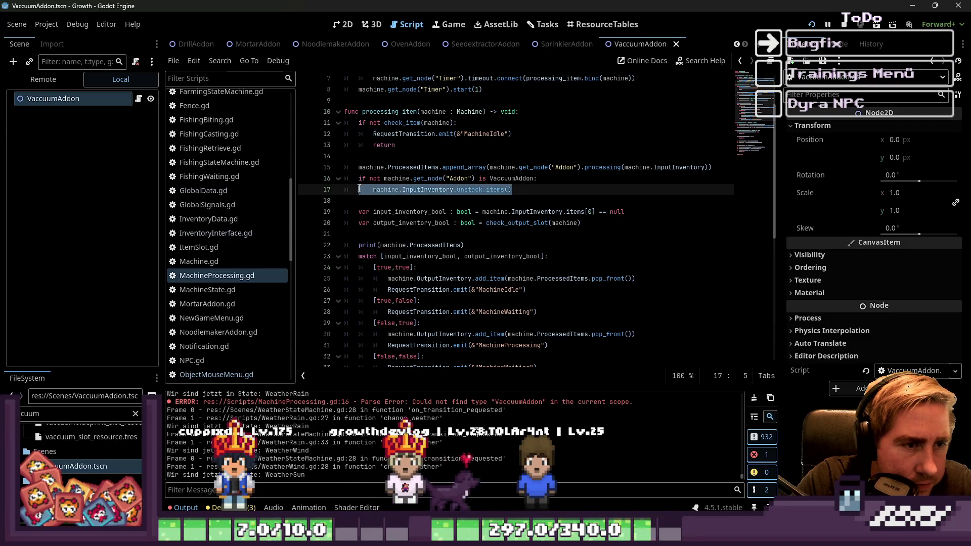
pyautogui.scroll(3, 232, 215)
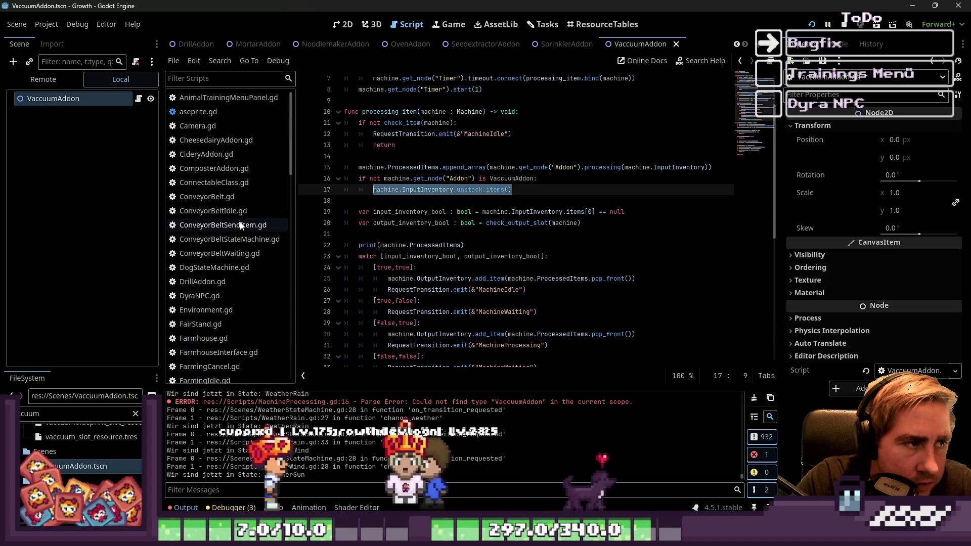
pyautogui.scroll(-10, 232, 214)
pyautogui.click(205, 225)
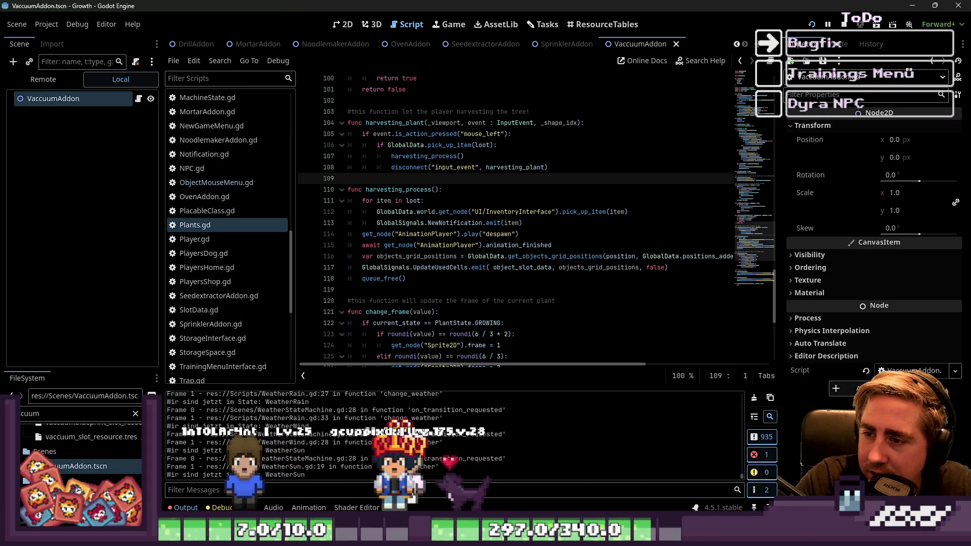
# Add machine.InputInventory.unstack_items() after the line-47 await in VaccuumAddon.gd and run the game.
pyautogui.hotkey('alt', 'Left')
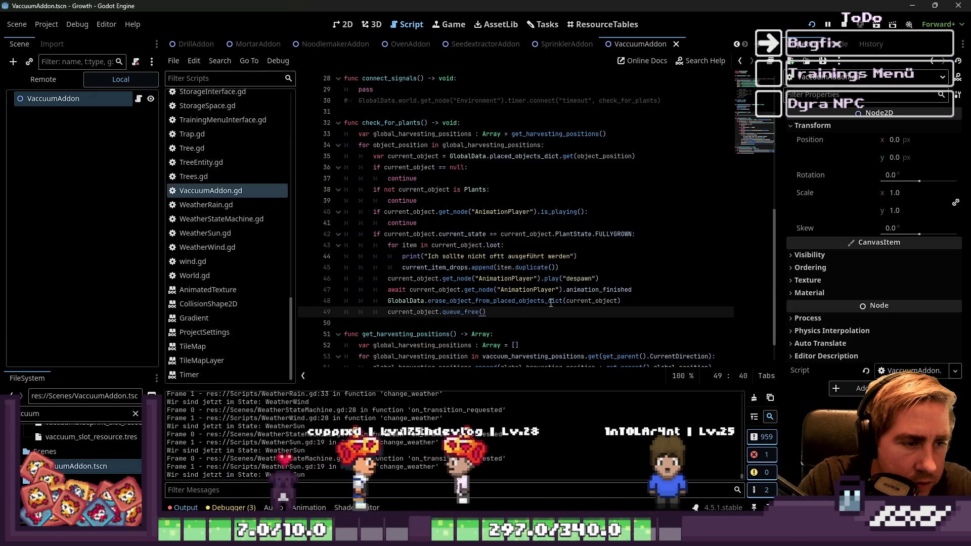
pyautogui.click(564, 301)
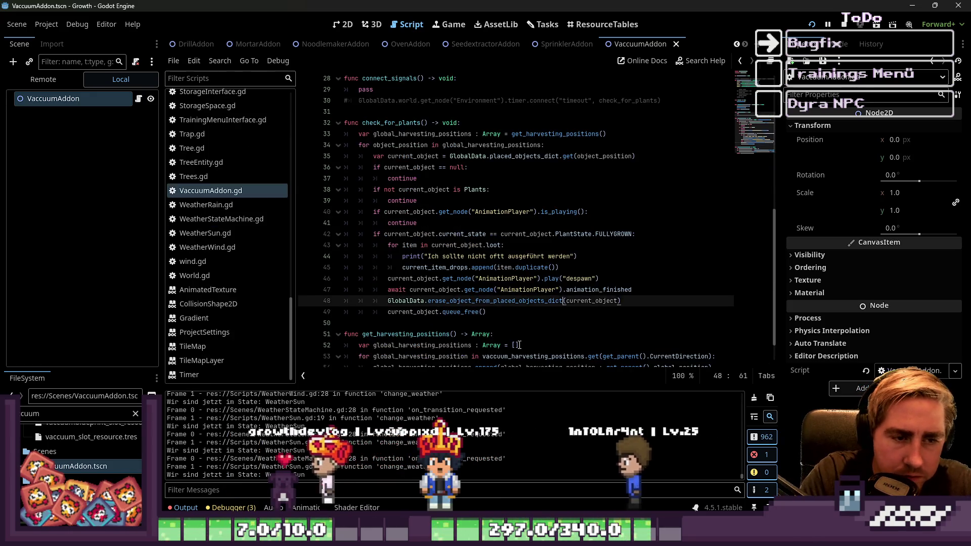
pyautogui.press('Up')
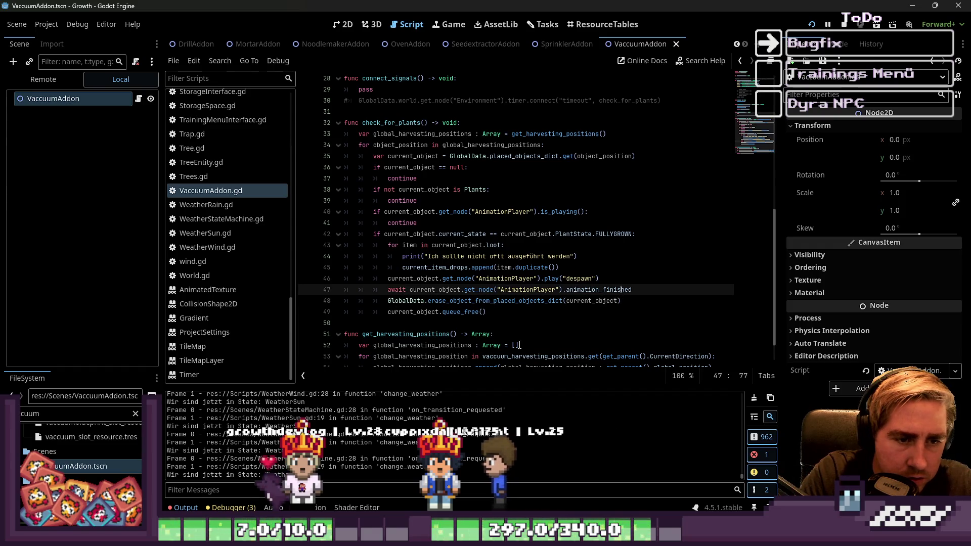
pyautogui.press('Return')
pyautogui.write('machine.InputInventory.unstack_items()')
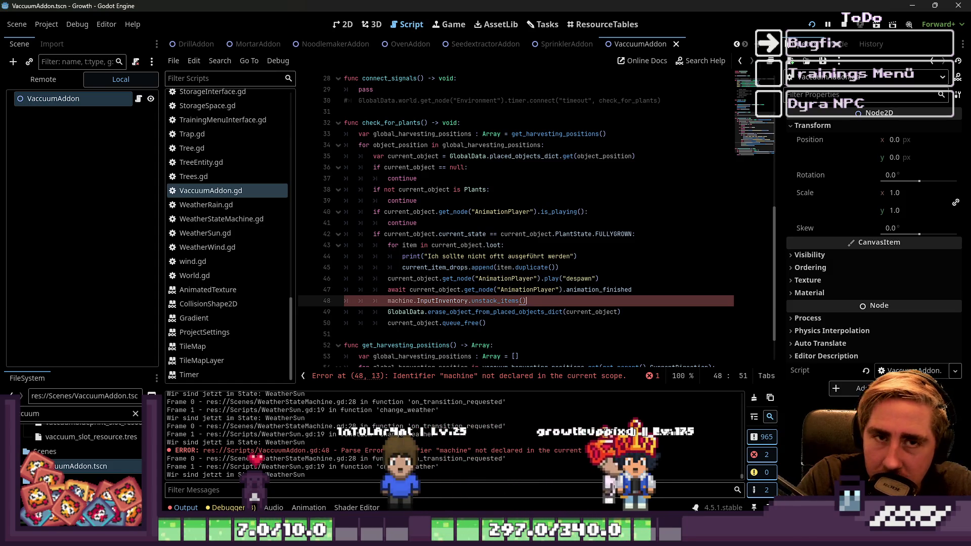
pyautogui.click(814, 31)
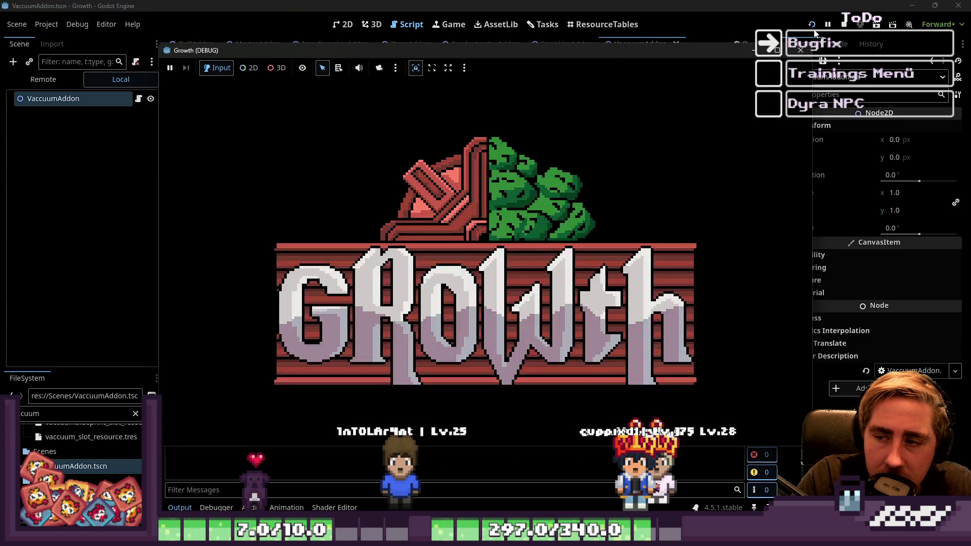
# Replace 'machine' with get_parent() on line 48 of VaccuumAddon.gd and save.
pyautogui.click(387, 234)
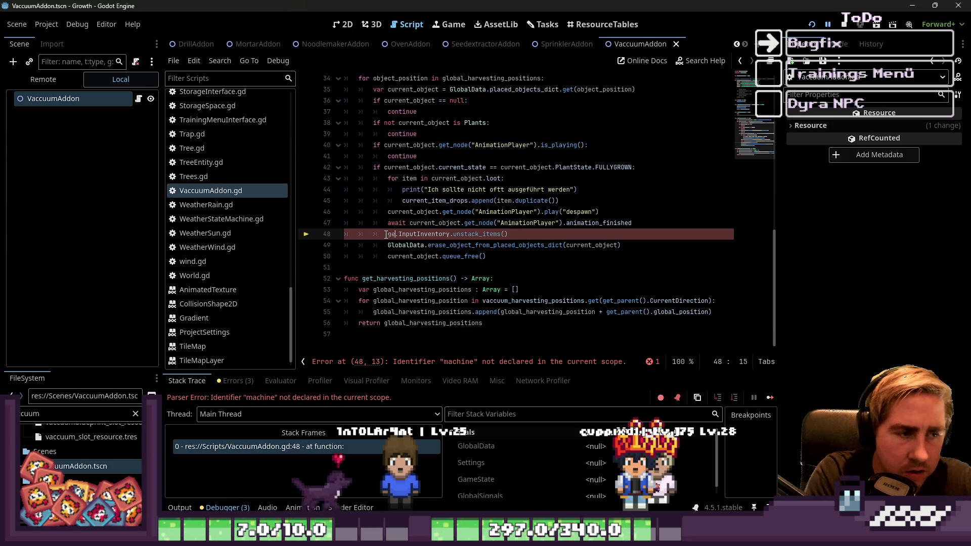
pyautogui.write('t_parent')
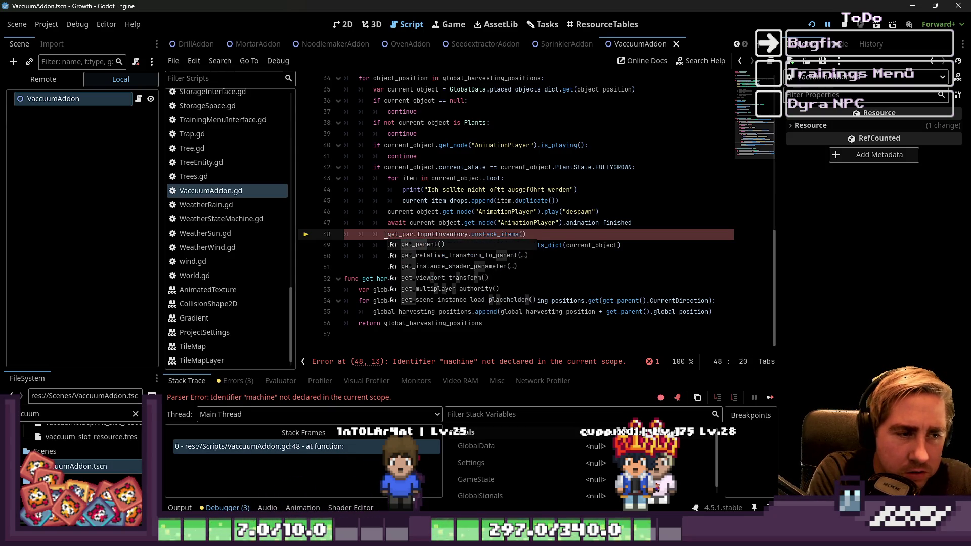
pyautogui.press('BackSpace')
pyautogui.press('BackSpace')
pyautogui.press('BackSpace')
pyautogui.write('ant(')
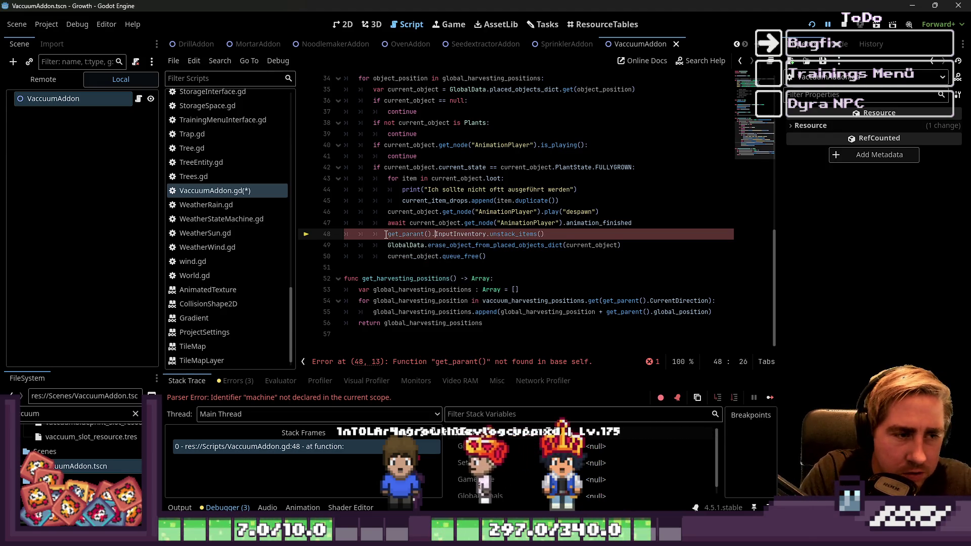
pyautogui.hotkey('ctrl', 's')
# Check the await and erase_object_from_placed_objects_dict lines around line 48, then relaunch the game.
pyautogui.click(408, 223)
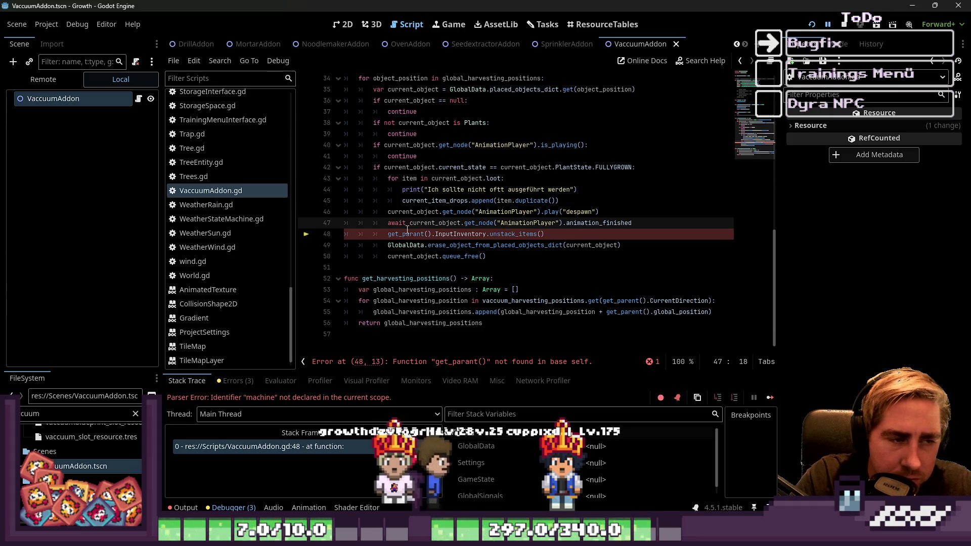
pyautogui.click(418, 245)
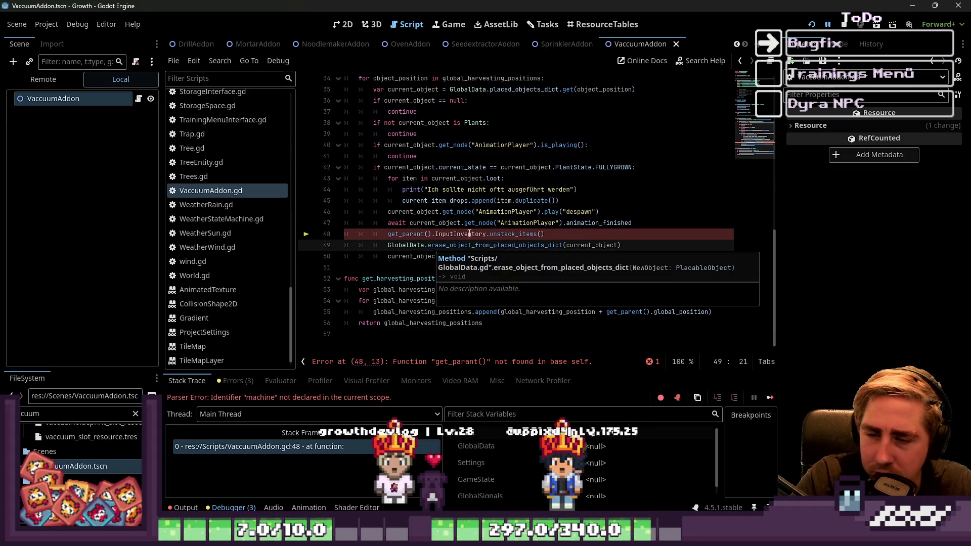
pyautogui.click(380, 236)
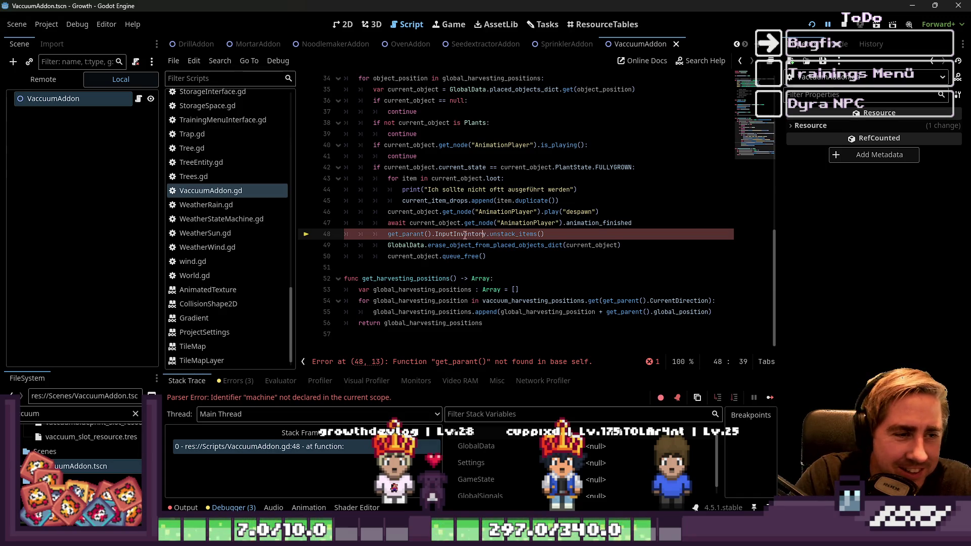
pyautogui.click(439, 245)
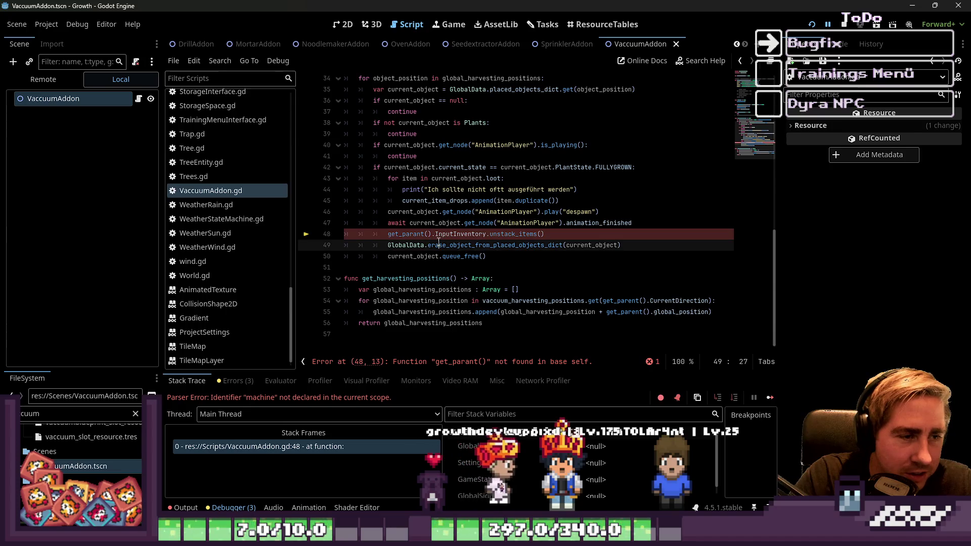
pyautogui.moveTo(427, 251)
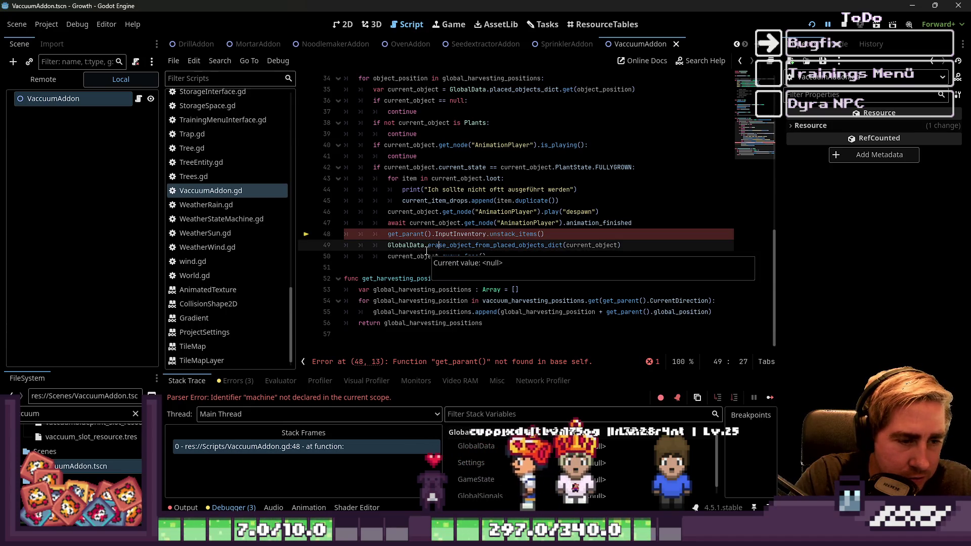
pyautogui.click(425, 246)
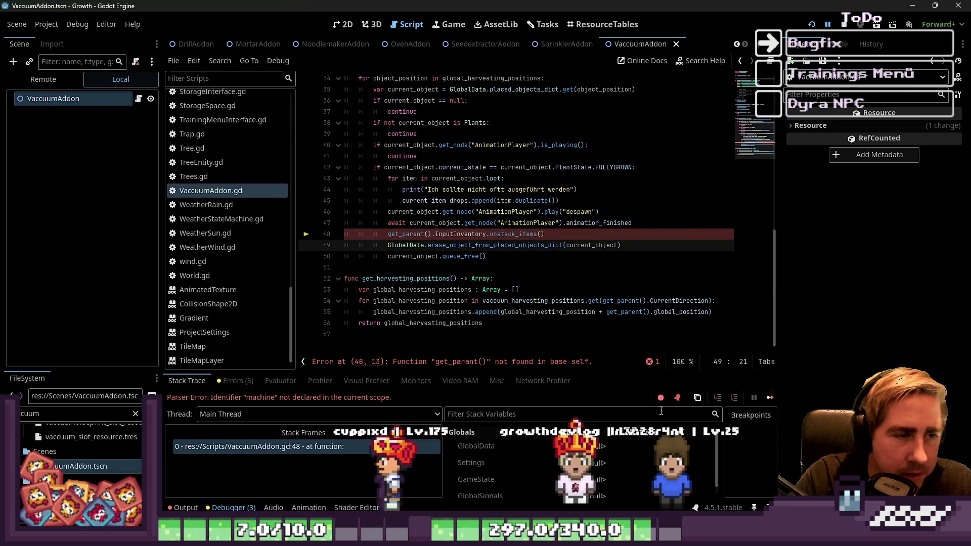
pyautogui.click(832, 28)
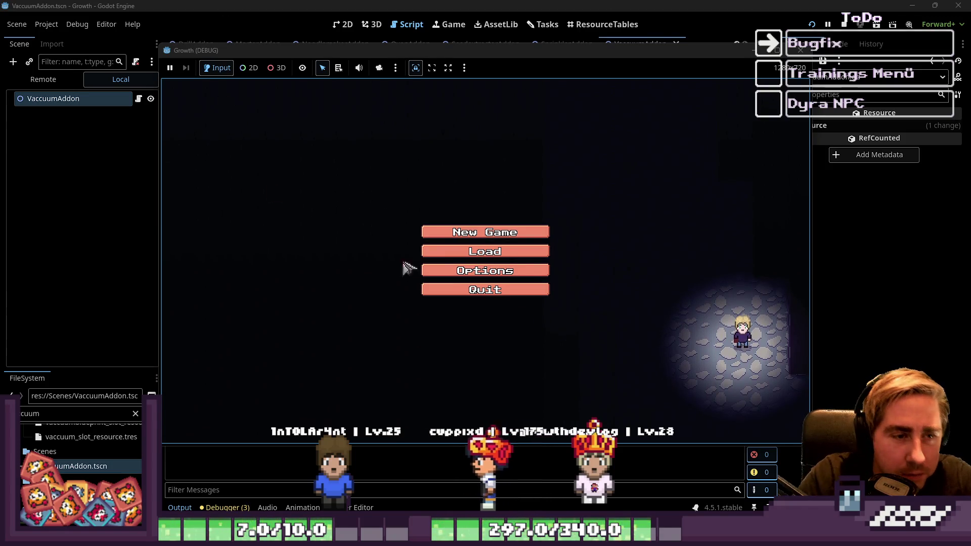
# Delete the wqe save and start a new game with a character named 213.
pyautogui.click(504, 253)
pyautogui.click(519, 207)
pyautogui.click(487, 338)
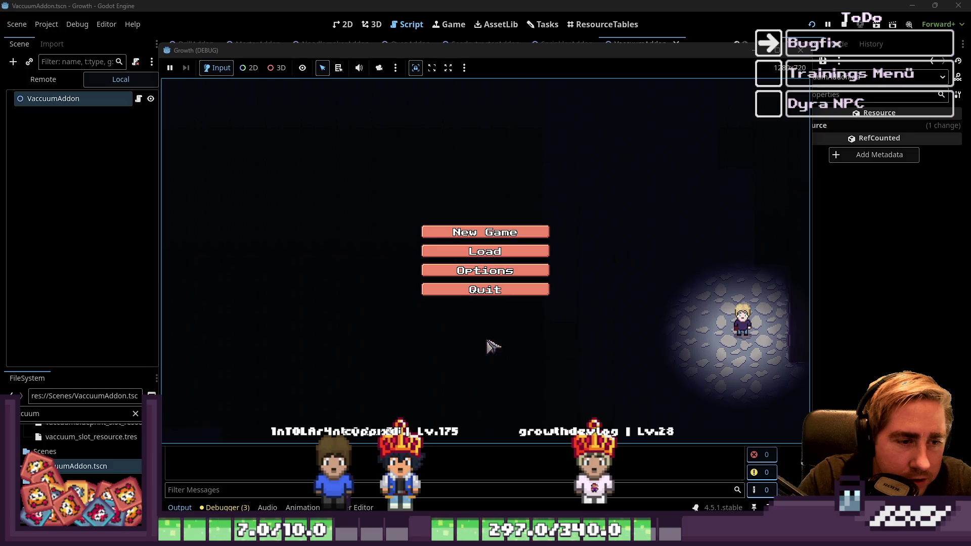
pyautogui.click(500, 233)
pyautogui.write('213')
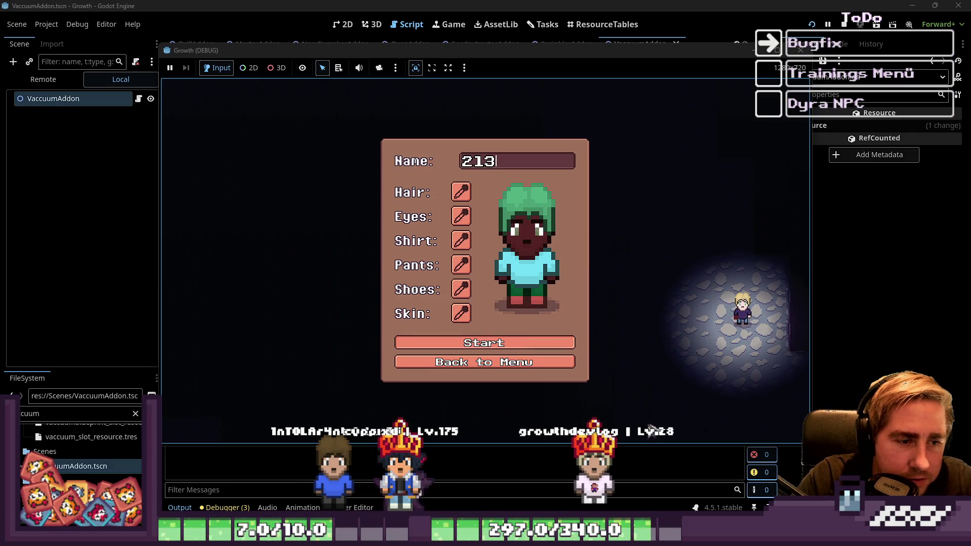
pyautogui.click(561, 343)
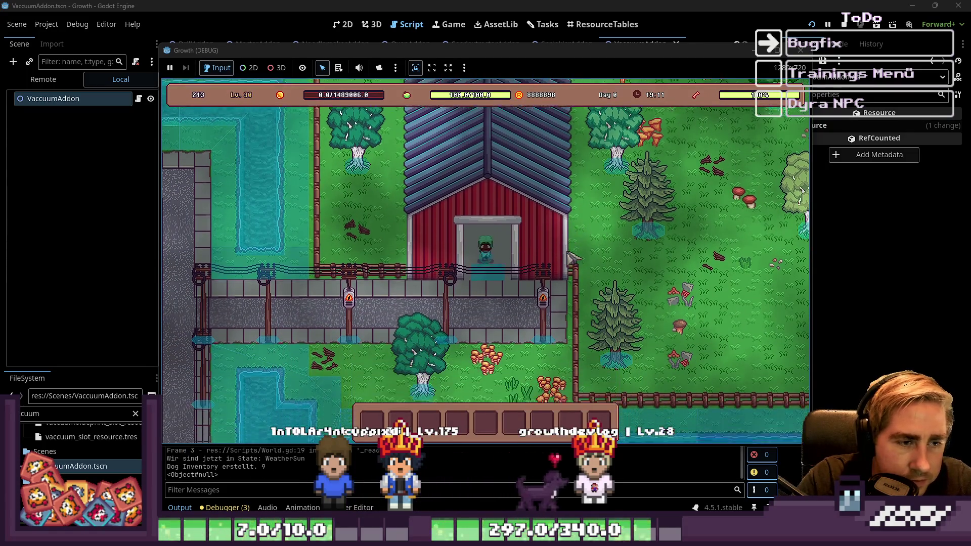
# Walk the player out of the barn, along the water and onto the road.
pyautogui.press('s')
pyautogui.press('a')
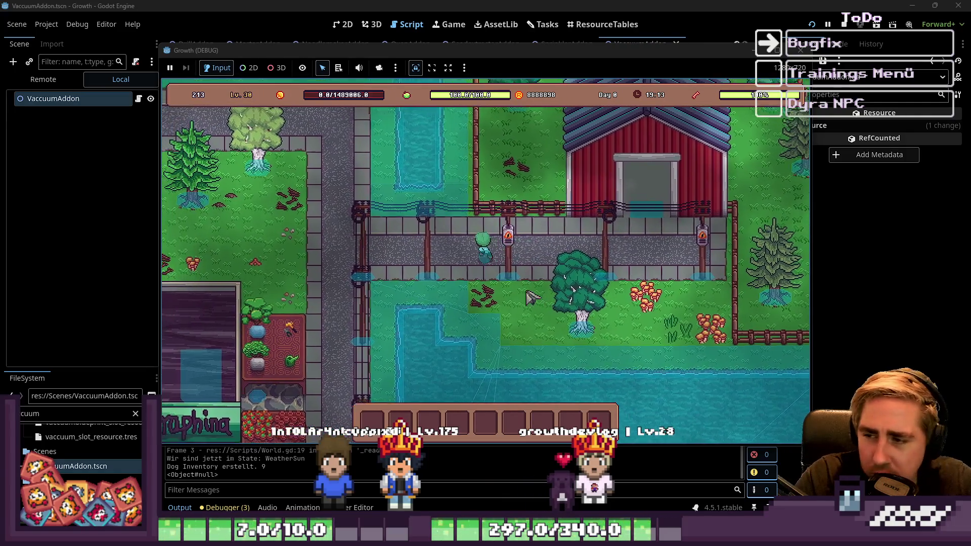
pyautogui.press('w')
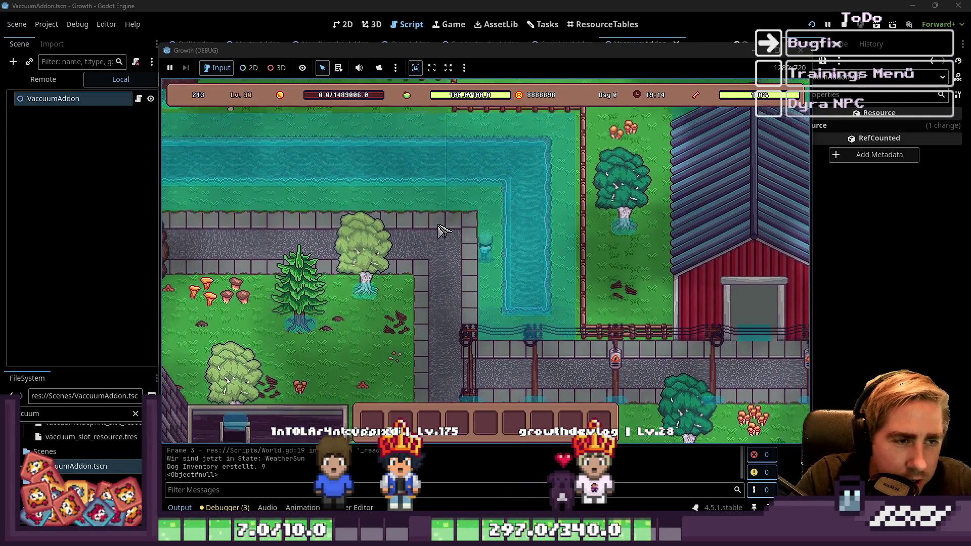
pyautogui.press('w')
pyautogui.press('a')
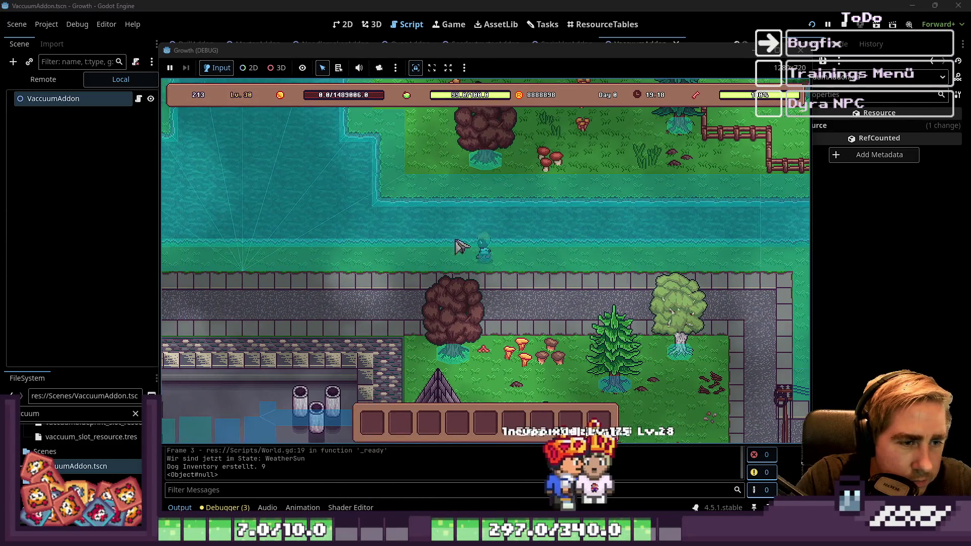
pyautogui.press('a')
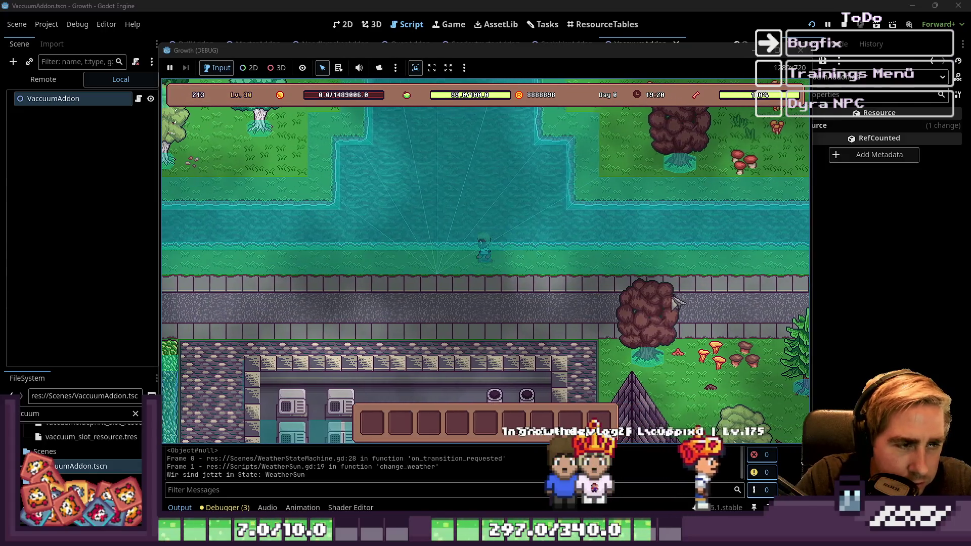
pyautogui.press('a')
pyautogui.press('s')
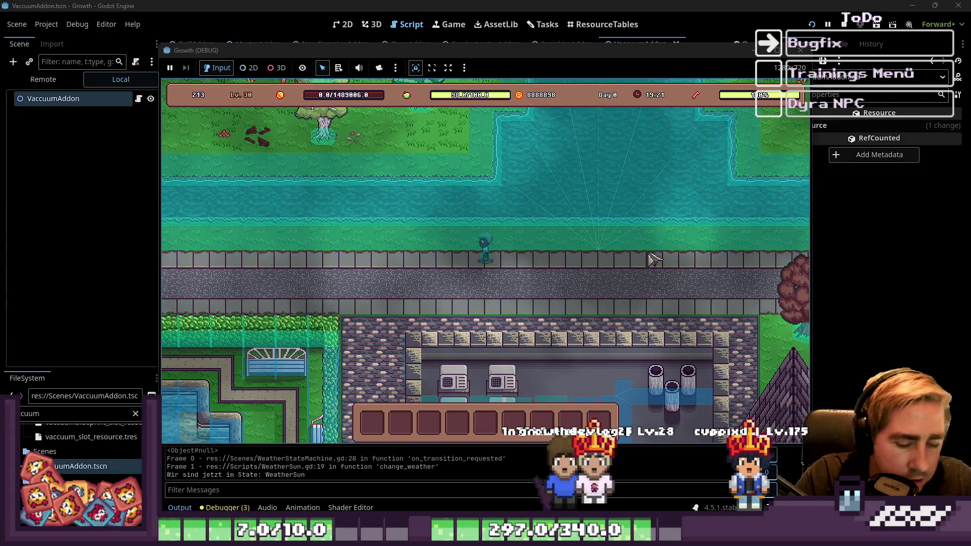
# Put Fertilizer in hotbar slots 2–4, an item in slot 8 and a Conveyor Belt in slot 9.
pyautogui.scroll(-4, 549, 195)
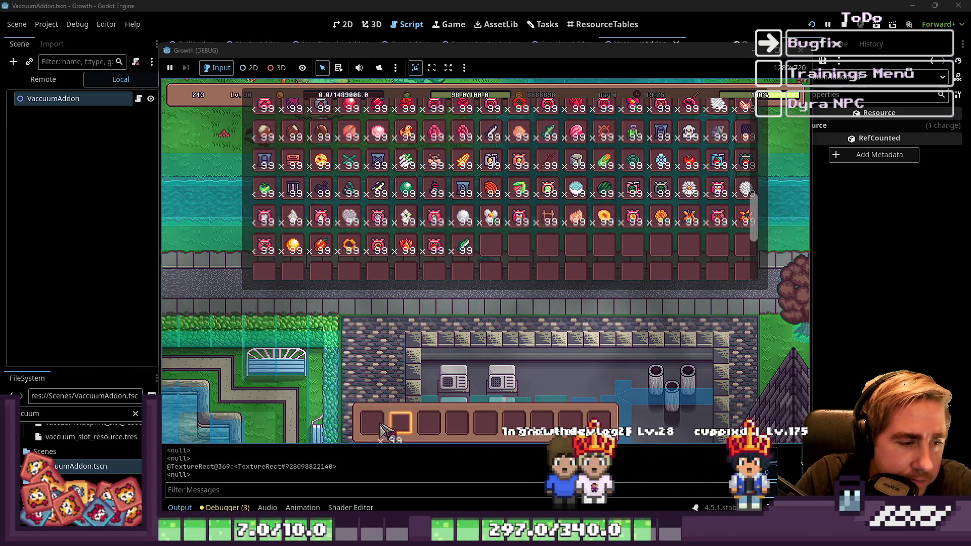
pyautogui.scroll(2, 384, 429)
pyautogui.scroll(5, 455, 192)
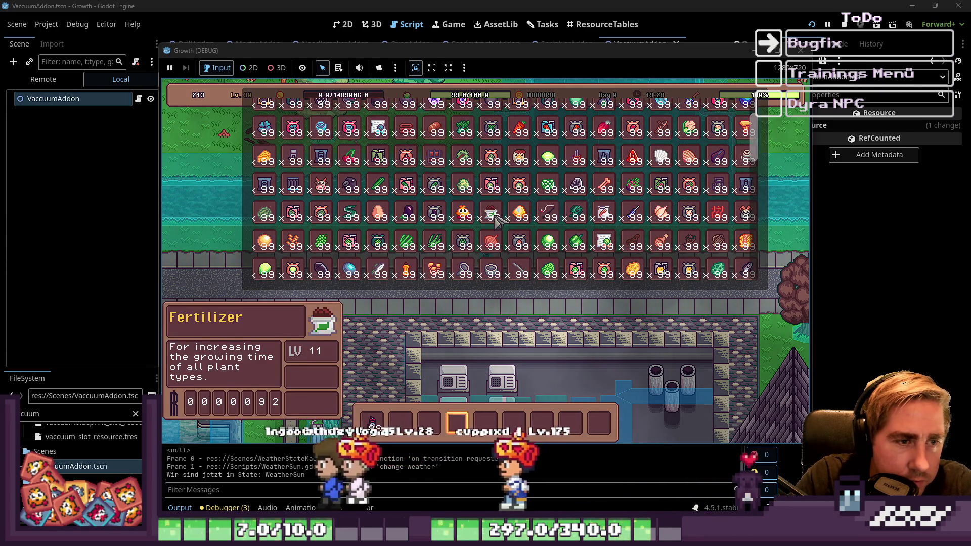
pyautogui.moveTo(373, 421); pyautogui.dragTo(477, 432)
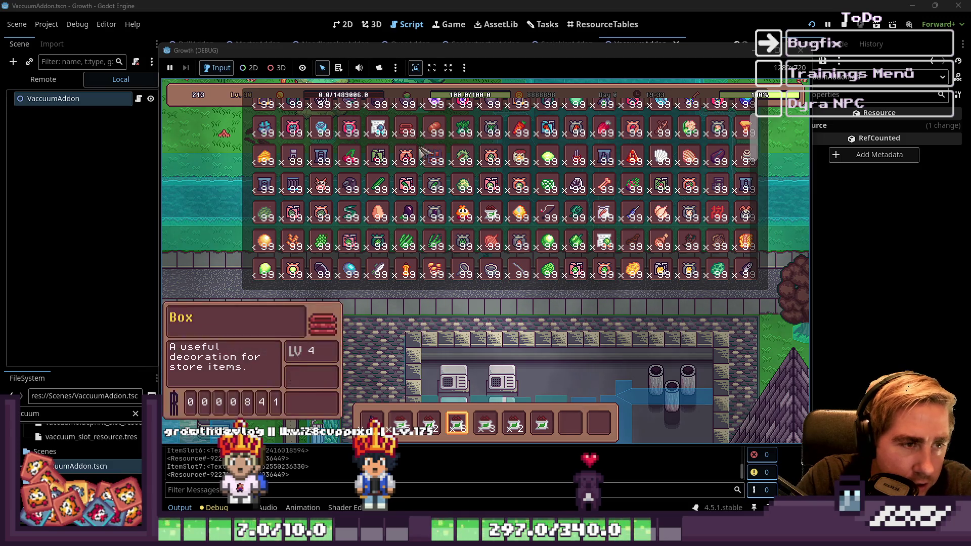
pyautogui.scroll(-1, 430, 190)
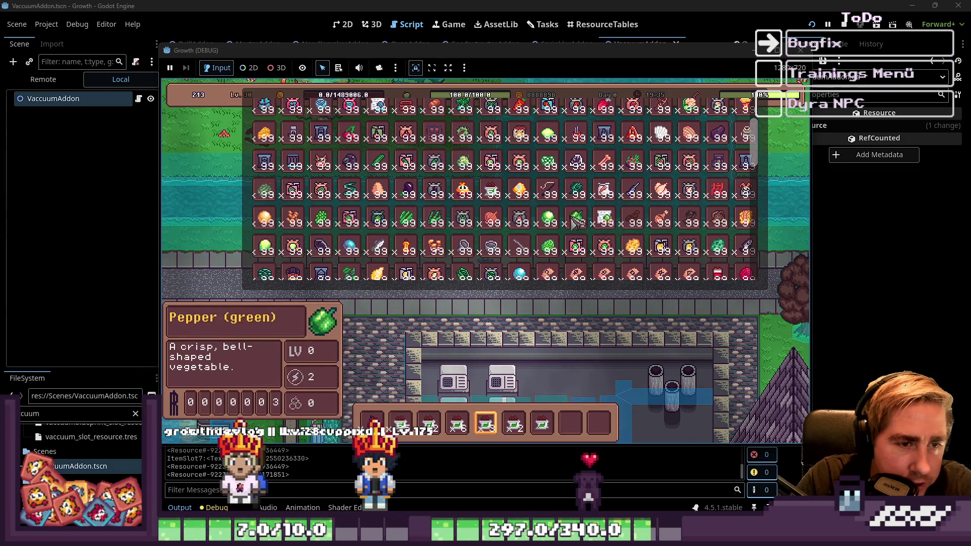
pyautogui.scroll(2, 597, 257)
pyautogui.scroll(5, 599, 255)
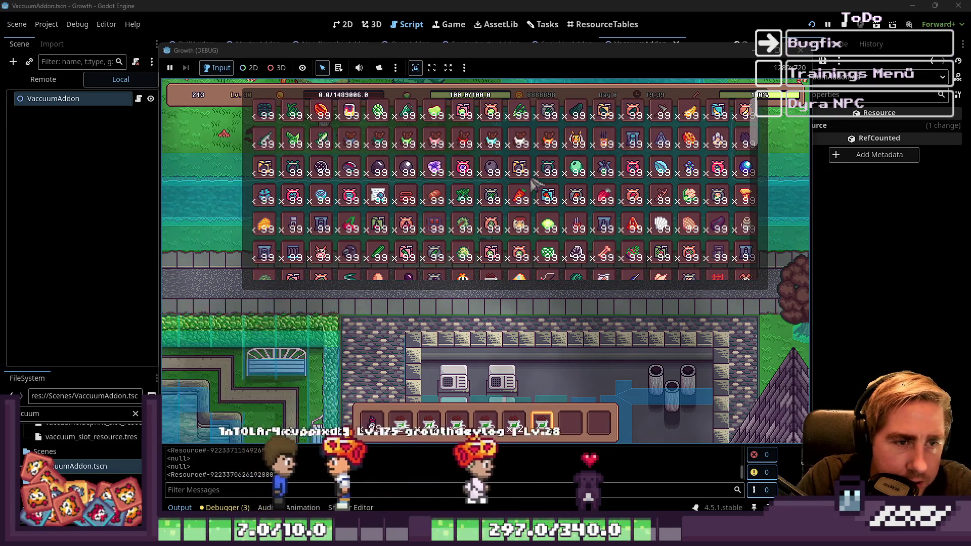
pyautogui.moveTo(491, 251); pyautogui.dragTo(570, 422)
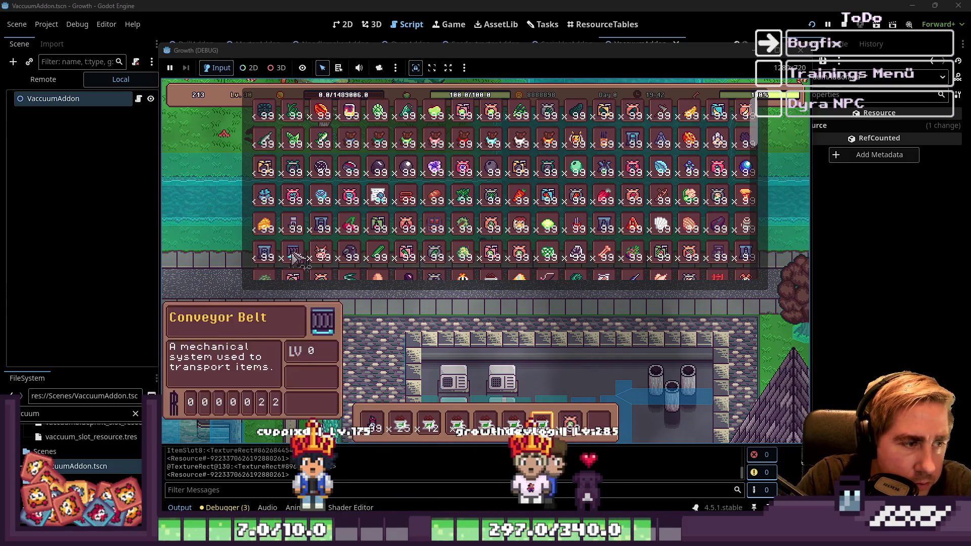
pyautogui.moveTo(296, 258); pyautogui.dragTo(599, 422)
pyautogui.press('e')
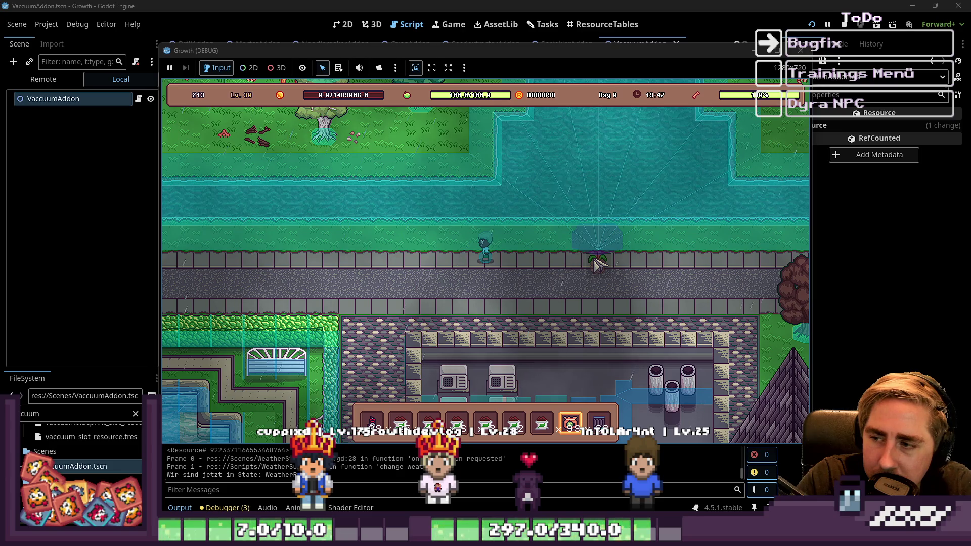
# Place a machine beside the existing one, then remove it.
pyautogui.scroll(6, 554, 287)
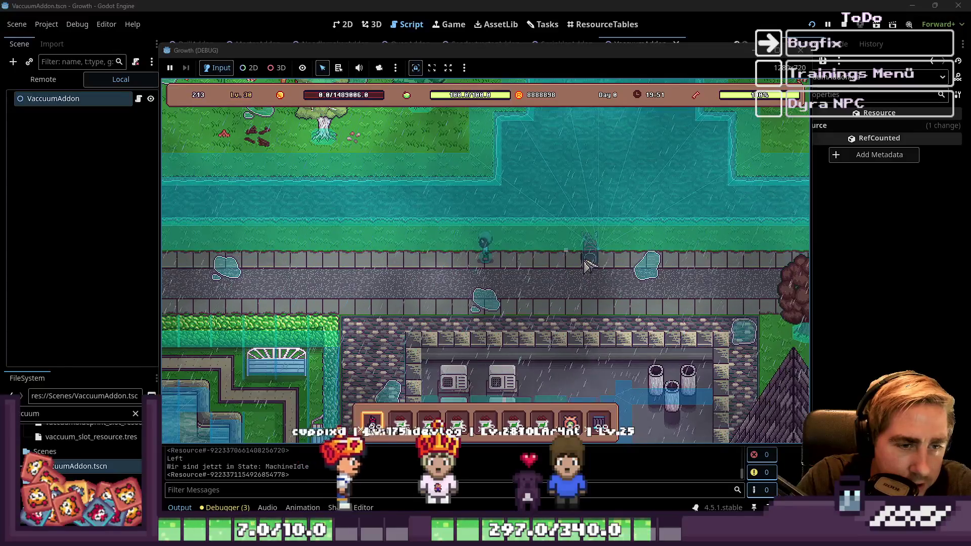
pyautogui.scroll(-2, 555, 292)
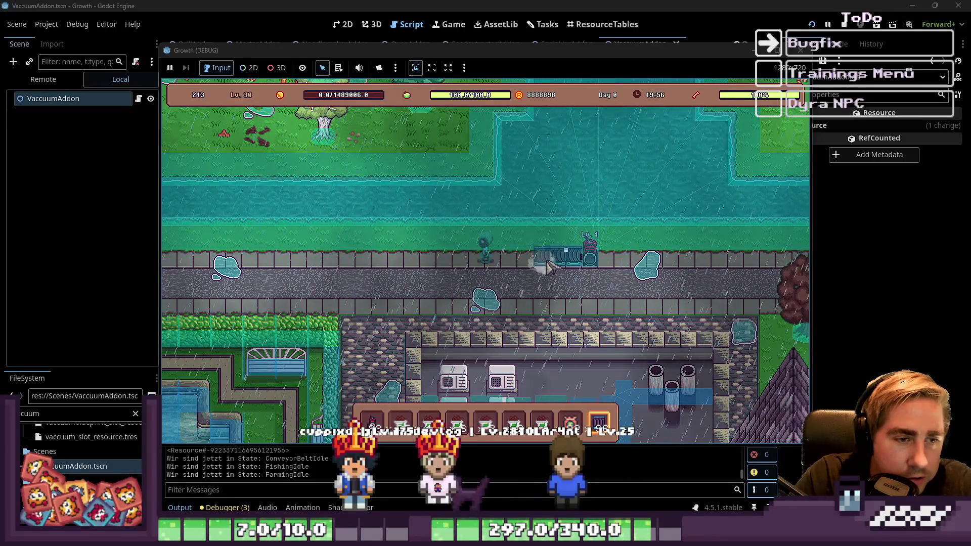
pyautogui.scroll(2, 523, 272)
pyautogui.click(523, 272)
pyautogui.scroll(6, 523, 272)
pyautogui.rightClick(523, 272)
pyautogui.scroll(-3, 526, 275)
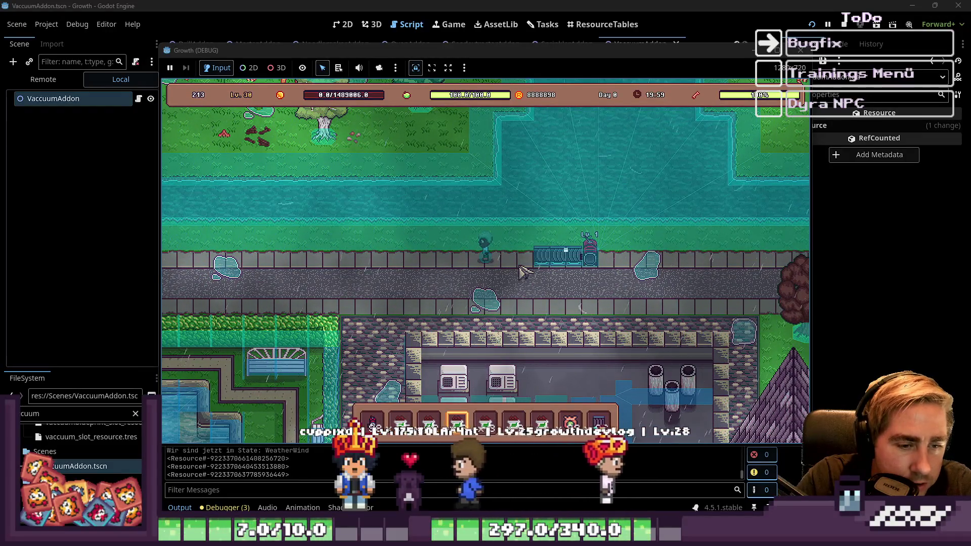
# Move a hotbar item into the inventory and browse the full item list.
pyautogui.press('i')
pyautogui.moveTo(461, 426)
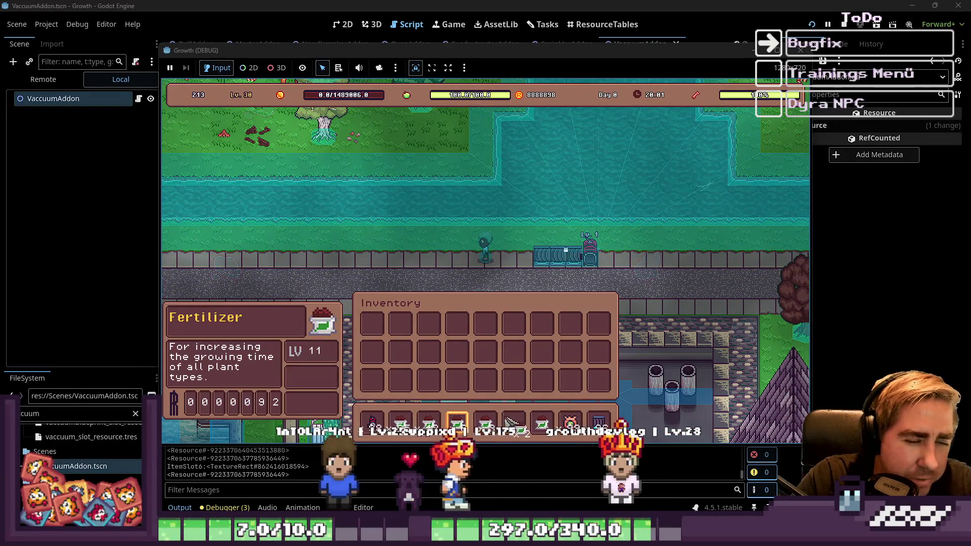
pyautogui.moveTo(461, 430)
pyautogui.mouseDown()
pyautogui.moveTo(397, 441)
pyautogui.moveTo(475, 421)
pyautogui.mouseUp()
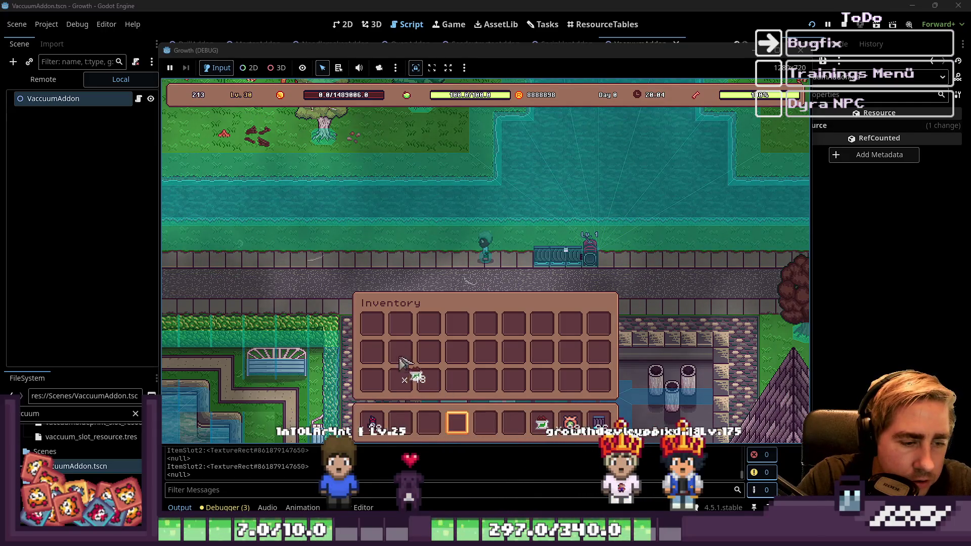
pyautogui.press('i')
pyautogui.press('i')
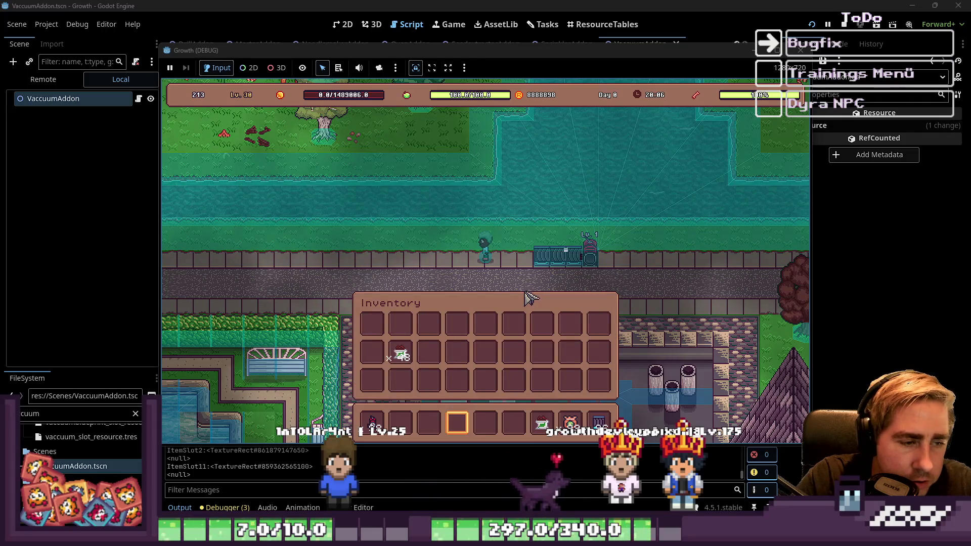
pyautogui.press('i')
pyautogui.press('Tab')
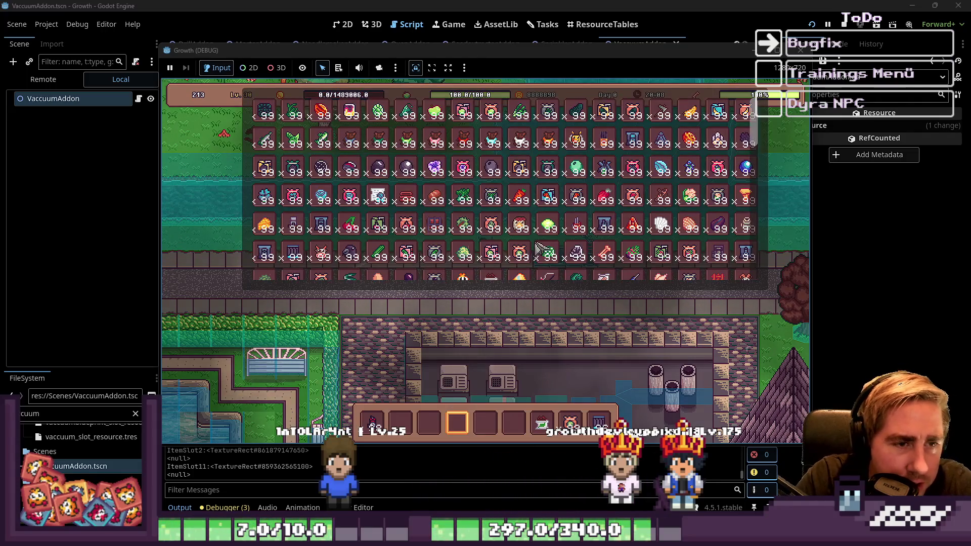
pyautogui.scroll(-3, 505, 228)
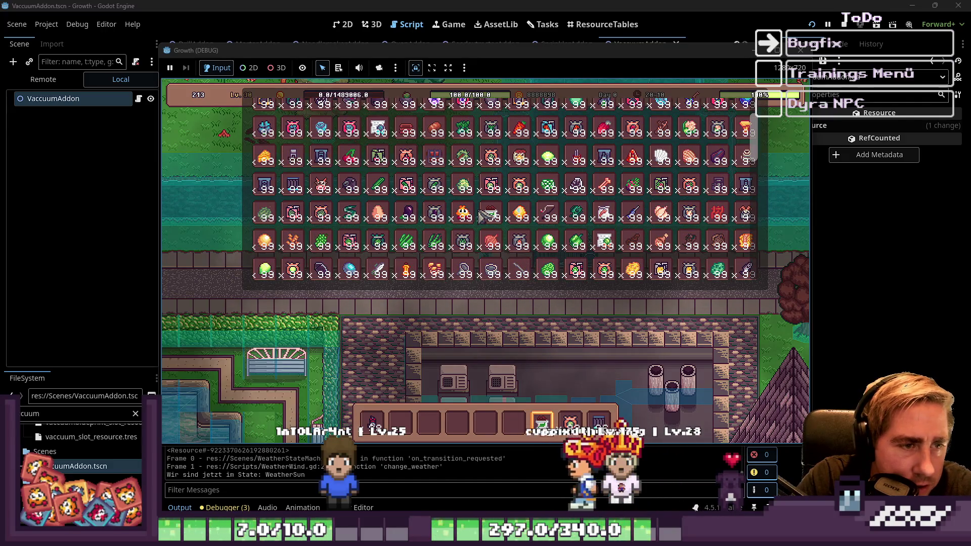
pyautogui.press('Tab')
pyautogui.press('Tab')
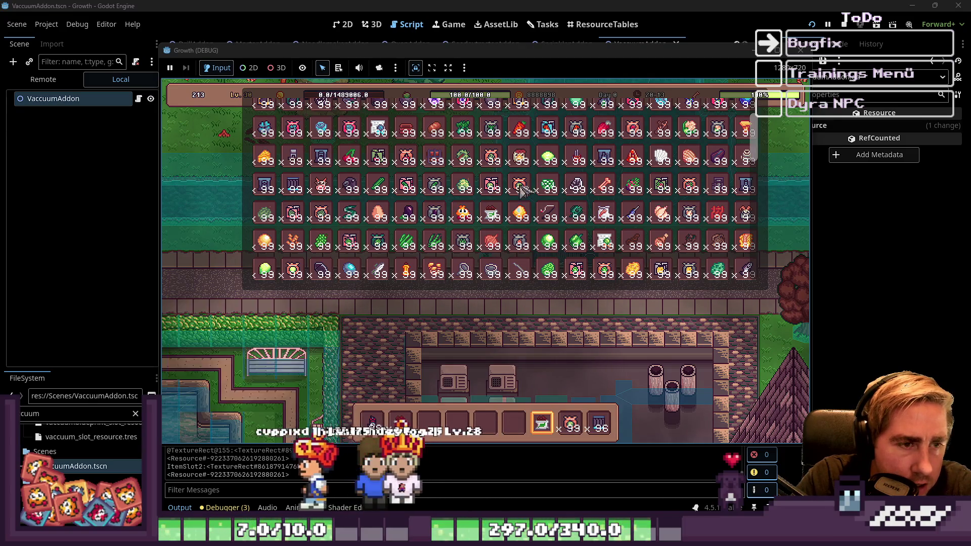
pyautogui.press('Tab')
# Select the fourth hotbar slot, walk beside the Lv.1 machine, then stop the game with F8.
pyautogui.click(458, 422)
pyautogui.press('s')
pyautogui.scroll(-3, 575, 283)
pyautogui.press('d')
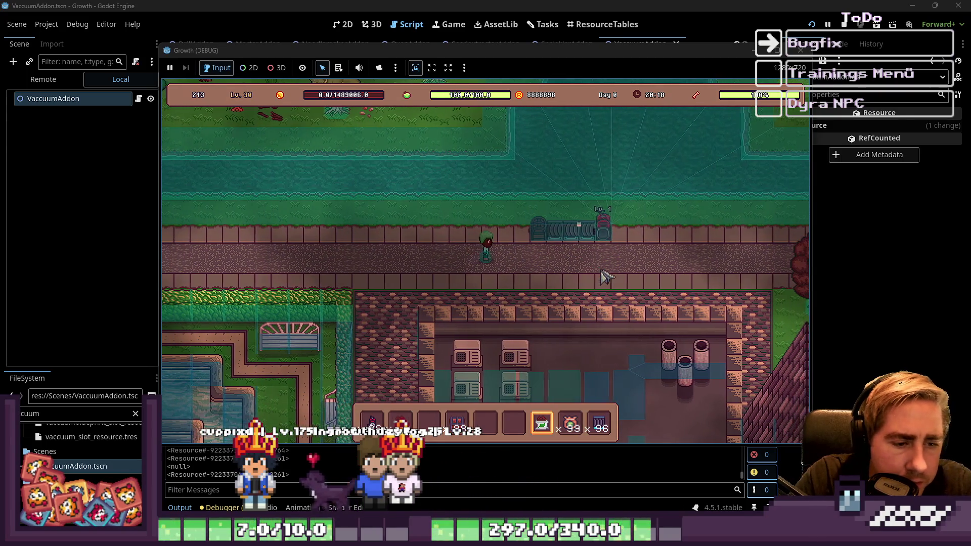
pyautogui.scroll(-2, 605, 277)
pyautogui.press('d')
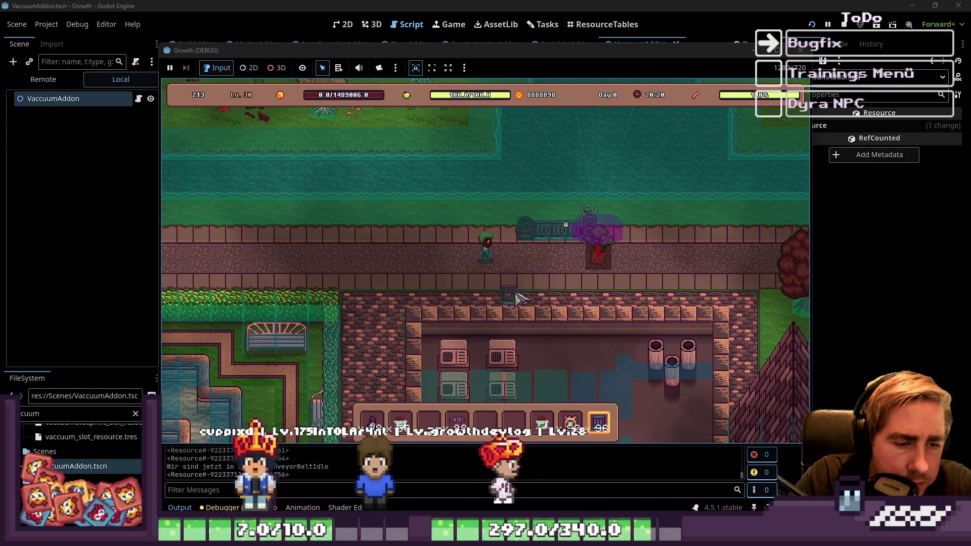
pyautogui.scroll(2, 542, 282)
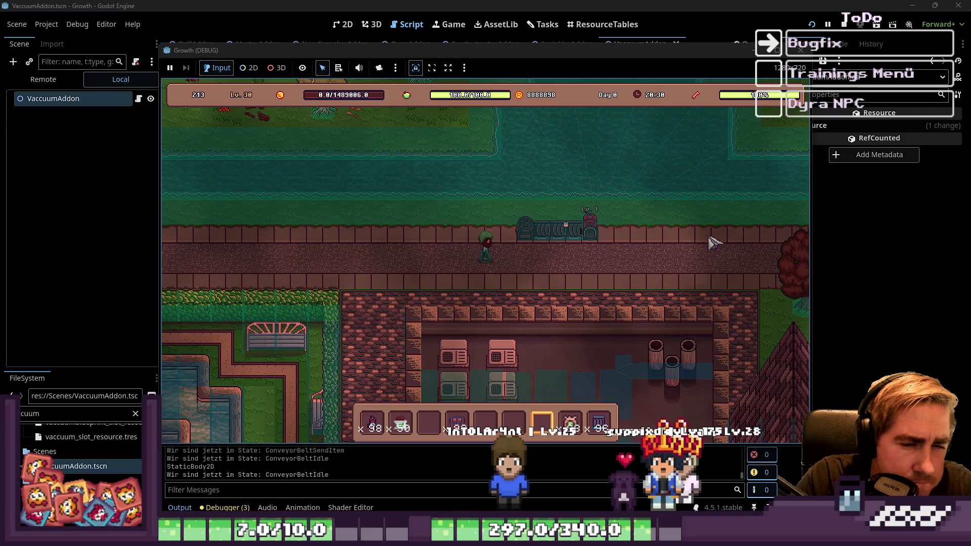
pyautogui.press('F8')
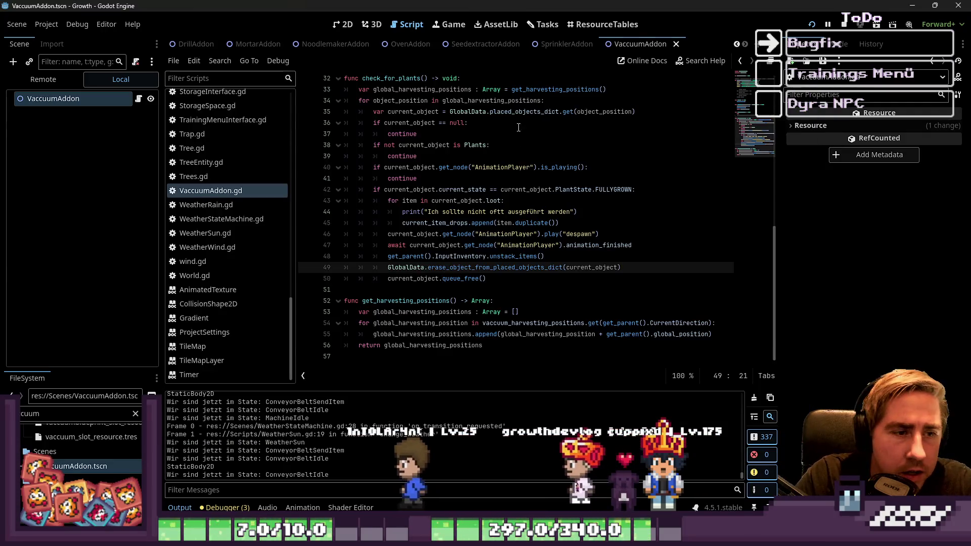
# Review check_for_plants lines 34–50 and place the caret at the end of the queue_free line 50.
pyautogui.click(480, 258)
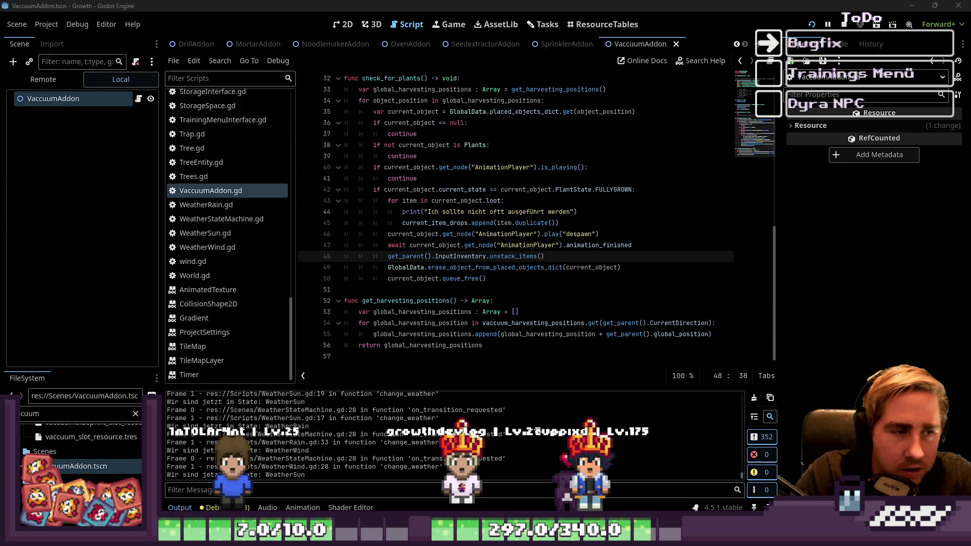
pyautogui.click(487, 279)
pyautogui.click(487, 285)
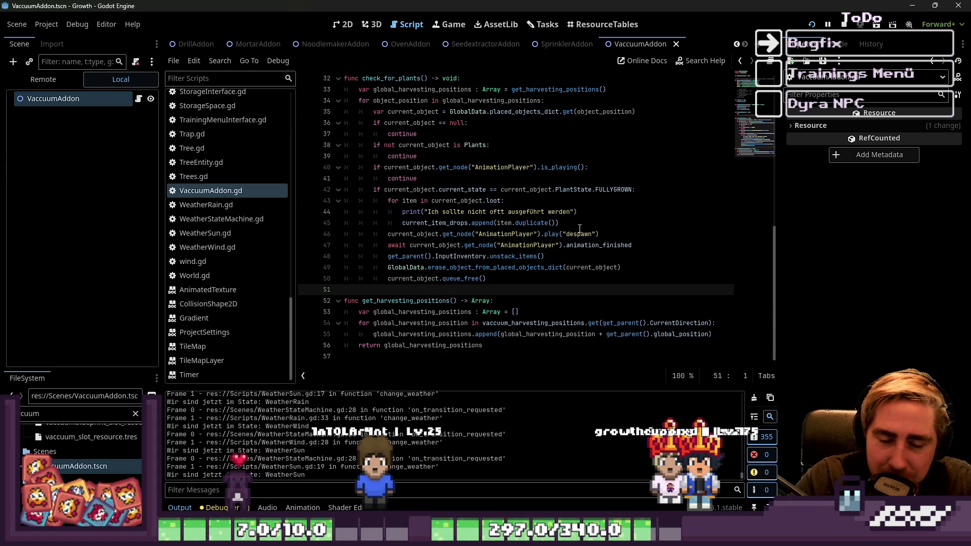
pyautogui.click(405, 279)
pyautogui.moveTo(495, 281)
pyautogui.mouseDown()
pyautogui.moveTo(455, 267)
pyautogui.moveTo(400, 168)
pyautogui.moveTo(332, 97)
pyautogui.moveTo(336, 87)
pyautogui.moveTo(401, 284)
pyautogui.moveTo(385, 293)
pyautogui.moveTo(359, 279)
pyautogui.mouseUp()
pyautogui.click(557, 280)
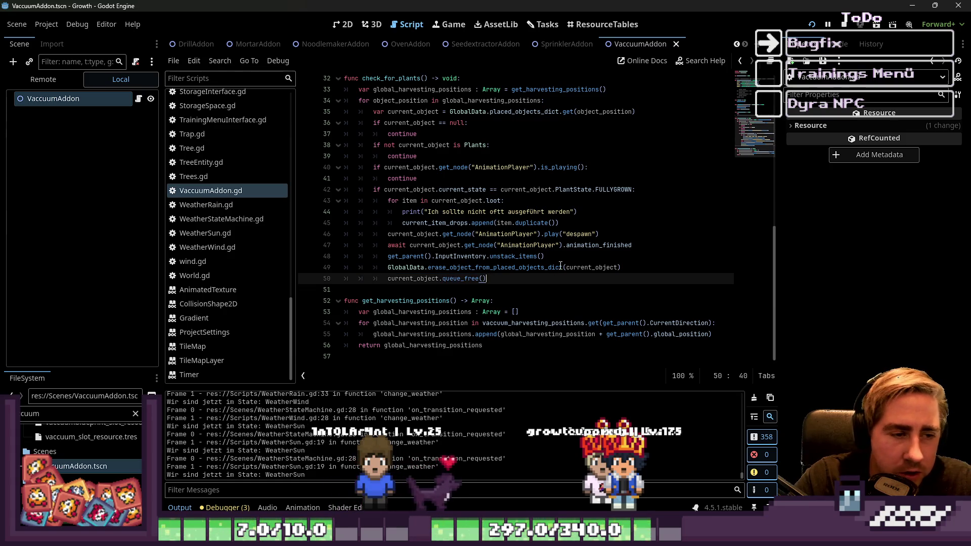
pyautogui.moveTo(560, 263)
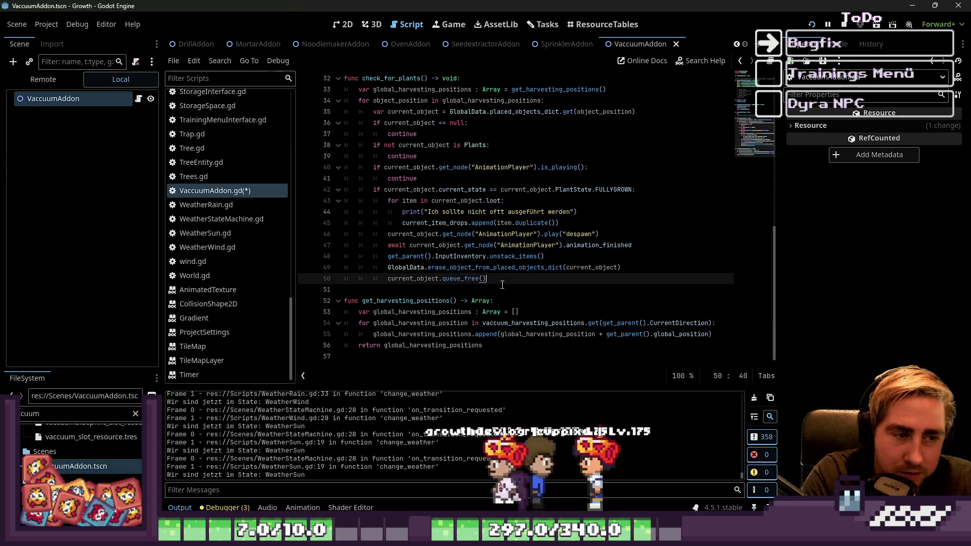
pyautogui.press('Return')
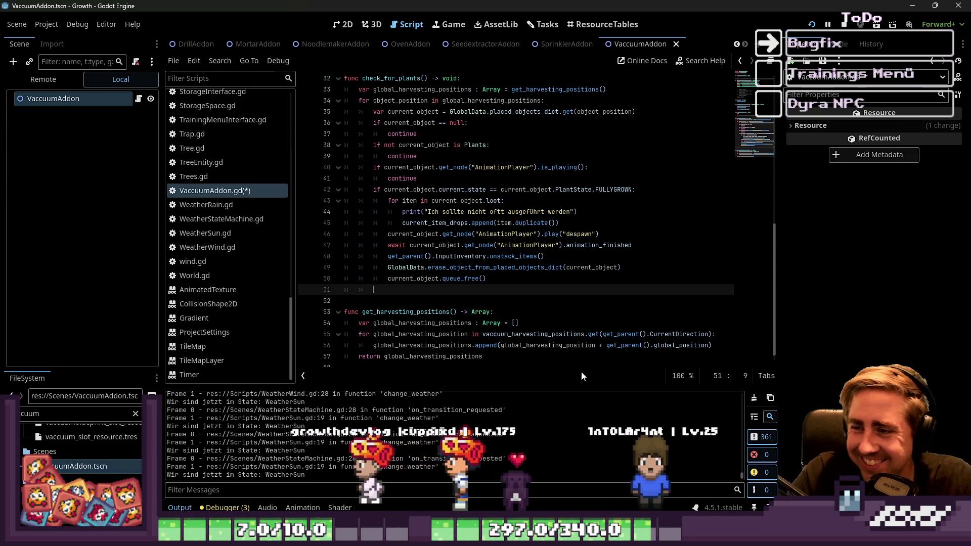
pyautogui.moveTo(518, 268)
pyautogui.mouseDown()
pyautogui.moveTo(627, 267)
pyautogui.moveTo(409, 245)
pyautogui.mouseUp()
pyautogui.click(426, 289)
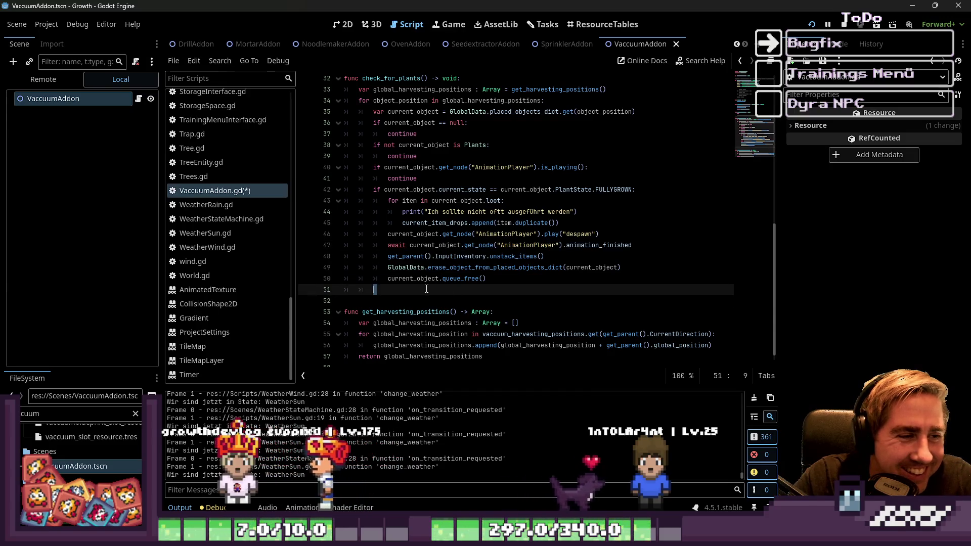
pyautogui.press('BackSpace')
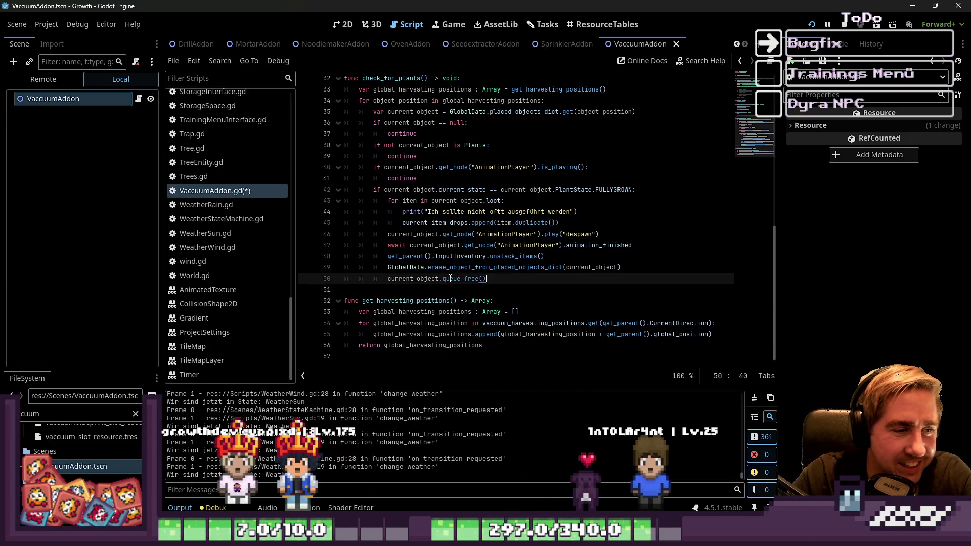
pyautogui.click(427, 289)
pyautogui.press('Return')
pyautogui.press('Return')
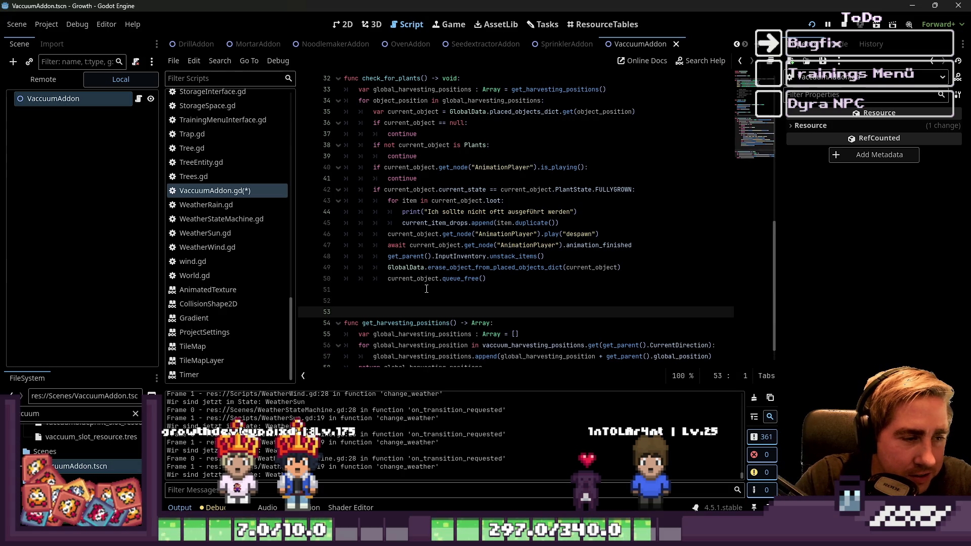
pyautogui.press('Up')
pyautogui.press('Up')
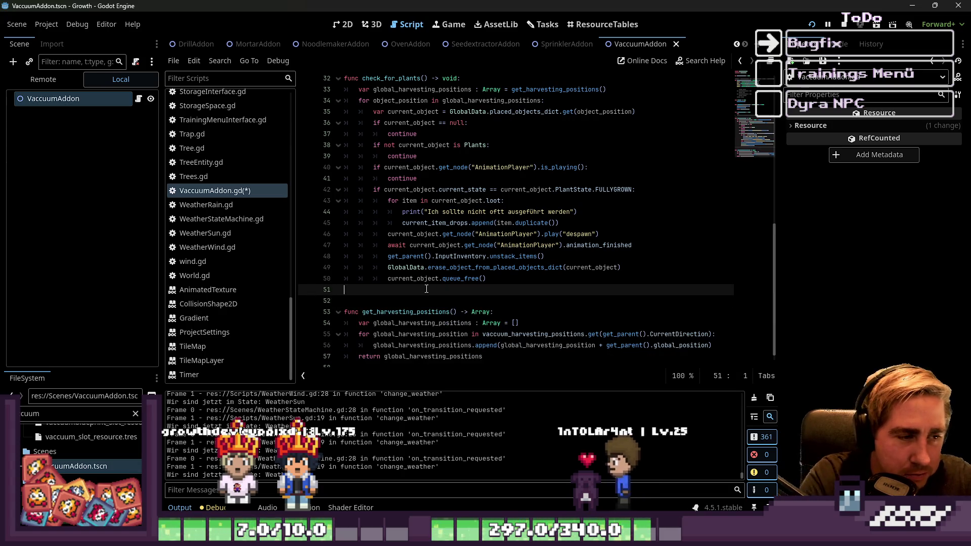
pyautogui.press('Delete')
pyautogui.scroll(1, 585, 291)
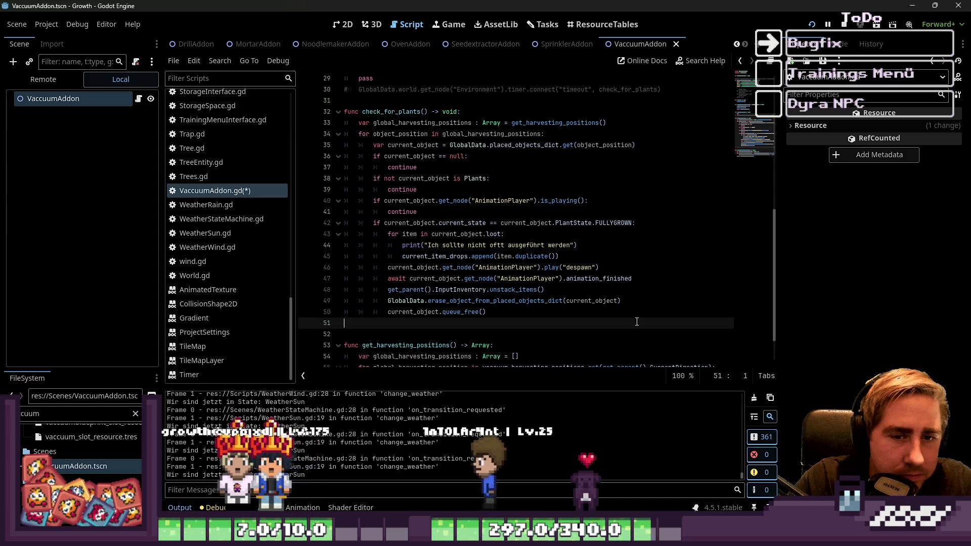
pyautogui.scroll(-2, 585, 290)
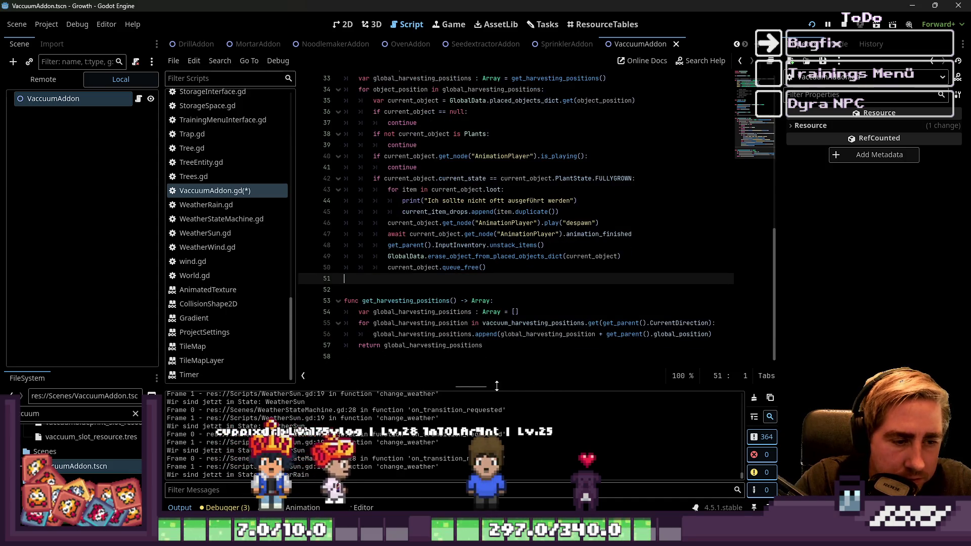
pyautogui.hotkey('ctrl', 'j')
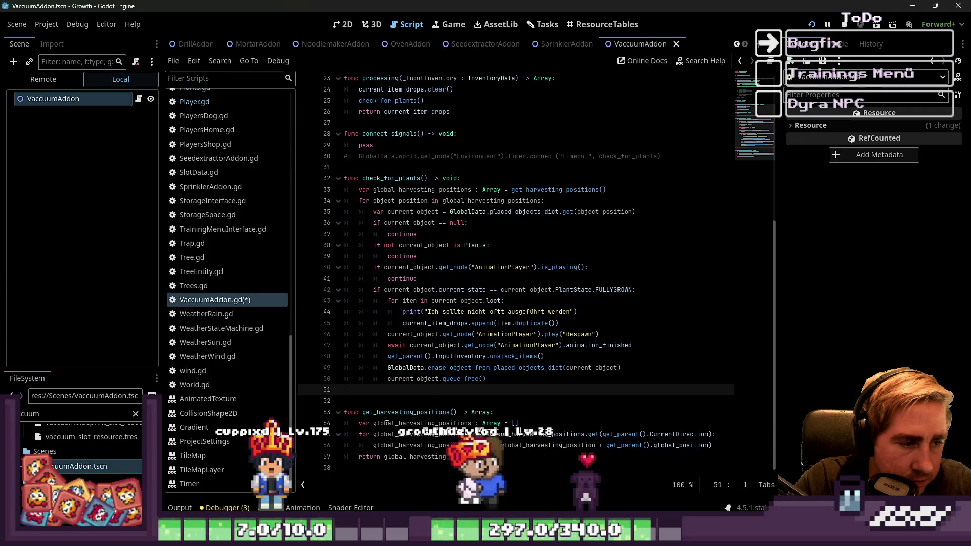
pyautogui.click(426, 402)
pyautogui.press('BackSpace')
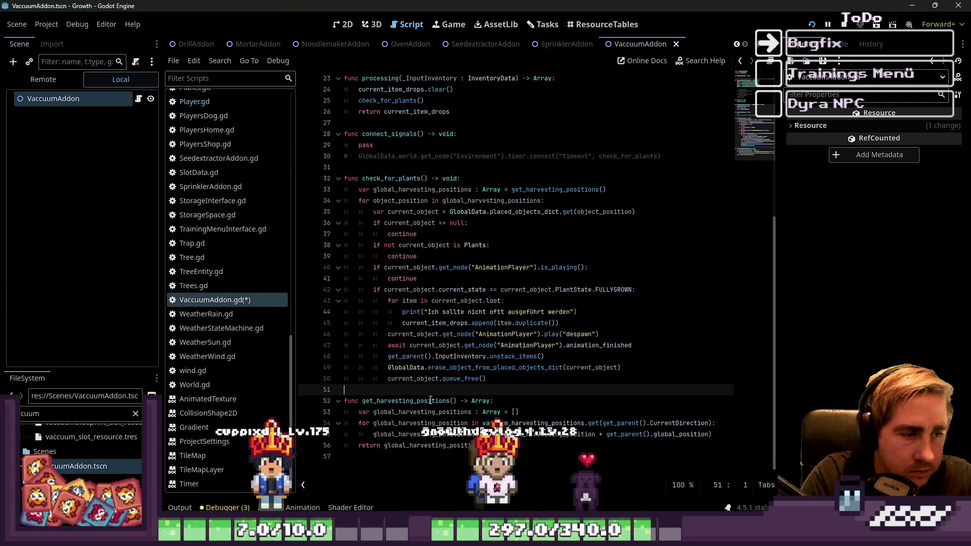
pyautogui.moveTo(431, 205); pyautogui.dragTo(445, 275)
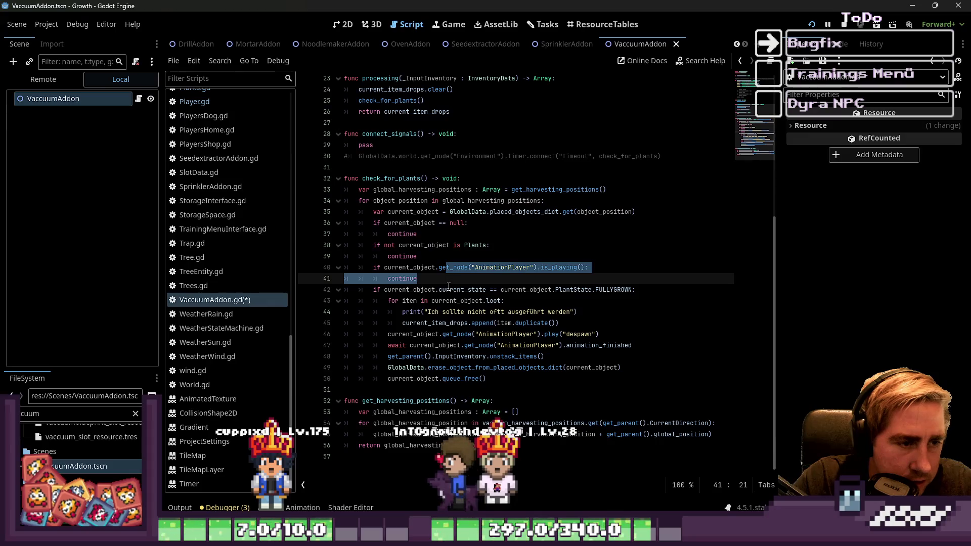
pyautogui.click(449, 288)
pyautogui.click(458, 268)
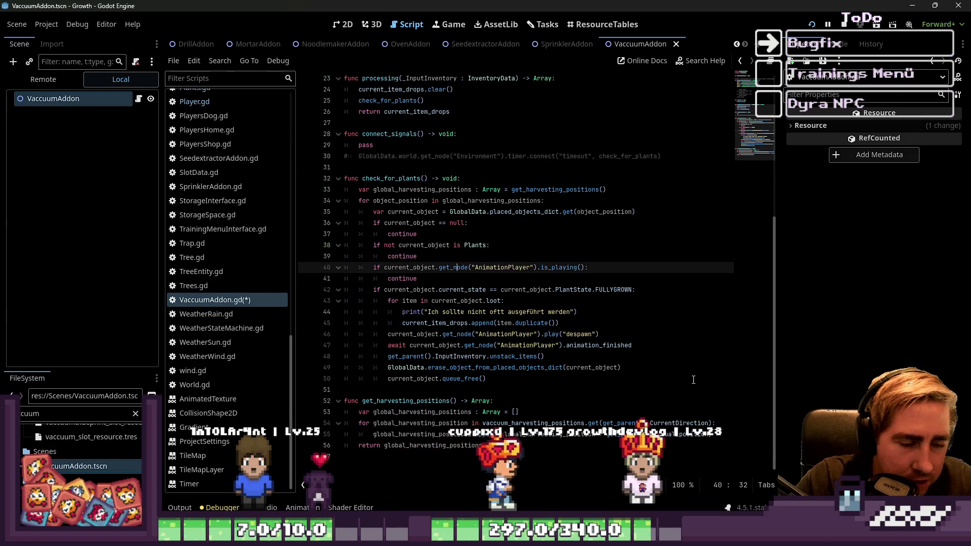
pyautogui.click(522, 357)
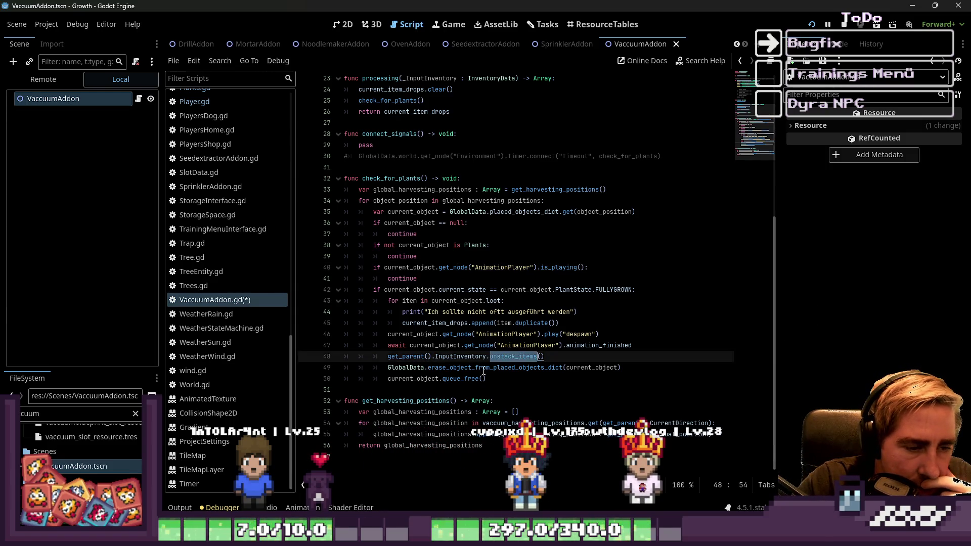
pyautogui.click(472, 369)
pyautogui.scroll(7, 207, 235)
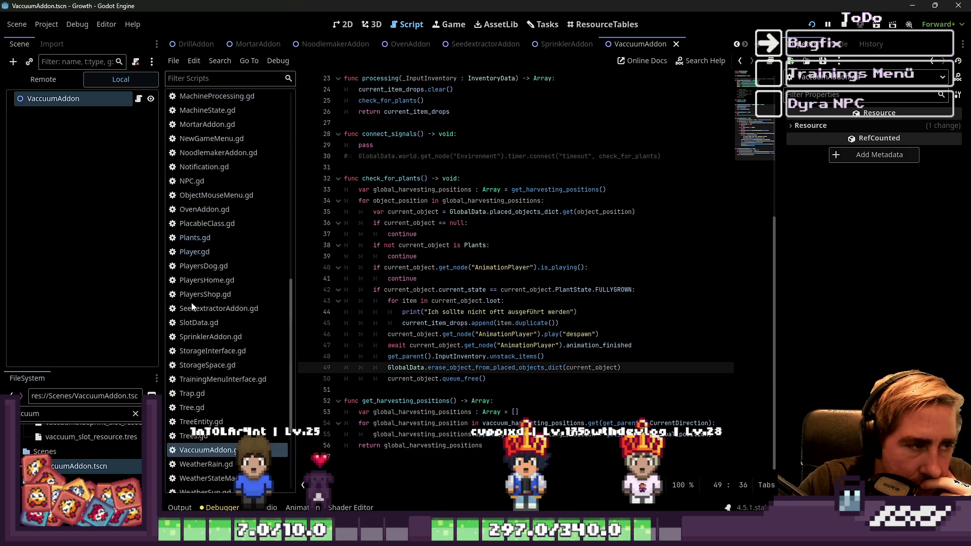
# Open MachineProcessing.gd and inspect processing_item's match block and ProcessedItems print.
pyautogui.scroll(3, 209, 236)
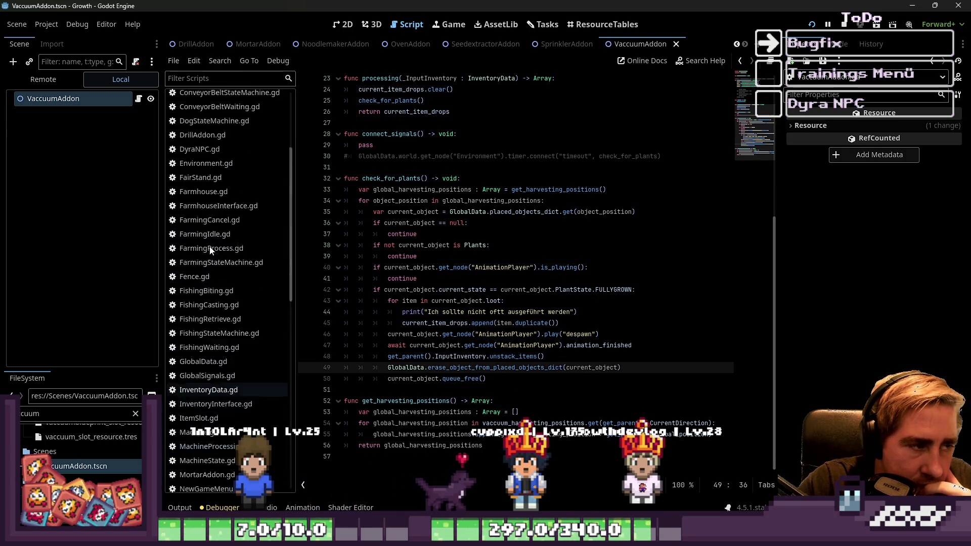
pyautogui.scroll(-5, 211, 253)
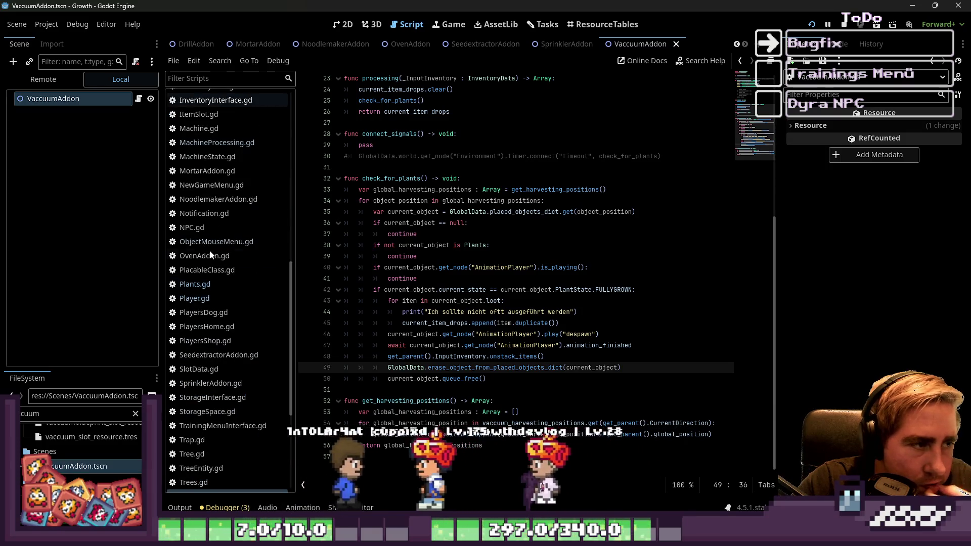
pyautogui.click(210, 143)
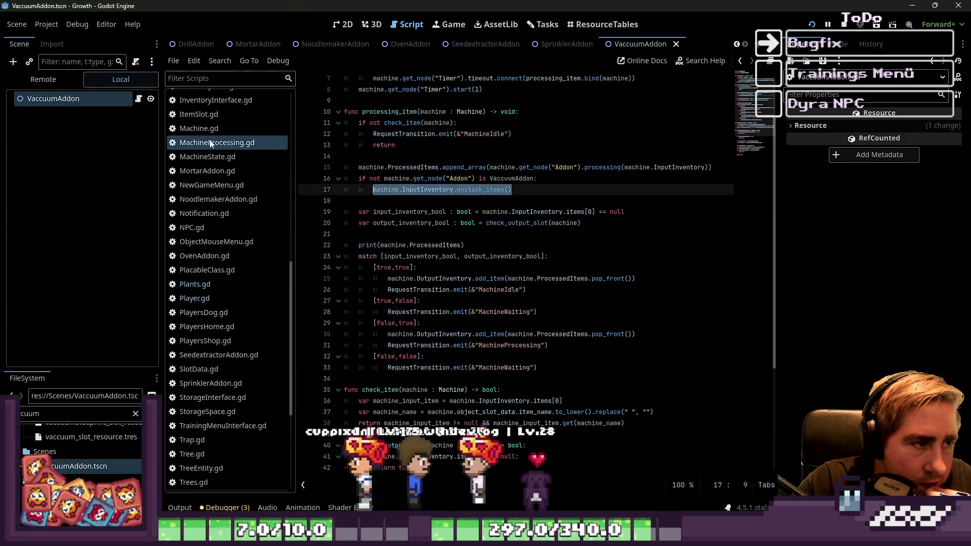
pyautogui.click(447, 257)
pyautogui.click(519, 243)
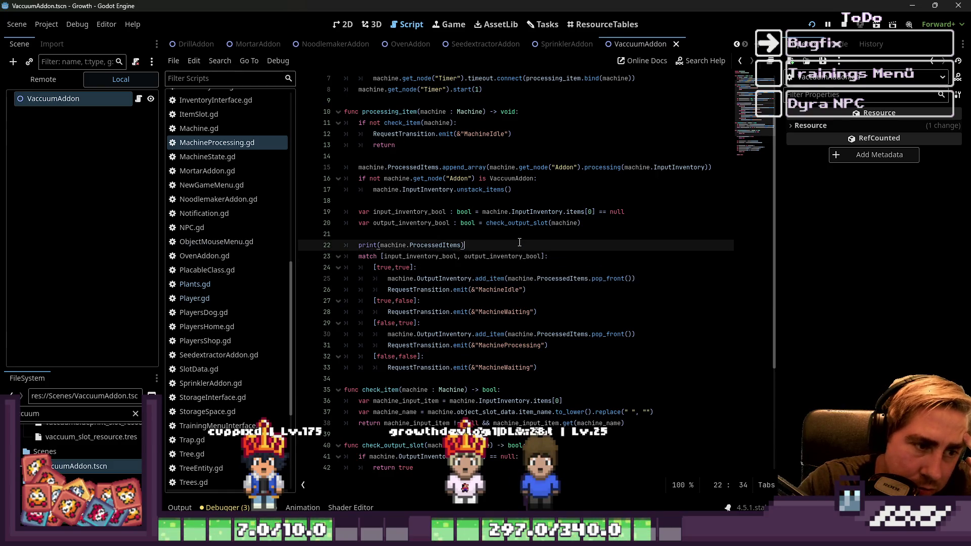
pyautogui.doubleClick(576, 336)
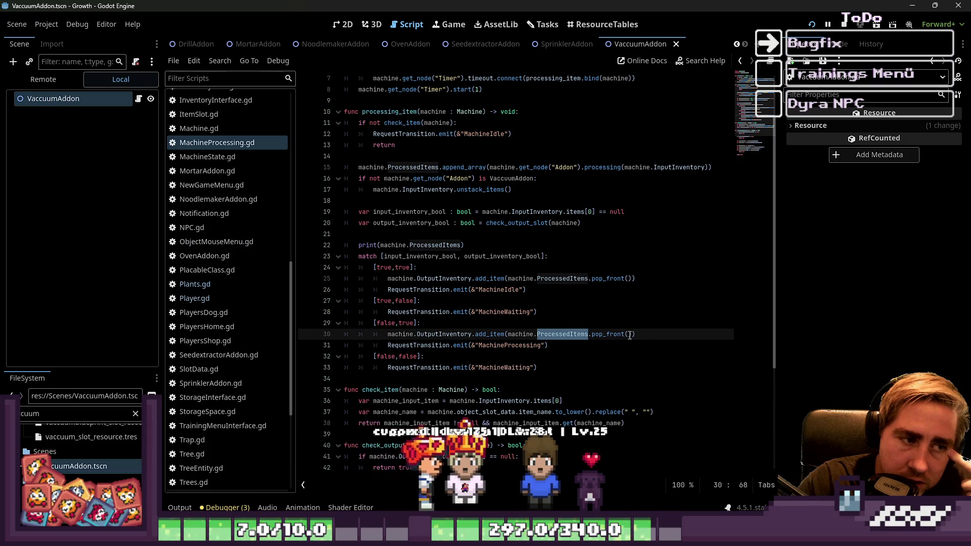
pyautogui.click(596, 300)
pyautogui.click(539, 256)
pyautogui.click(539, 256)
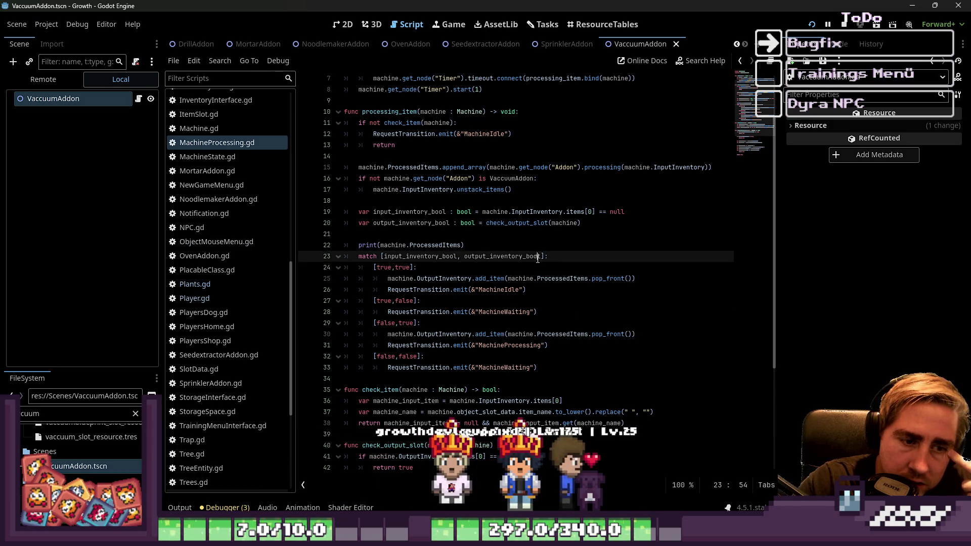
pyautogui.click(525, 324)
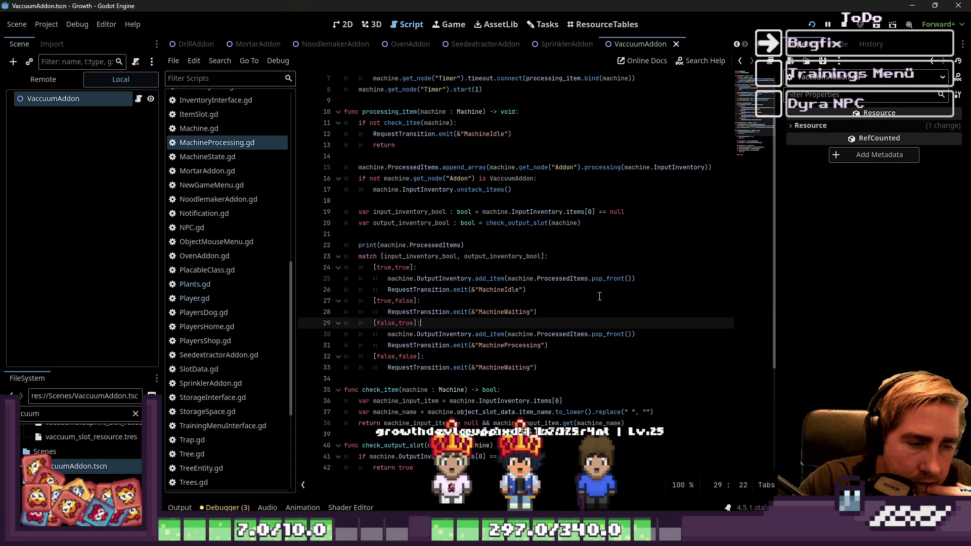
# Add the missing ')' at the end of the first add_item line 25.
pyautogui.click(645, 279)
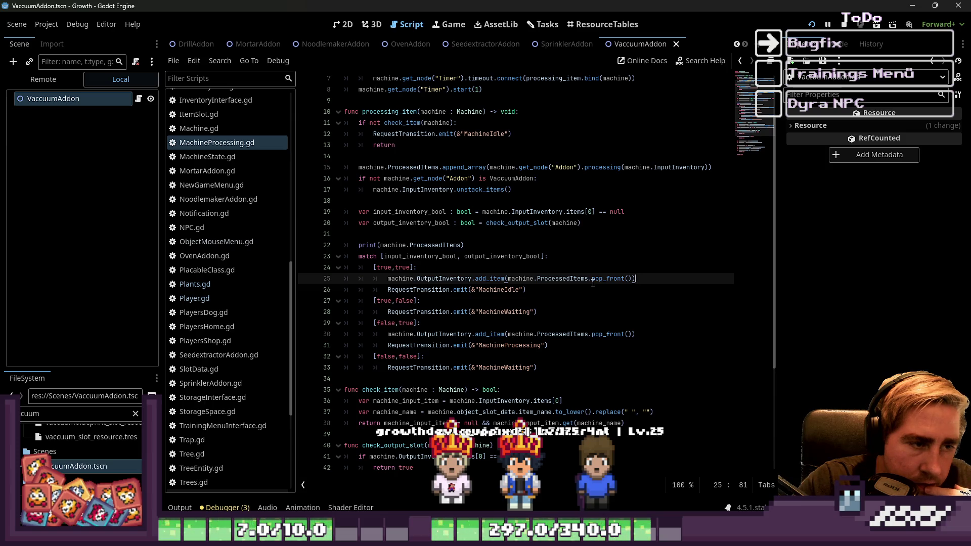
pyautogui.moveTo(526, 279)
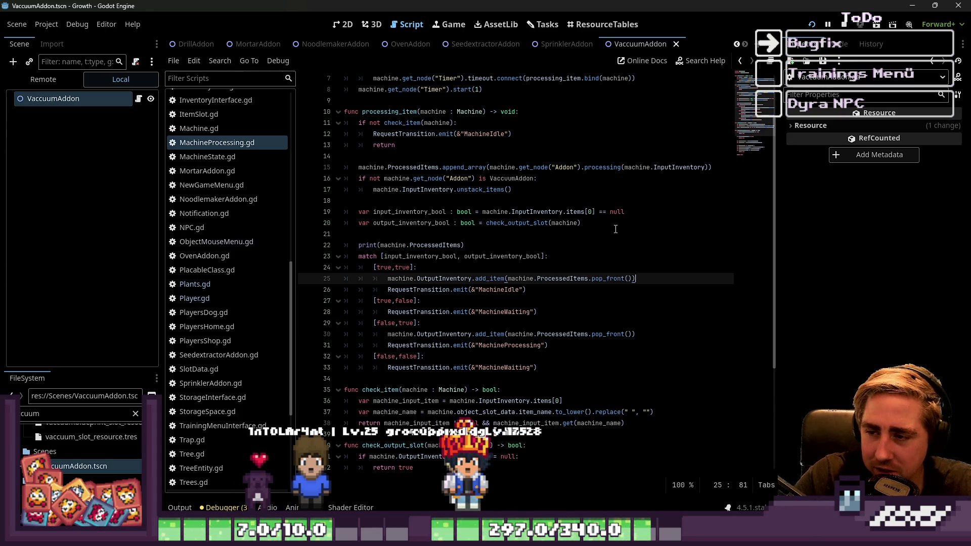
pyautogui.write(')')
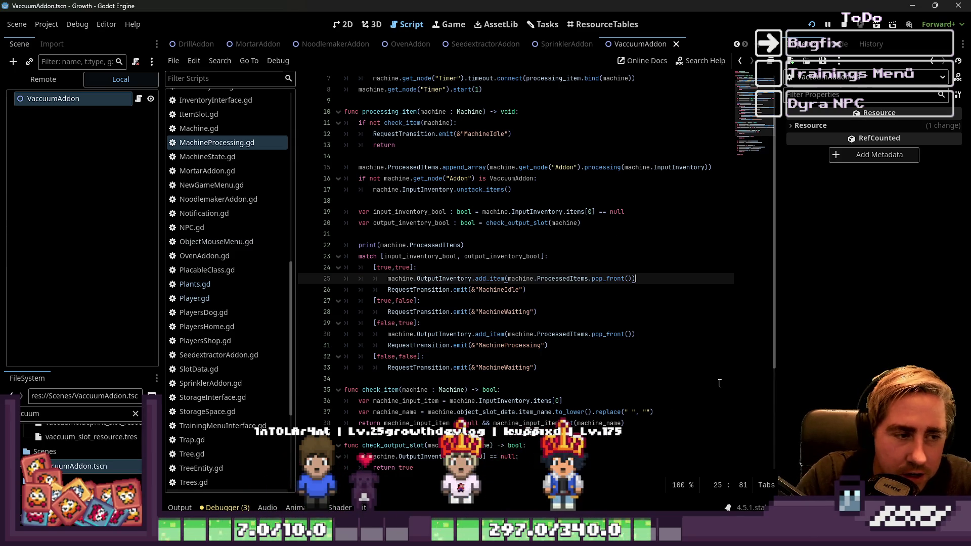
pyautogui.click(665, 296)
pyautogui.moveTo(652, 289); pyautogui.dragTo(261, 282)
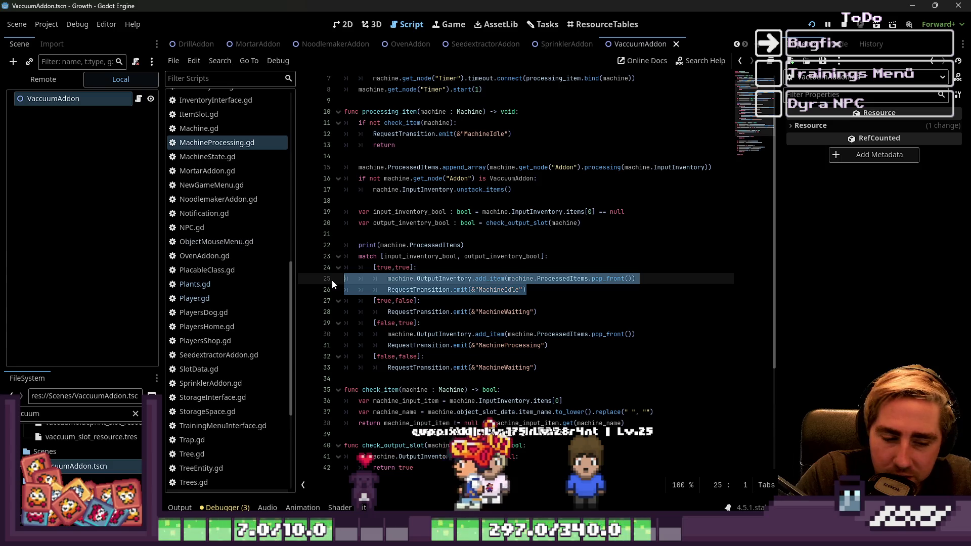
pyautogui.press('Escape')
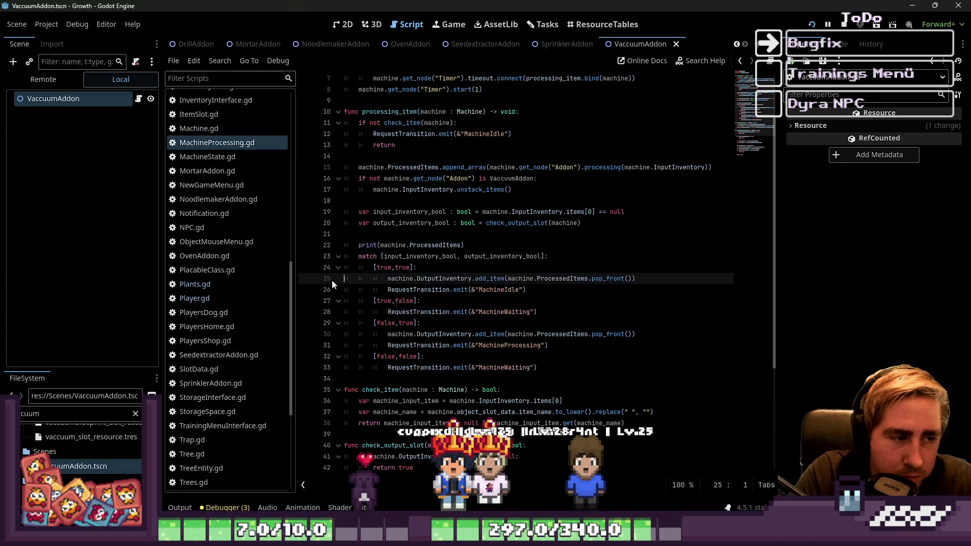
pyautogui.press('Down')
pyautogui.press('Down')
pyautogui.press('Down')
pyautogui.press('Down')
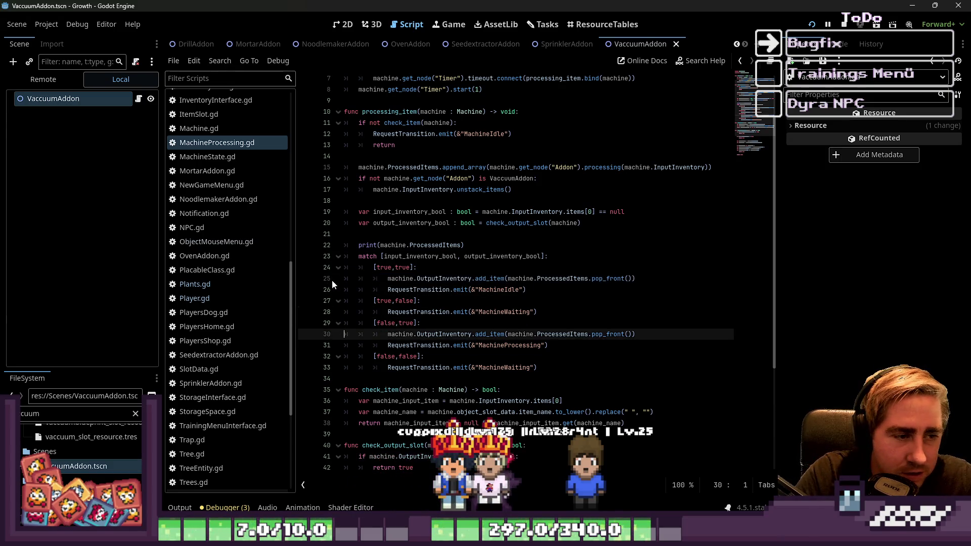
pyautogui.press('Down')
pyautogui.press('Down')
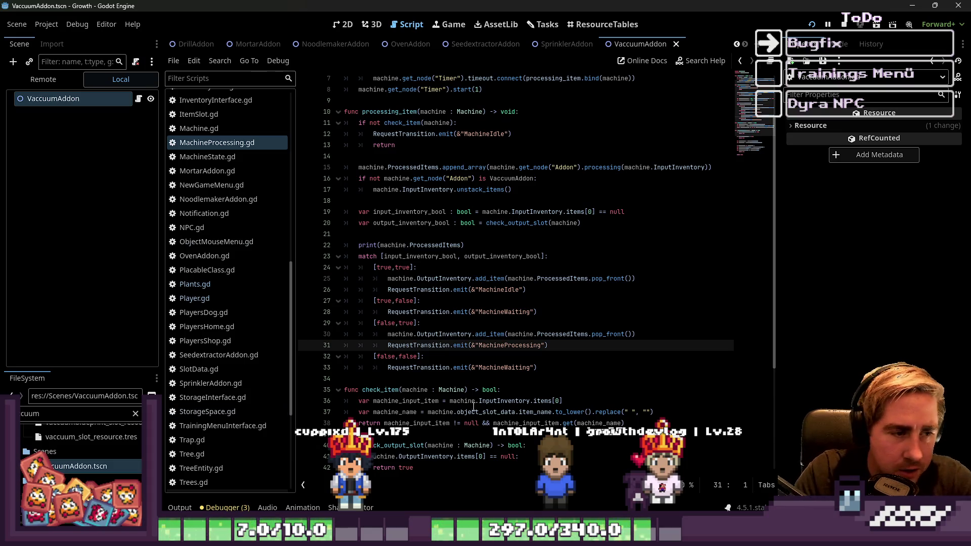
pyautogui.click(418, 378)
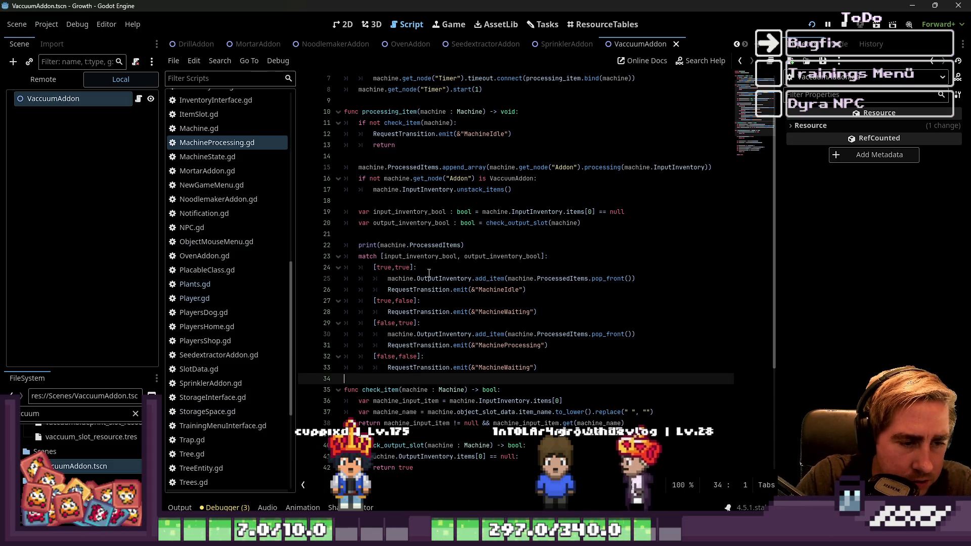
pyautogui.click(499, 290)
pyautogui.click(510, 316)
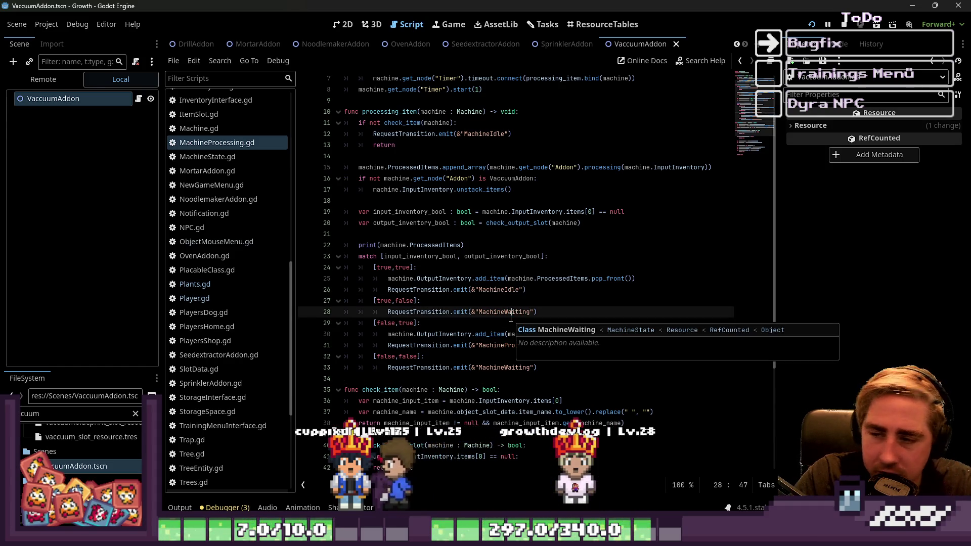
pyautogui.click(470, 323)
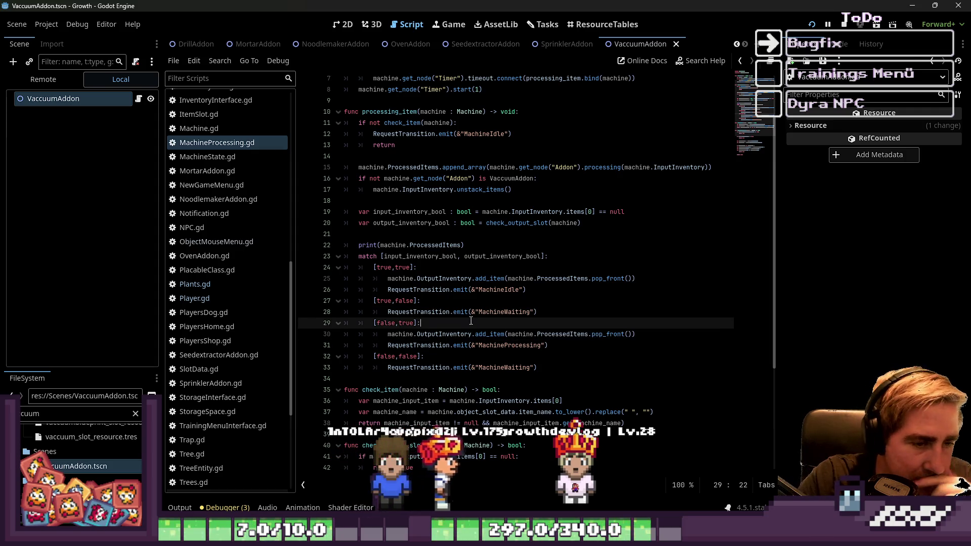
pyautogui.click(651, 281)
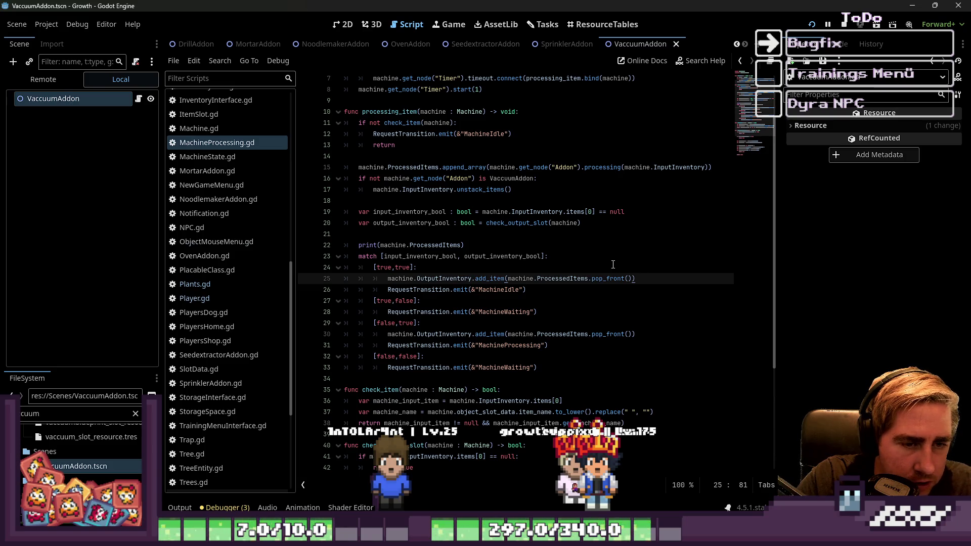
pyautogui.click(477, 289)
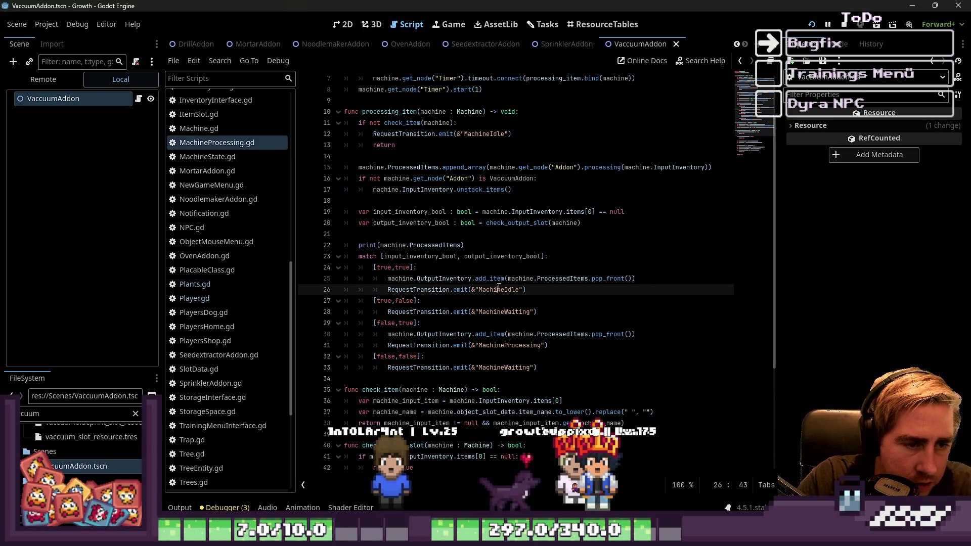
pyautogui.click(533, 278)
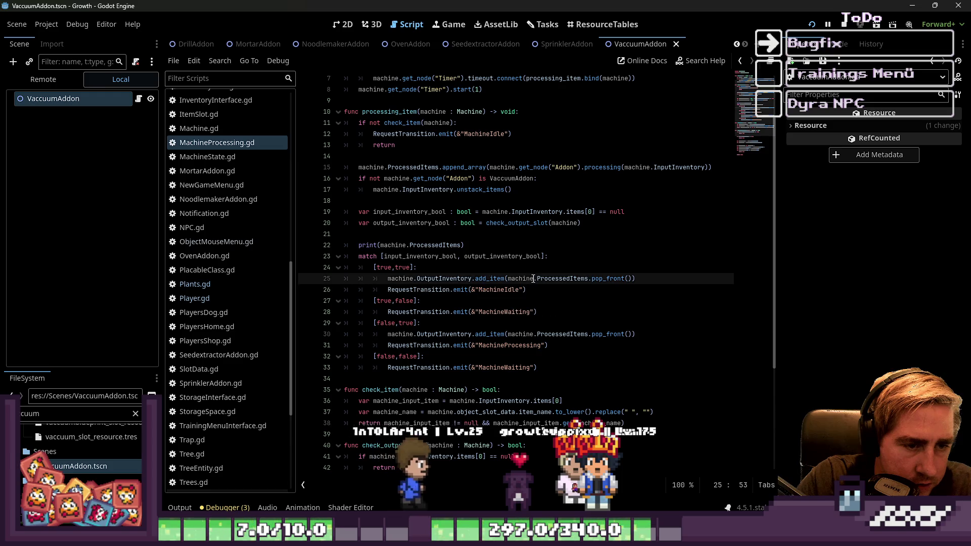
pyautogui.doubleClick(390, 269)
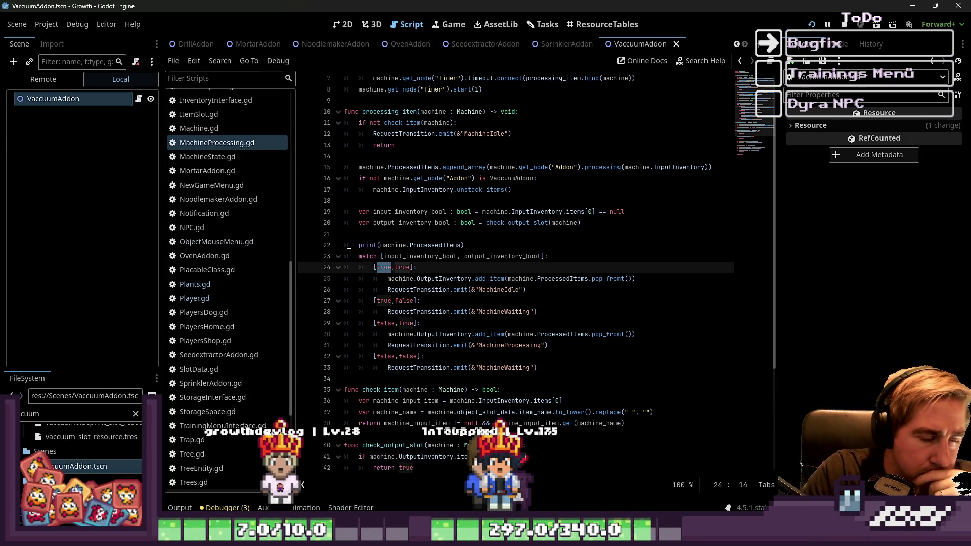
pyautogui.moveTo(357, 247)
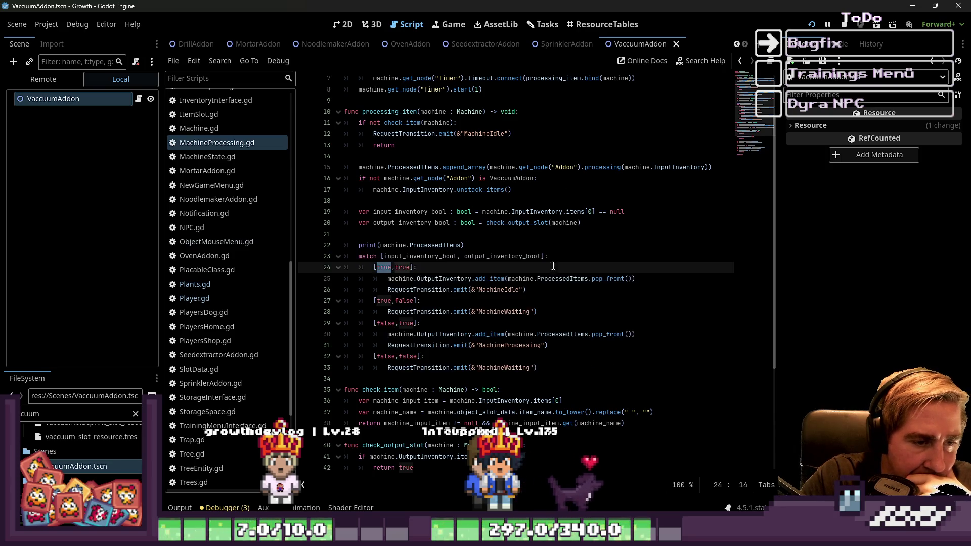
pyautogui.doubleClick(512, 312)
pyautogui.moveTo(512, 314)
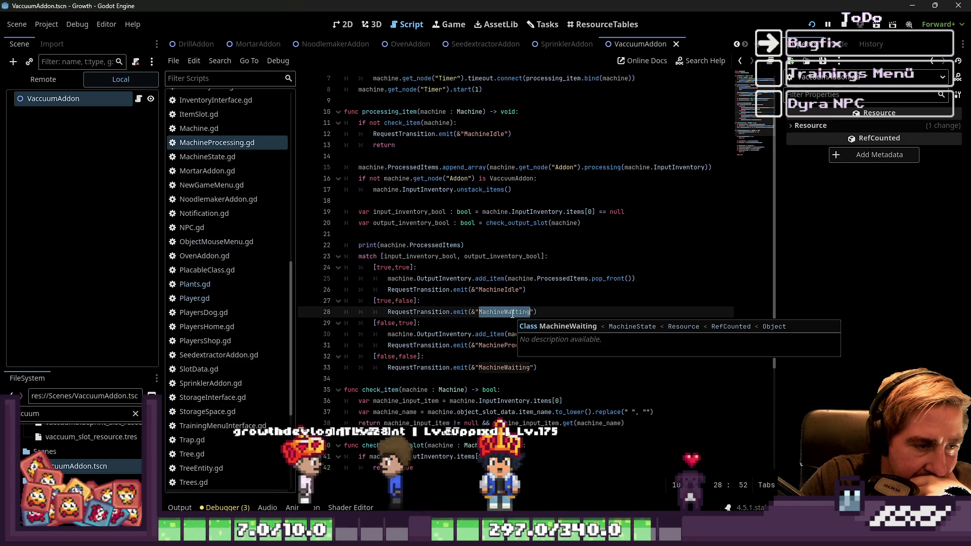
pyautogui.click(514, 303)
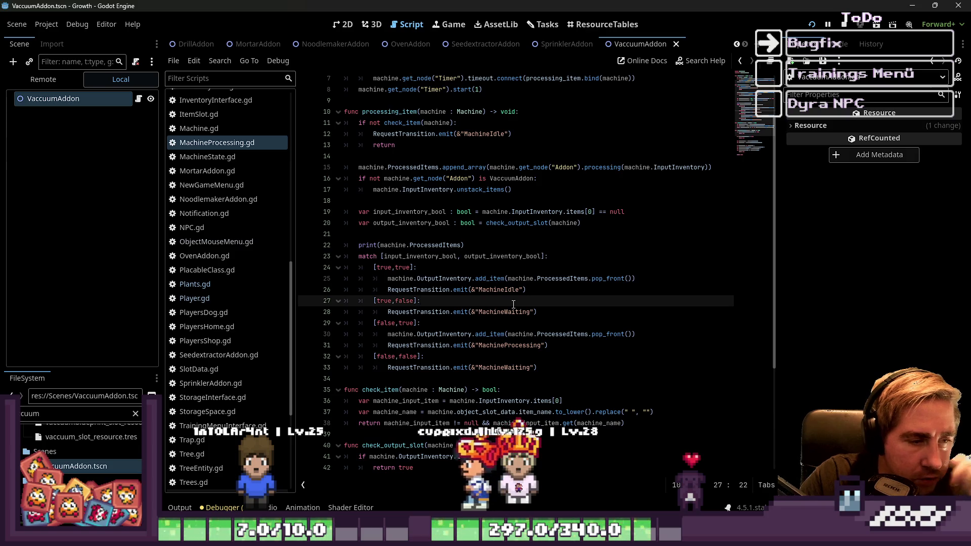
pyautogui.click(537, 290)
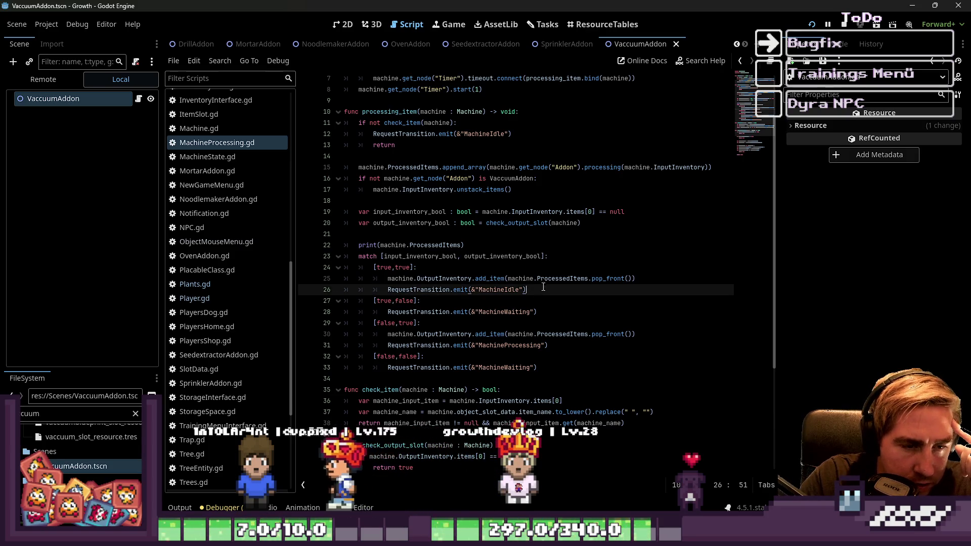
pyautogui.click(541, 278)
pyautogui.doubleClick(466, 278)
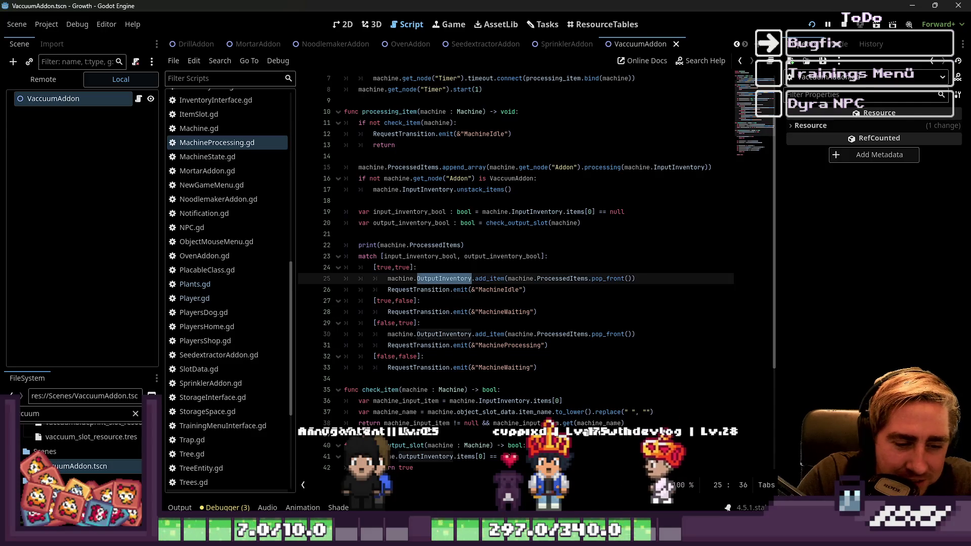
pyautogui.click(531, 324)
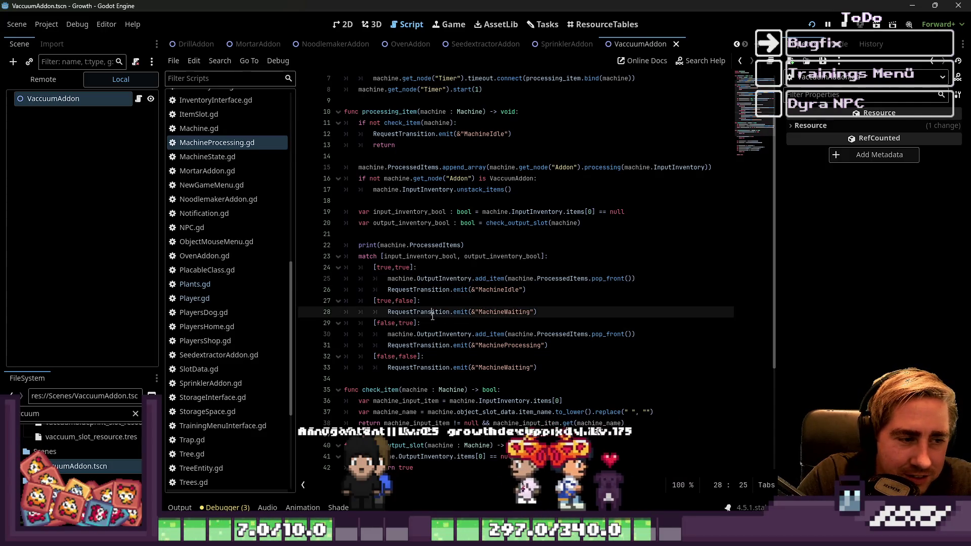
pyautogui.click(542, 347)
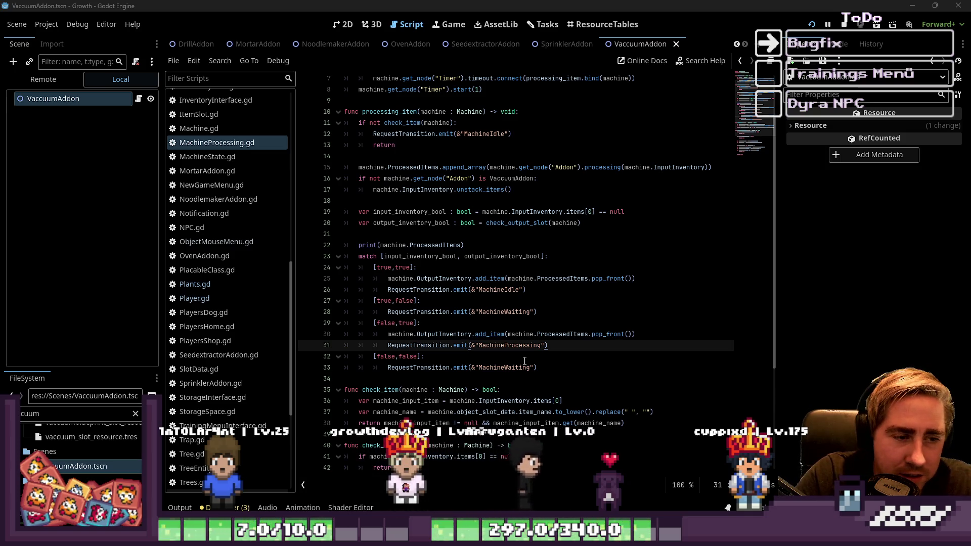
pyautogui.press('Down')
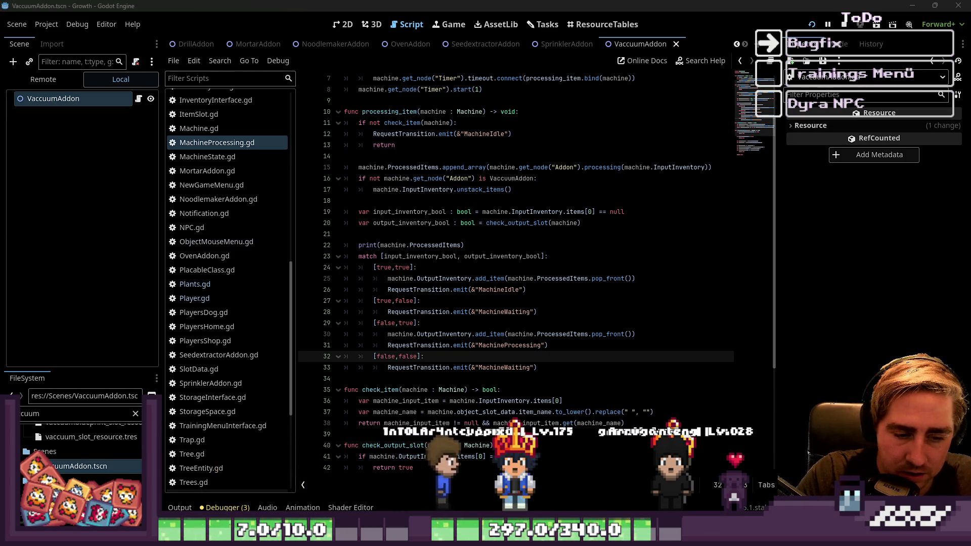
pyautogui.click(486, 278)
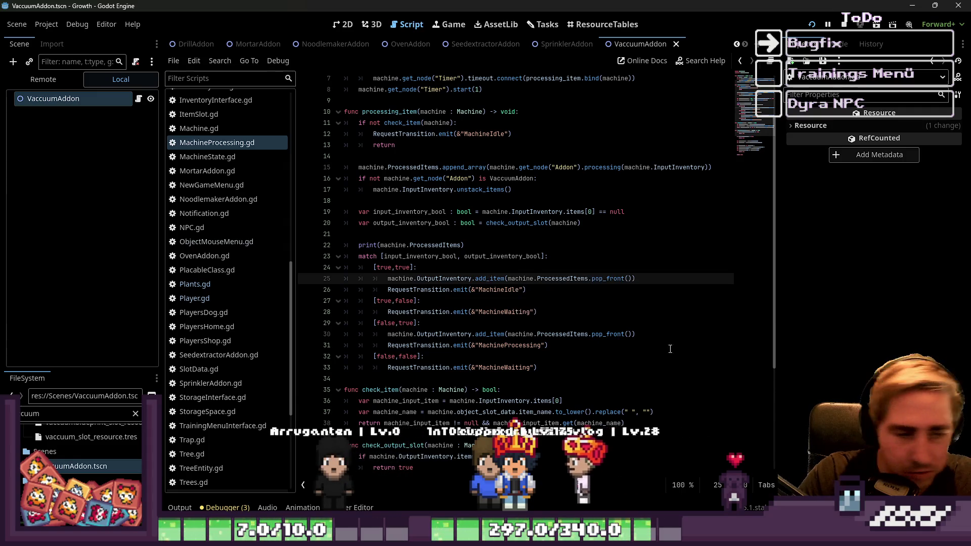
pyautogui.click(480, 312)
pyautogui.moveTo(462, 313)
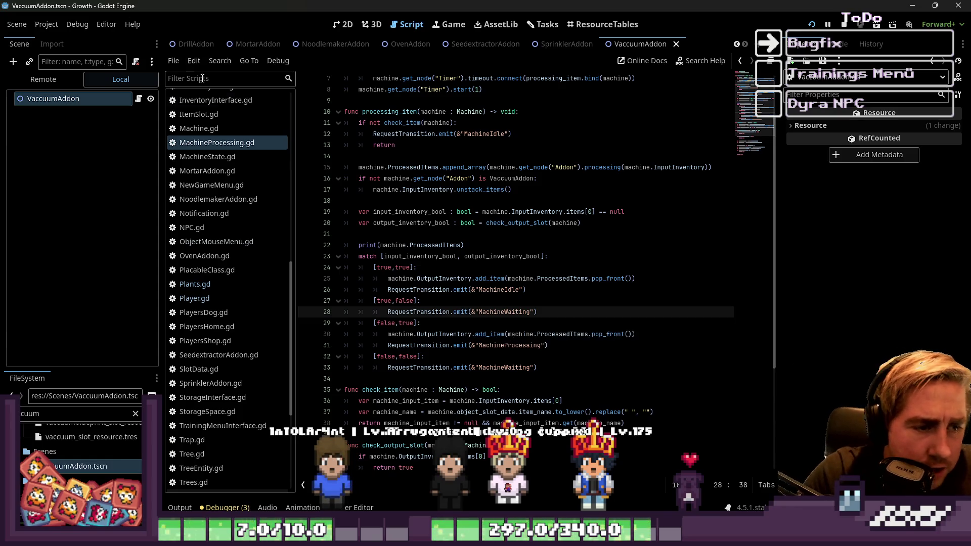
pyautogui.click(494, 287)
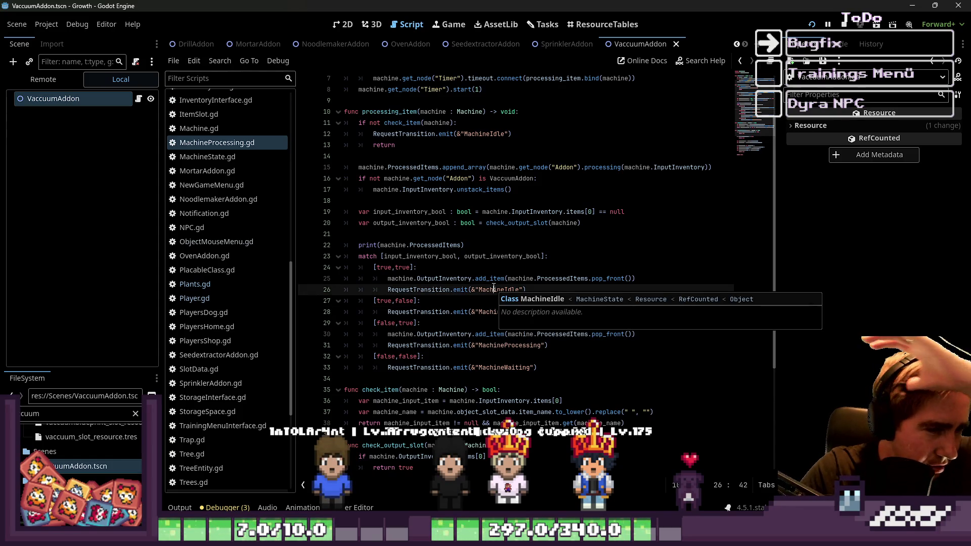
pyautogui.click(457, 355)
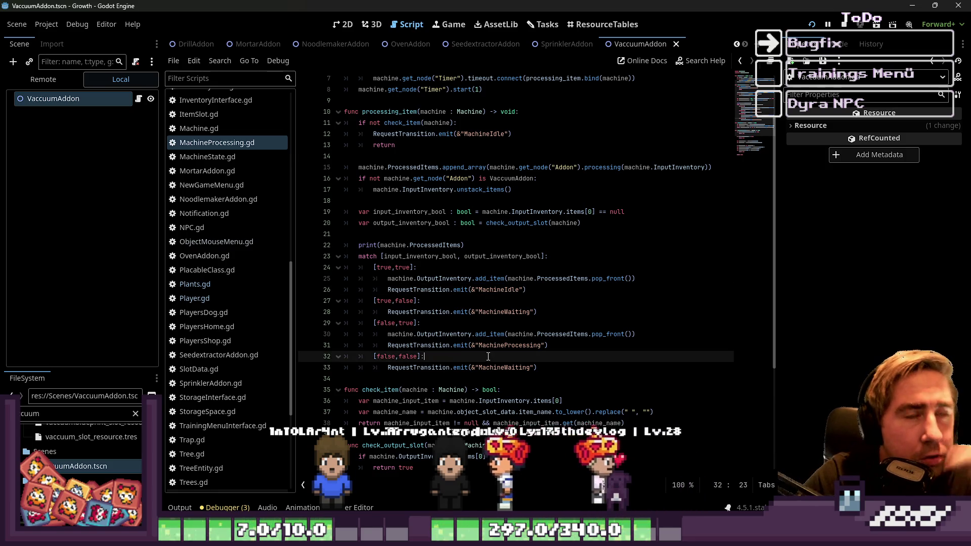
pyautogui.click(482, 289)
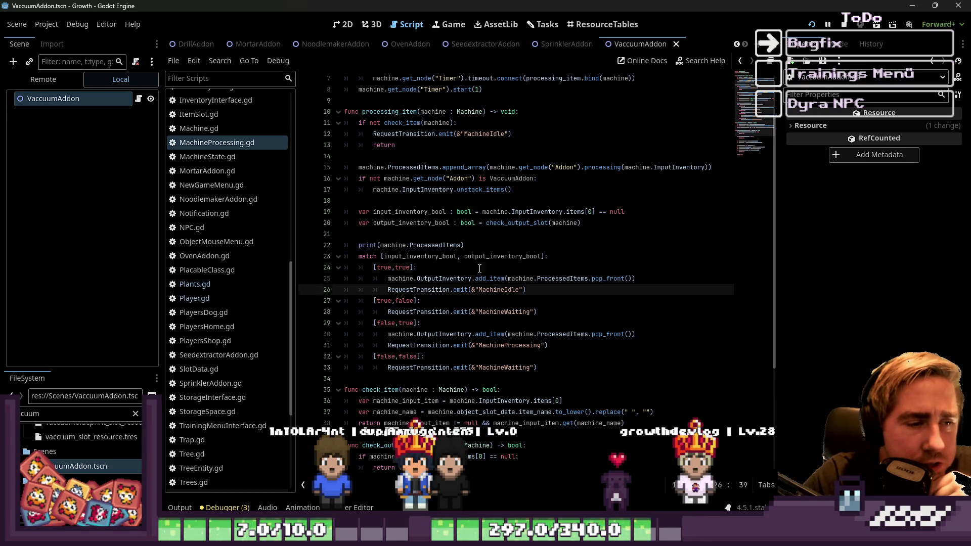
pyautogui.click(479, 268)
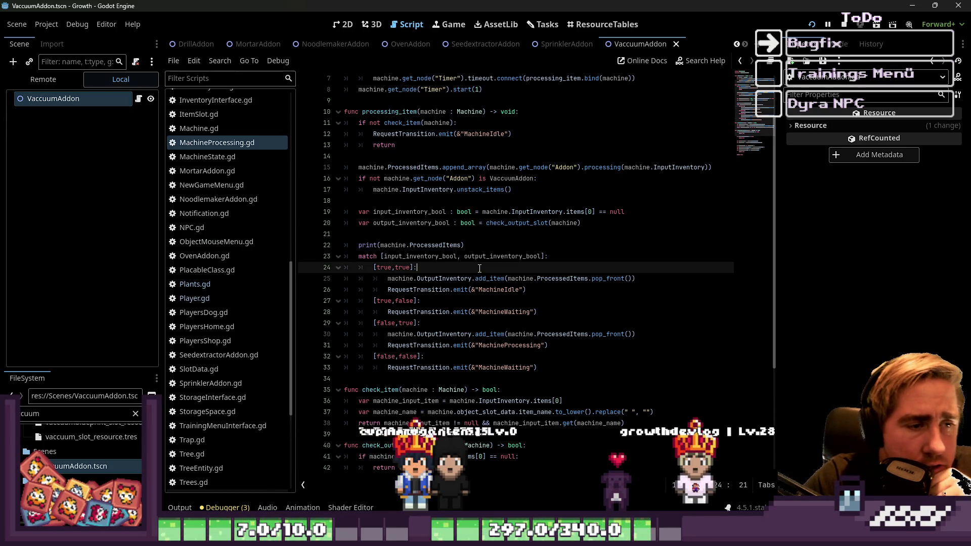
pyautogui.click(453, 234)
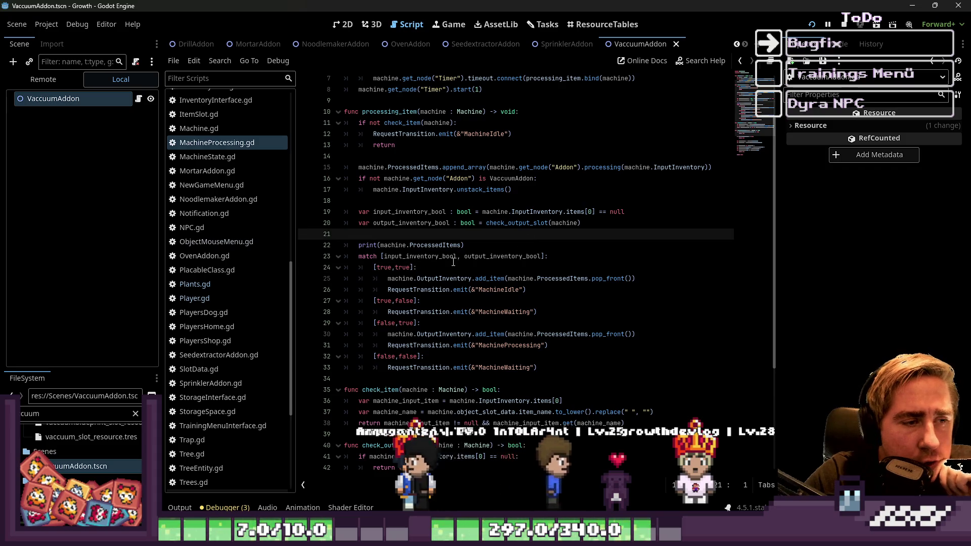
pyautogui.scroll(2, 439, 265)
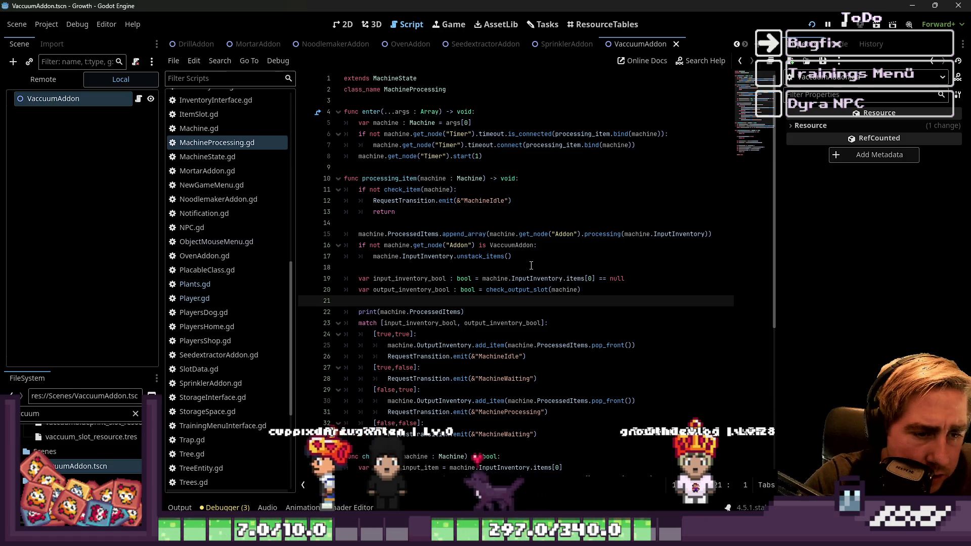
pyautogui.doubleClick(552, 346)
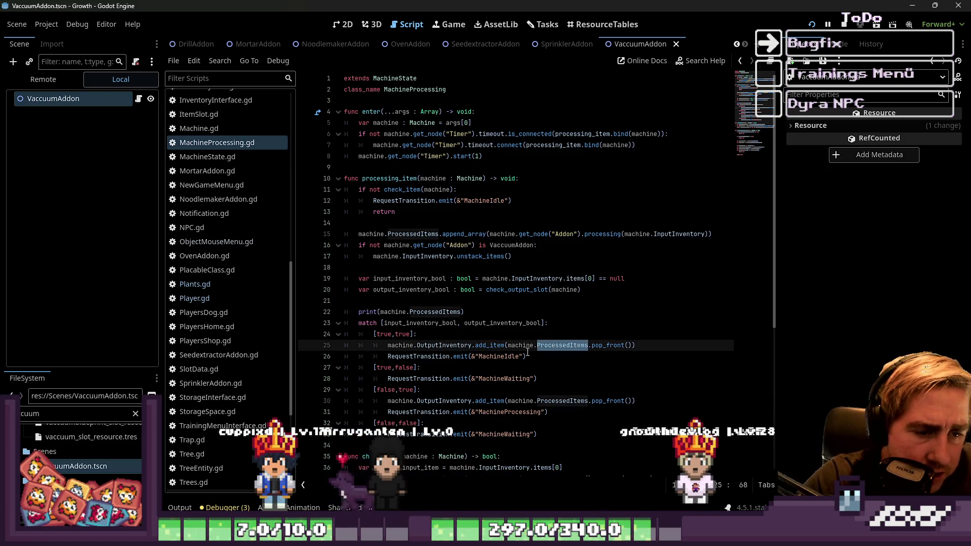
pyautogui.moveTo(508, 345); pyautogui.dragTo(588, 346)
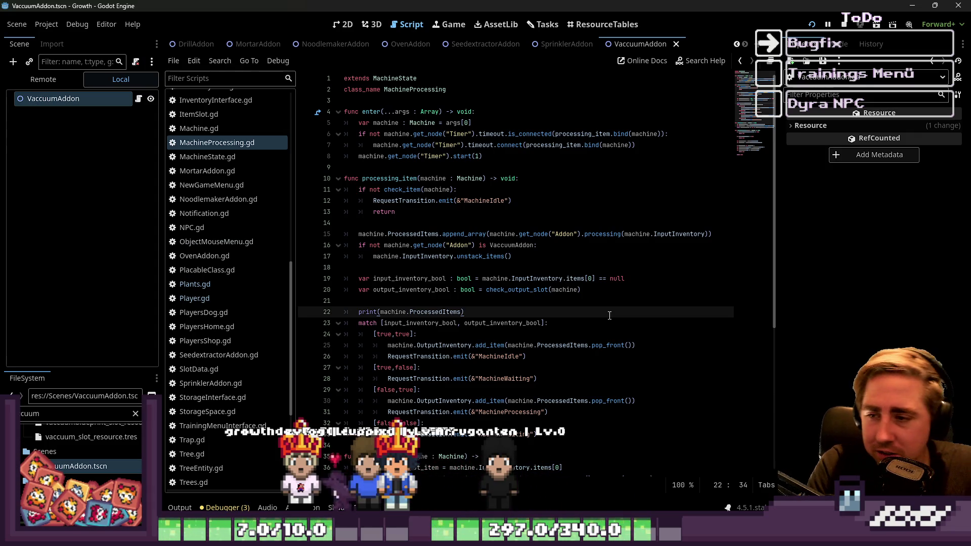
# Delete the print(machine.ProcessedItems) debug line from processing_item.
pyautogui.moveTo(465, 312); pyautogui.dragTo(300, 314)
pyautogui.scroll(-3, 300, 314)
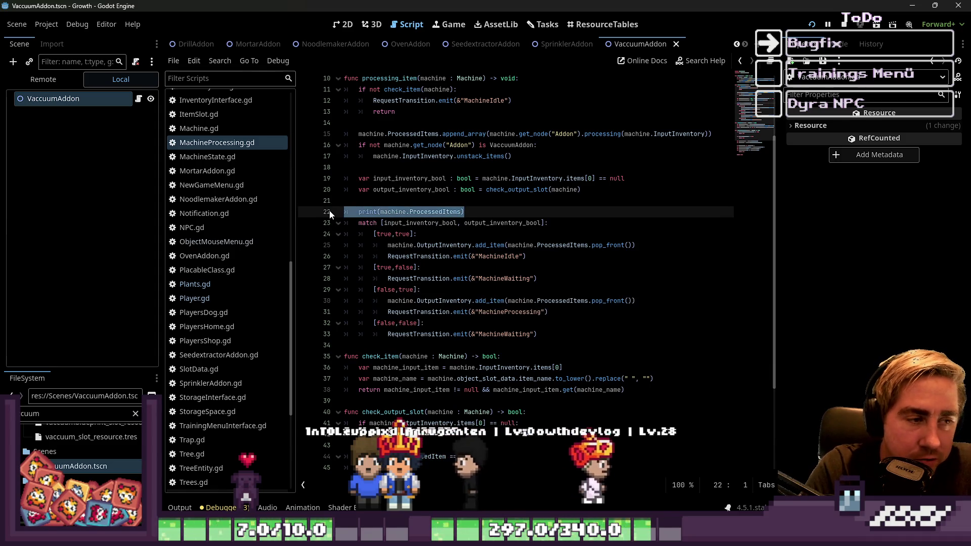
pyautogui.press('BackSpace')
pyautogui.press('BackSpace')
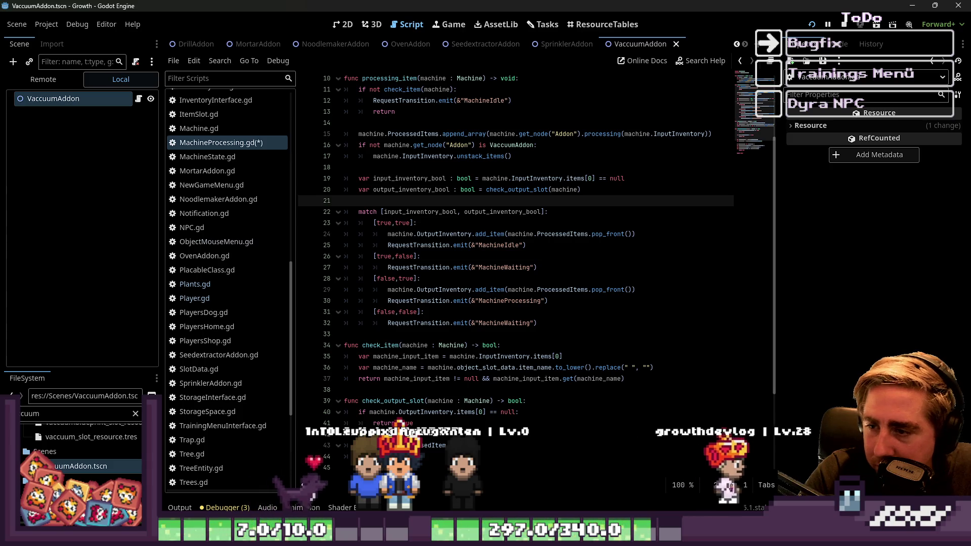
# Review the [true,false] and [true,true] match cases and the first branch's add_item line.
pyautogui.click(485, 257)
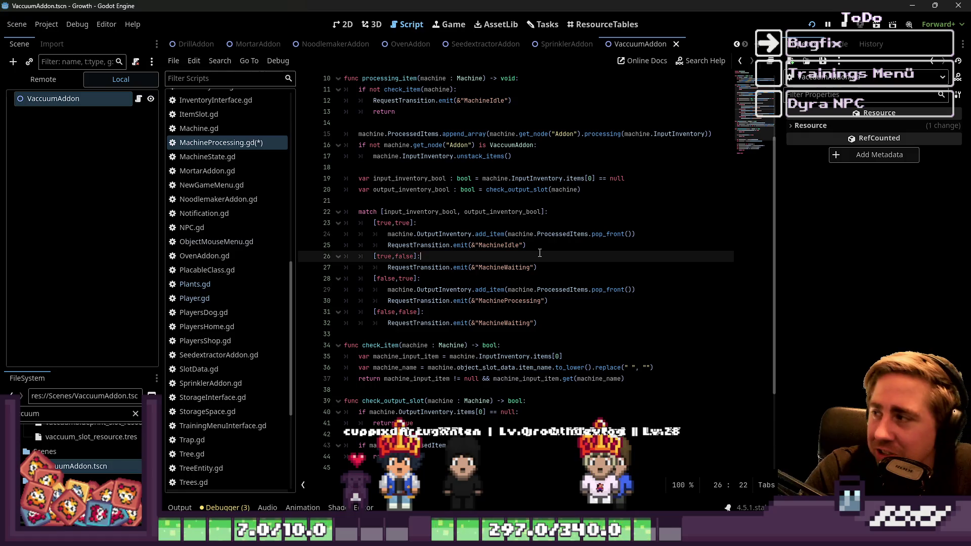
pyautogui.click(455, 201)
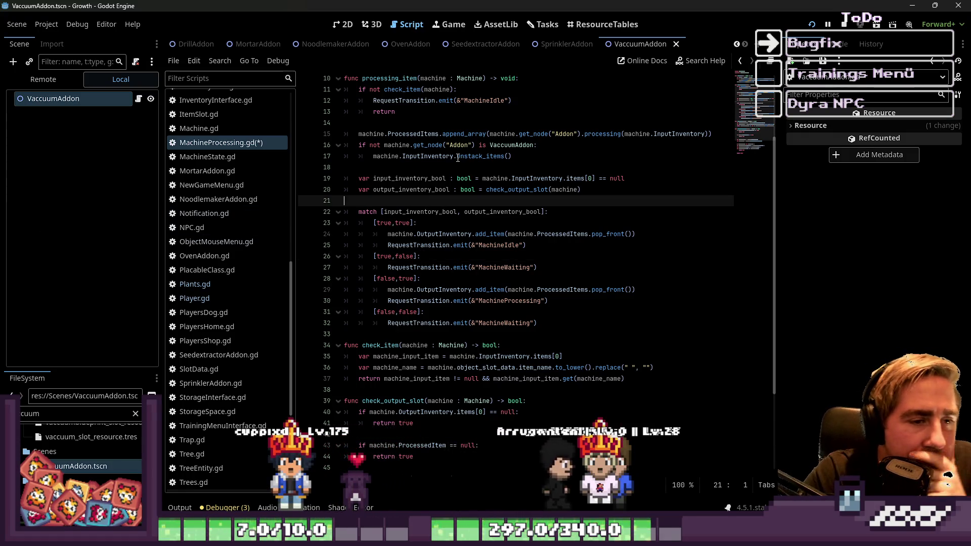
pyautogui.moveTo(458, 157)
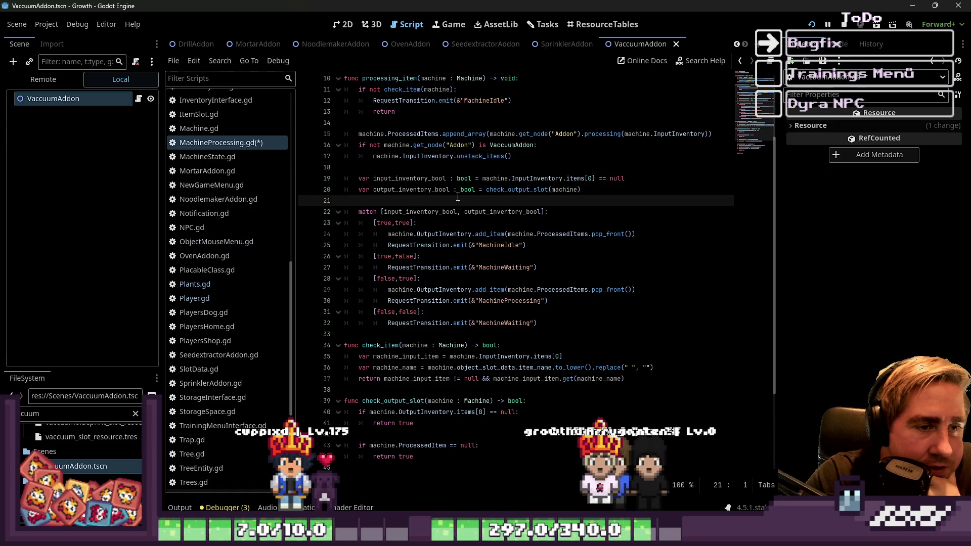
pyautogui.moveTo(536, 209)
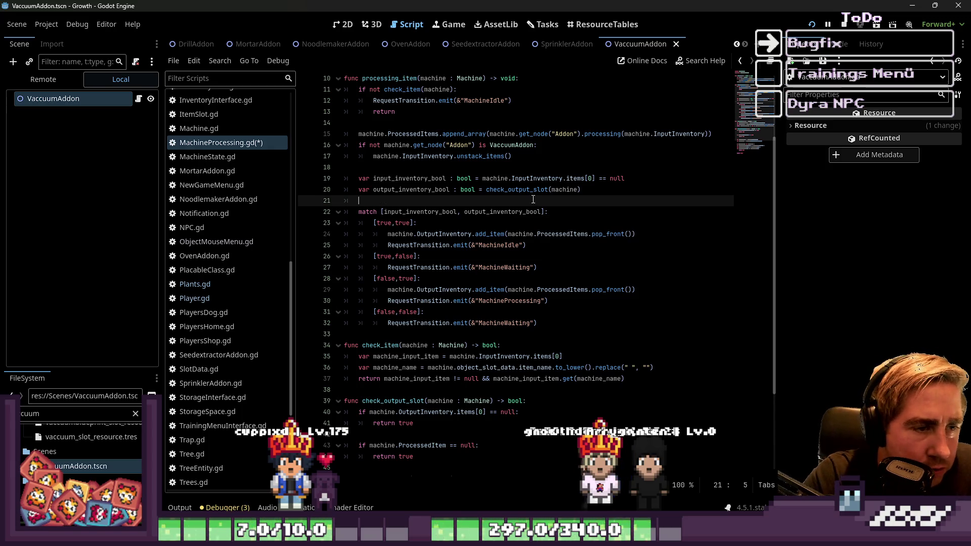
pyautogui.click(516, 222)
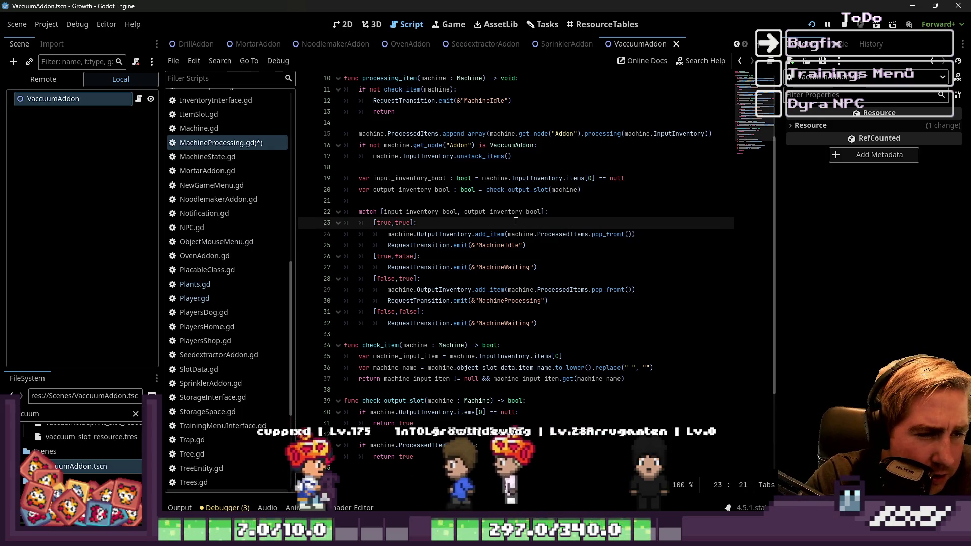
pyautogui.doubleClick(402, 223)
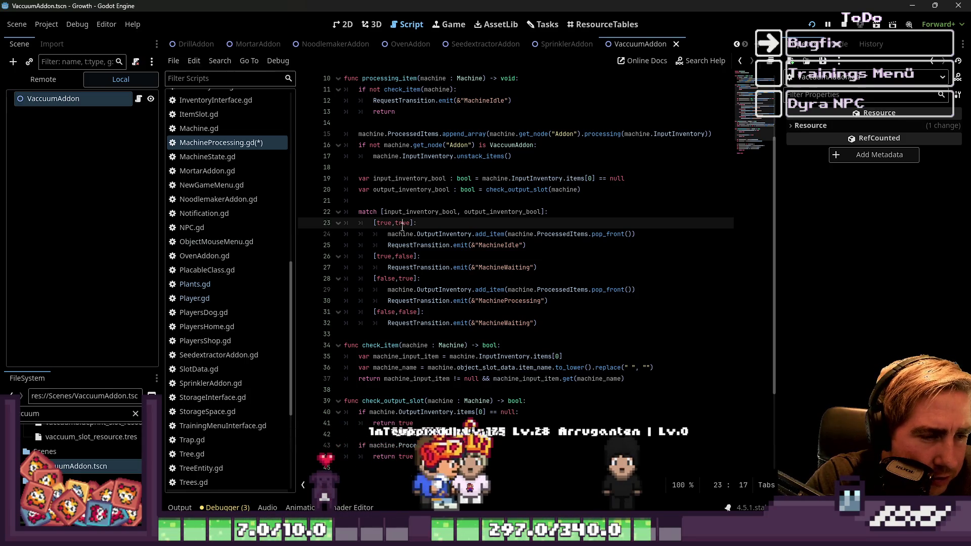
pyautogui.click(514, 244)
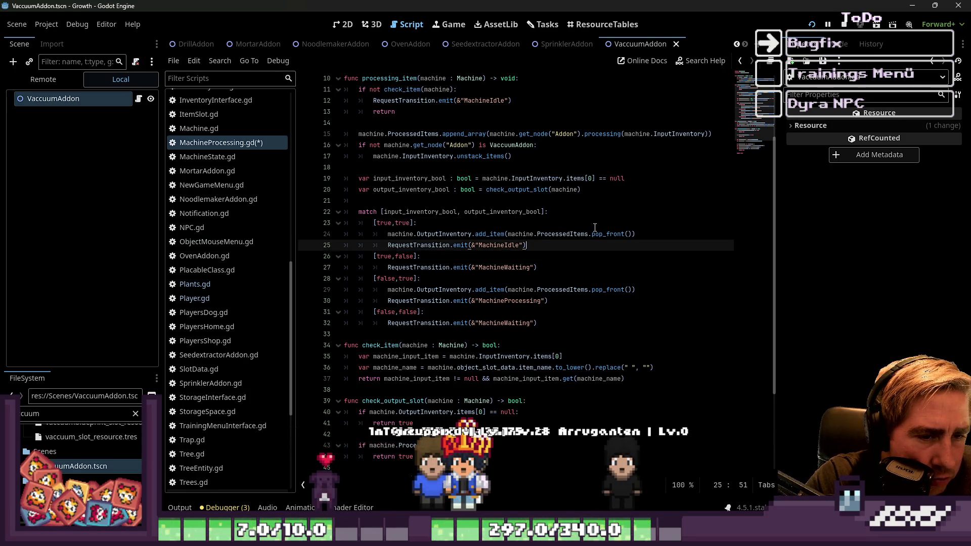
# Below the add_item call, add an 'if machine.ProcessedItems.is_empty():' check.
pyautogui.click(601, 236)
pyautogui.click(575, 249)
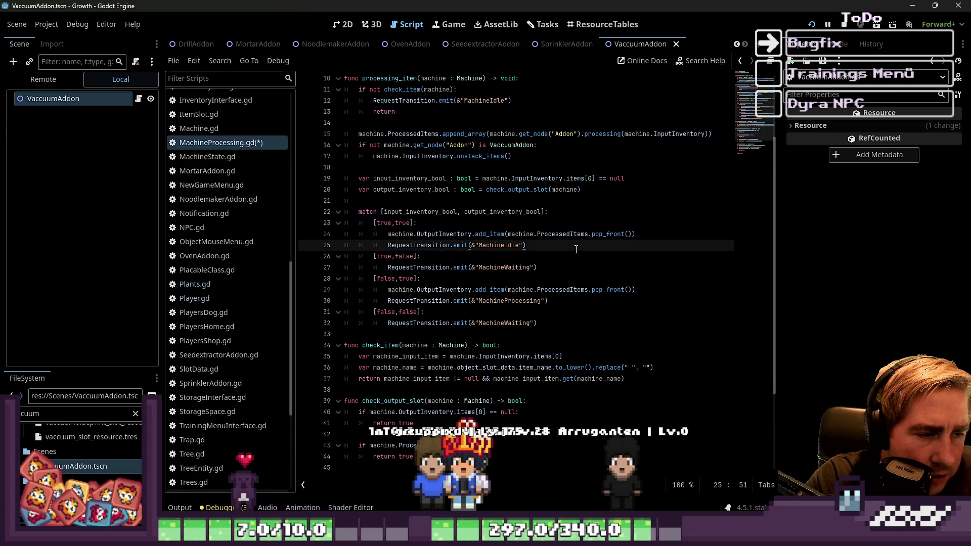
pyautogui.click(500, 233)
pyautogui.press('Return')
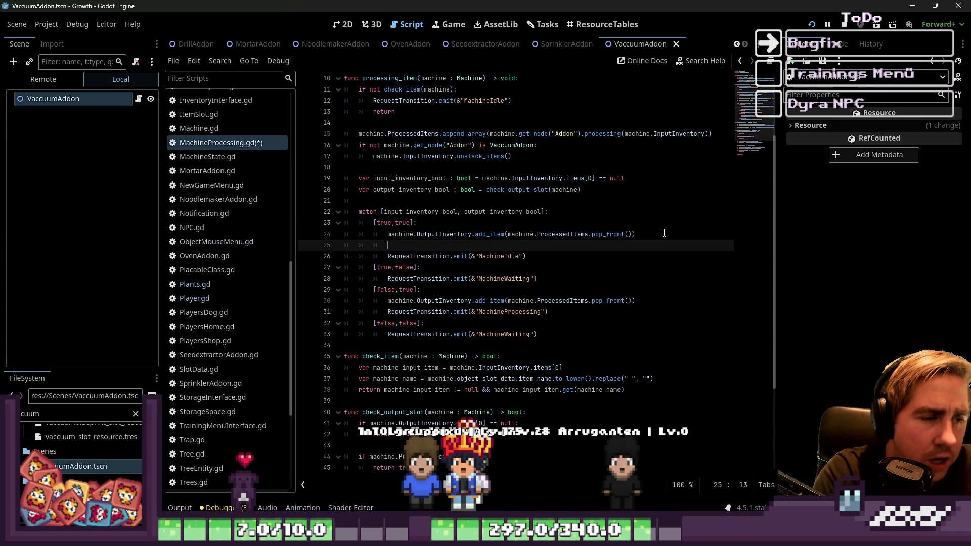
pyautogui.write('if machine.ProcessedItems')
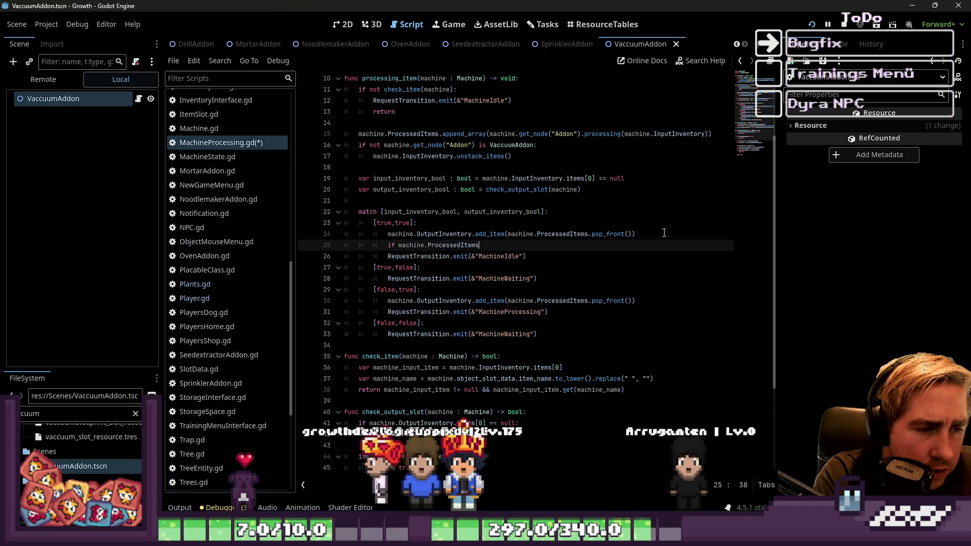
pyautogui.write('.is_em')
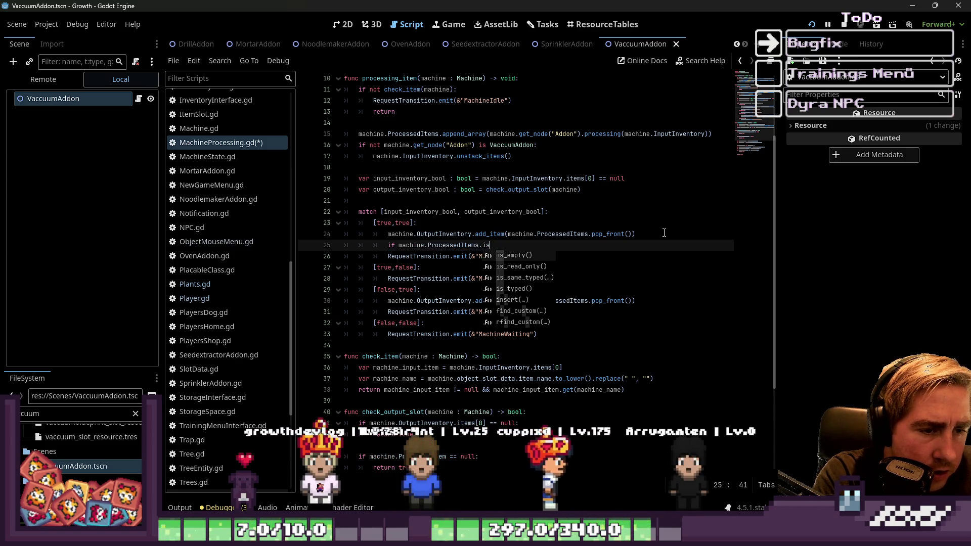
pyautogui.press('Return')
# Nest the MachineIdle transition under the empty check and add an else branch for MachineProcessing.
pyautogui.press('Down')
pyautogui.press('Home')
pyautogui.press('Tab')
pyautogui.press('End')
pyautogui.press('Return')
pyautogui.press('BackSpace')
pyautogui.write(':')
pyautogui.press('Return')
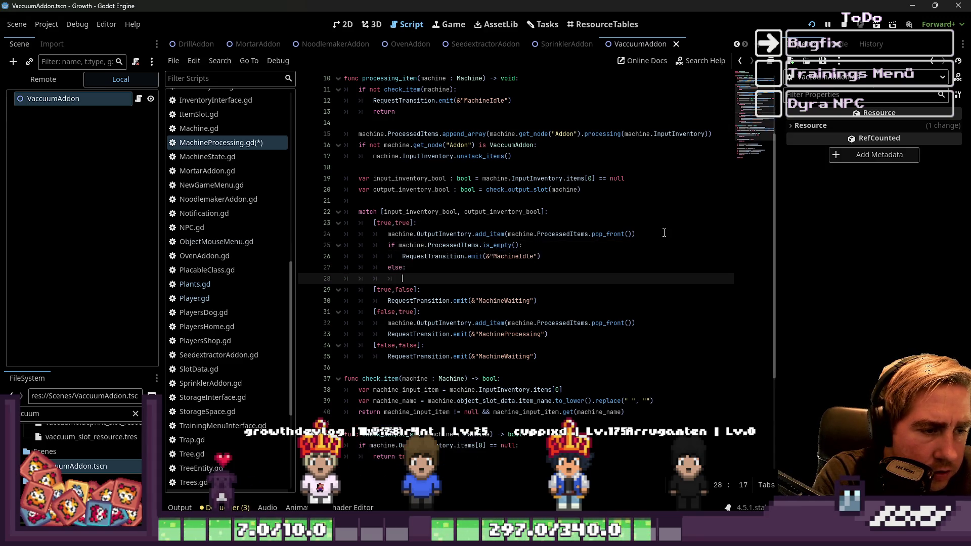
pyautogui.press('Up')
pyautogui.press('Up')
pyautogui.press('Down')
pyautogui.press('Down')
pyautogui.press('Down')
pyautogui.press('End')
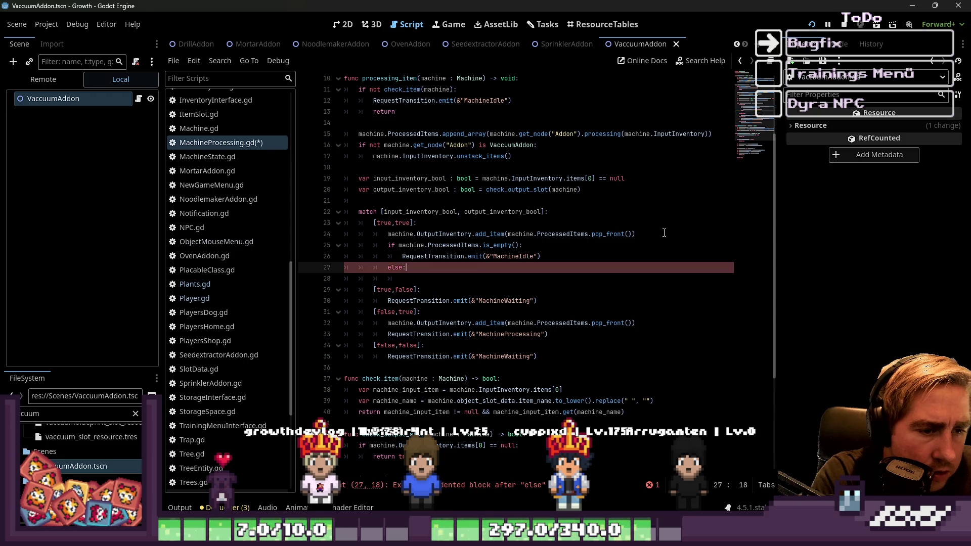
pyautogui.press('Down')
pyautogui.press('Down')
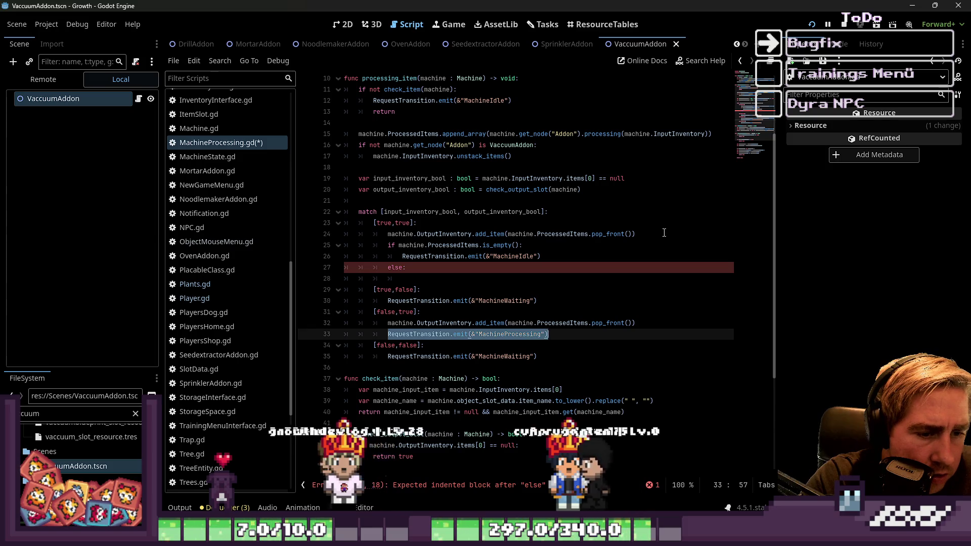
# Review the new if/else block around lines 31–32 of the match block.
pyautogui.press('Up')
pyautogui.press('Up')
pyautogui.press('Up')
pyautogui.press('Up')
pyautogui.hotkey('shift', 'Up')
pyautogui.hotkey('shift', 'Up')
pyautogui.hotkey('shift', 'Up')
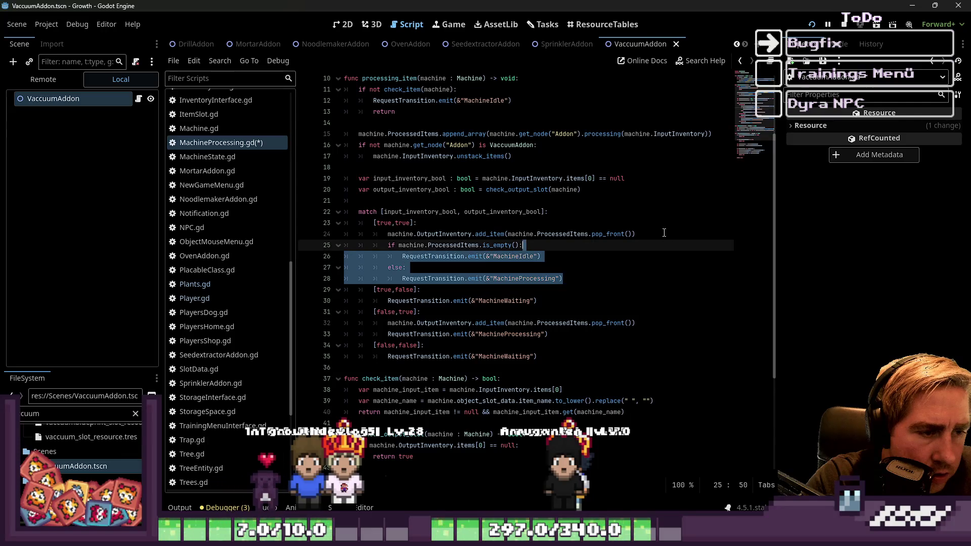
pyautogui.press('Escape')
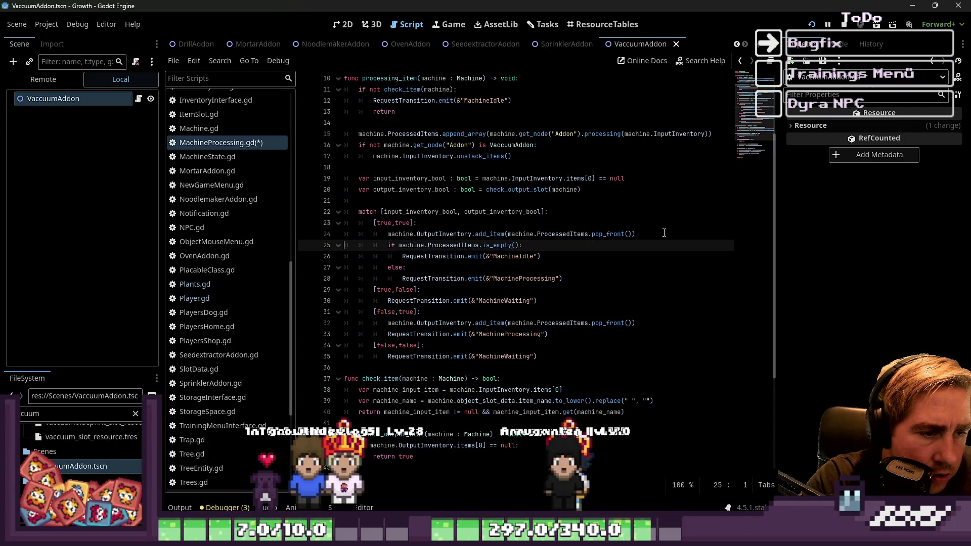
pyautogui.press('Down')
pyautogui.press('Down')
pyautogui.press('Down')
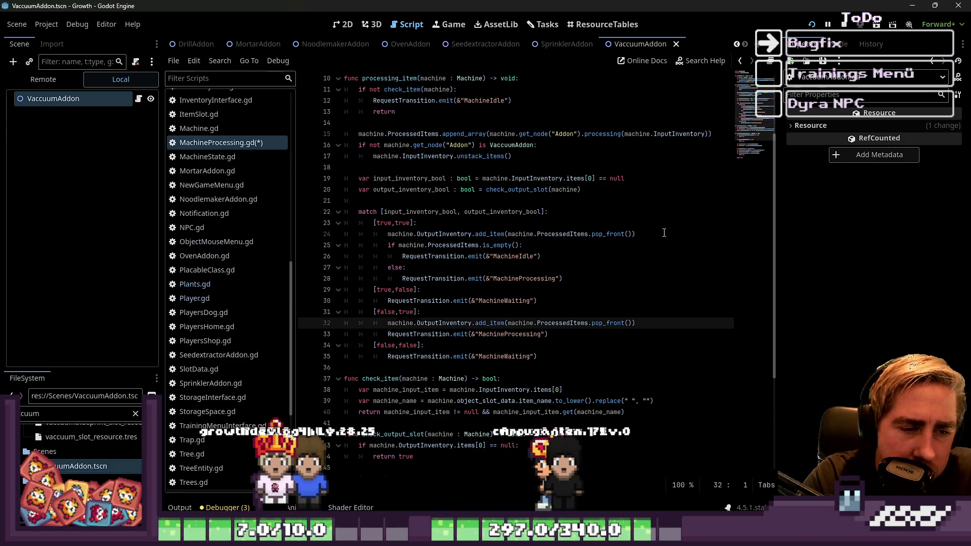
pyautogui.press('Up')
pyautogui.press('Up')
pyautogui.press('Up')
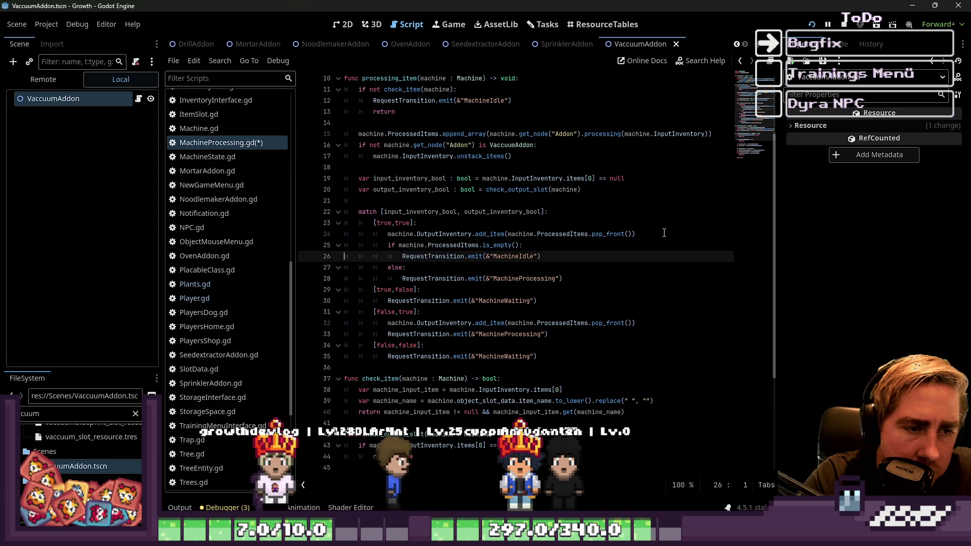
pyautogui.press('Down')
pyautogui.press('Down')
pyautogui.press('Down')
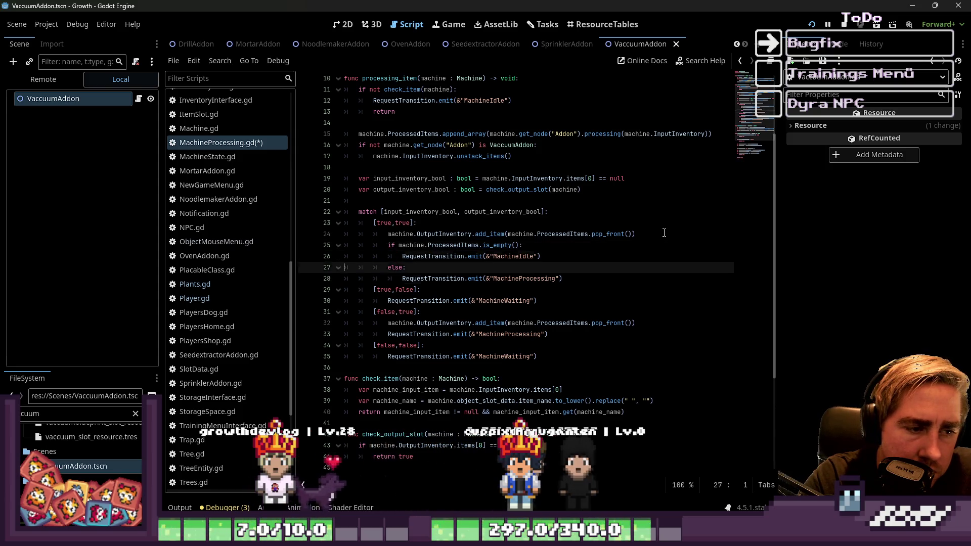
pyautogui.press('Up')
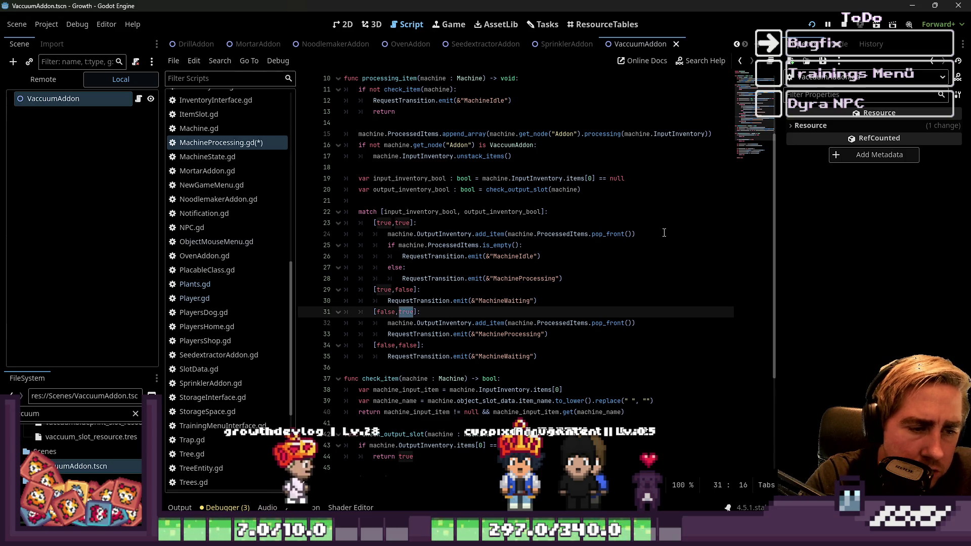
pyautogui.press('Down')
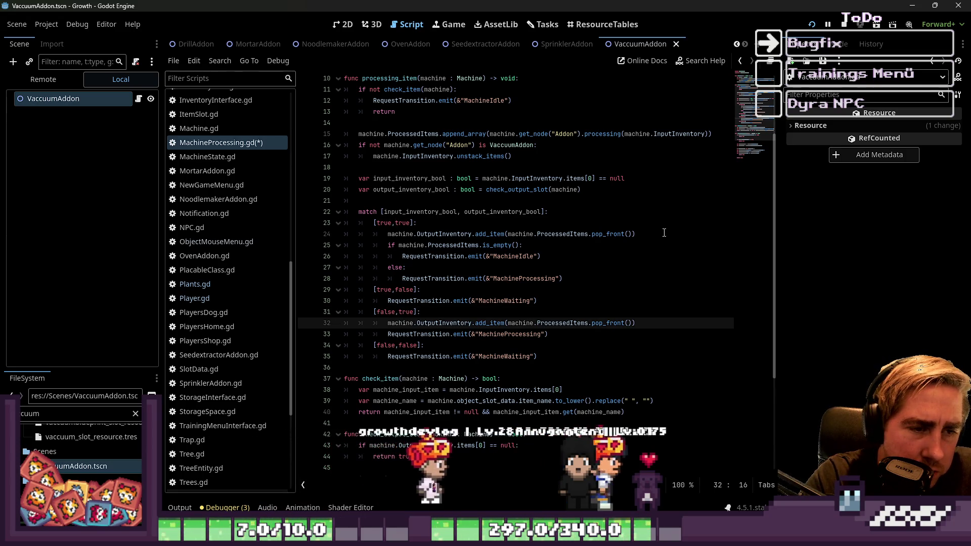
# Save MachineProcessing.gd and run the project to test it.
pyautogui.press('Down')
pyautogui.press('Down')
pyautogui.hotkey('ctrl', 's')
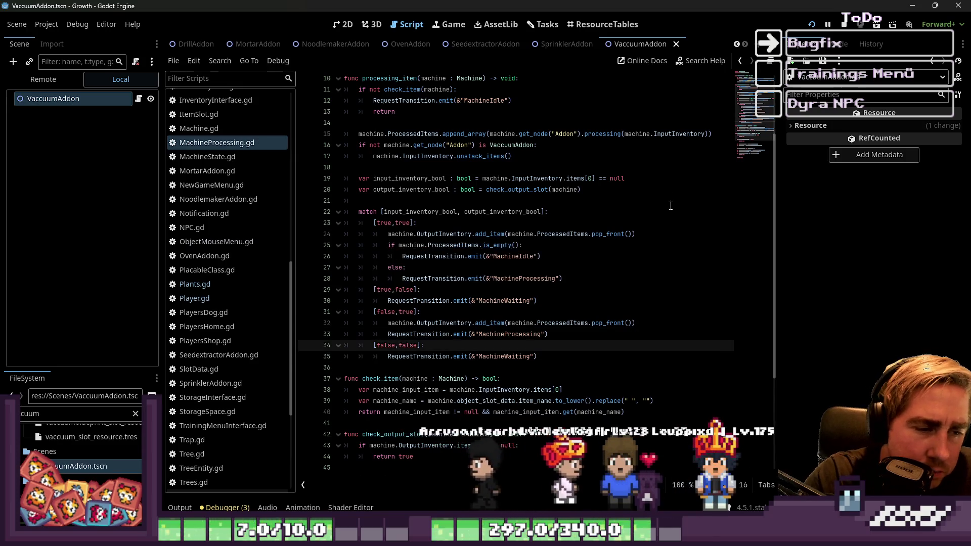
pyautogui.press('Up')
pyautogui.press('Up')
pyautogui.press('Up')
pyautogui.press('End')
pyautogui.click(808, 24)
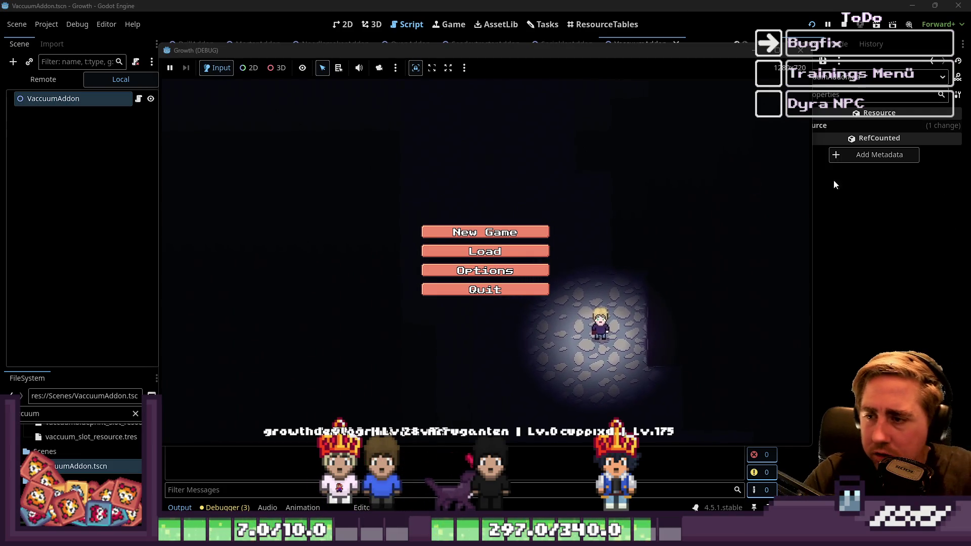
# Start a New Game with a character named 'da' and enter the farm.
pyautogui.click(516, 235)
pyautogui.write('da')
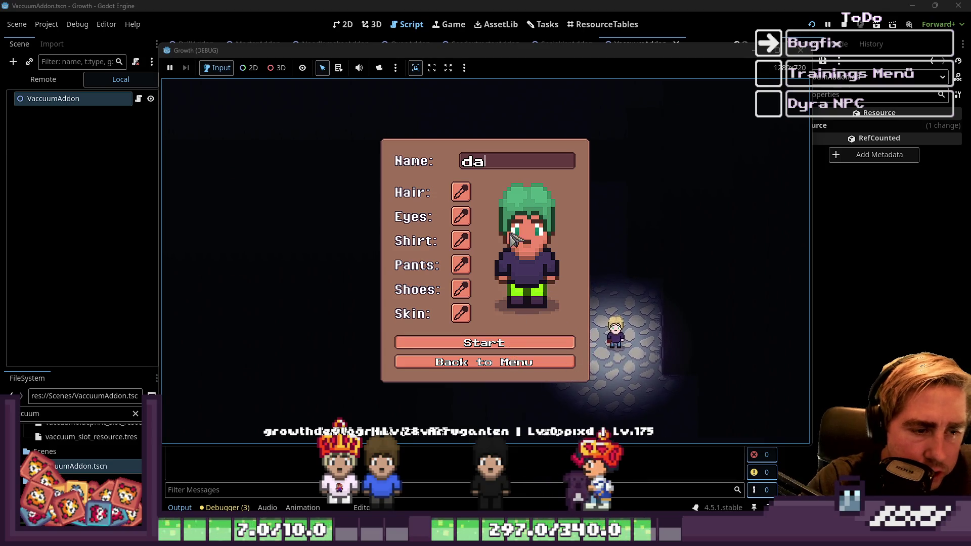
pyautogui.press('Return')
# Open the inventory and move a 99-item stack down into the hotbar.
pyautogui.press('i')
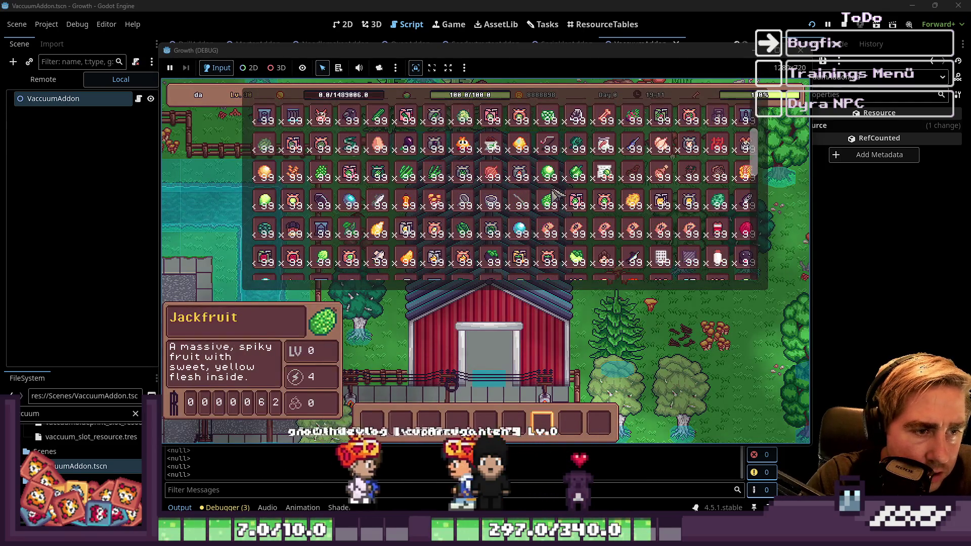
pyautogui.scroll(-5, 552, 193)
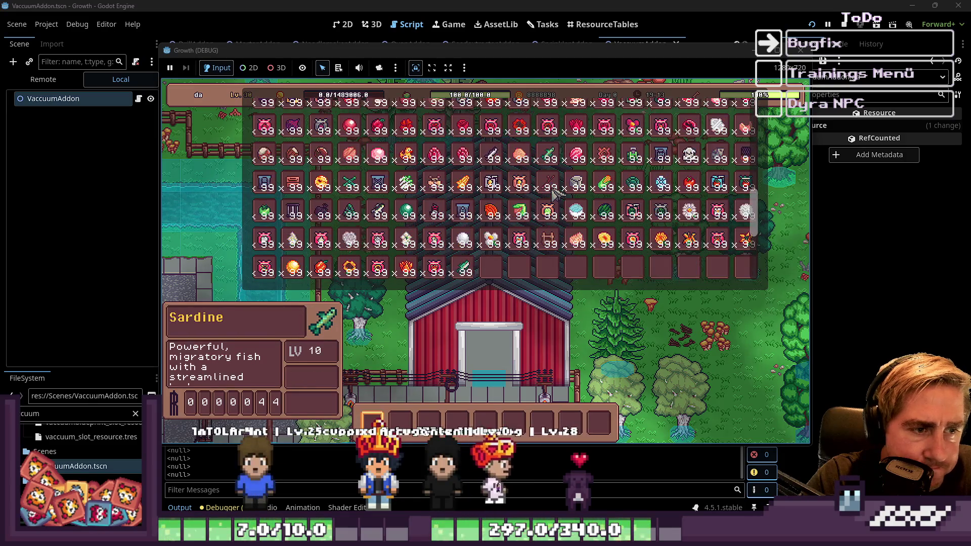
pyautogui.moveTo(445, 211); pyautogui.dragTo(445, 359)
pyautogui.scroll(5, 557, 202)
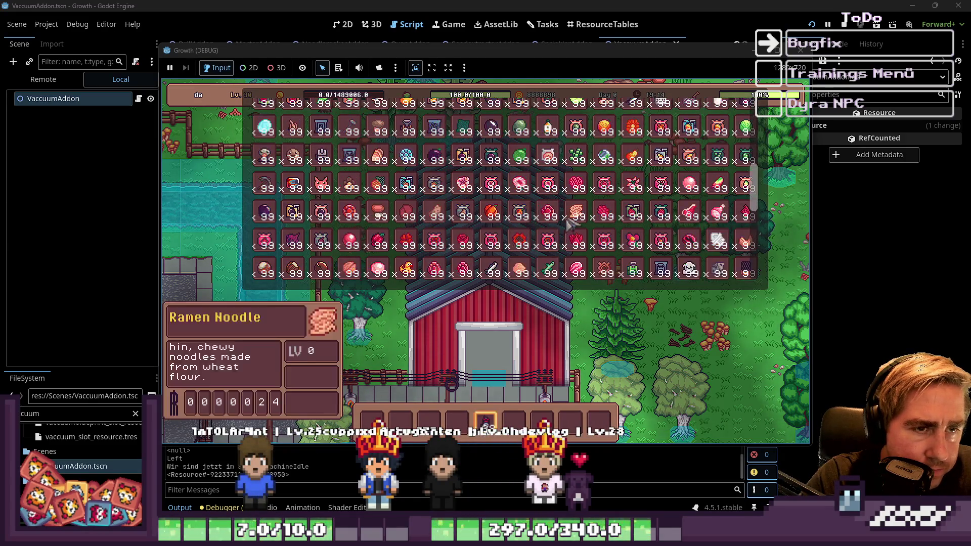
pyautogui.scroll(-1, 617, 249)
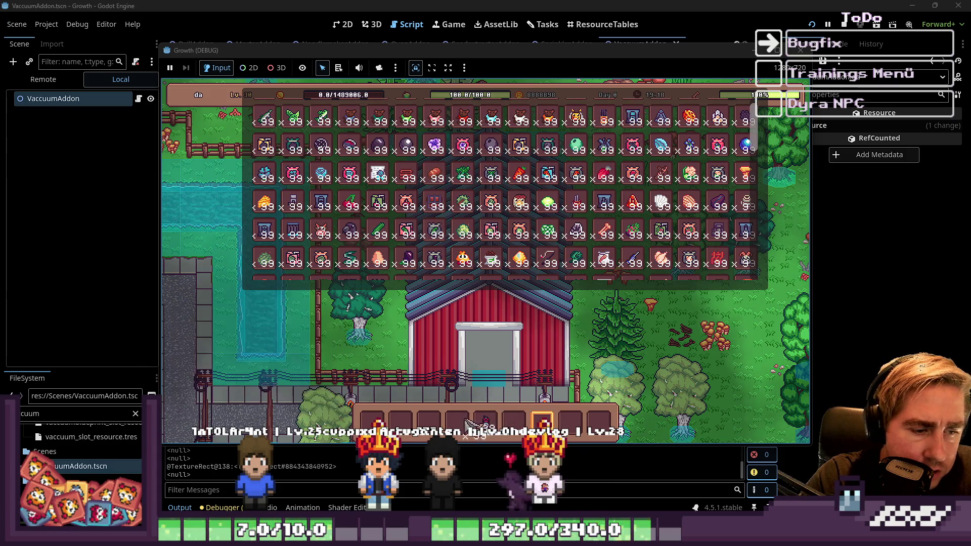
pyautogui.scroll(-5, 480, 218)
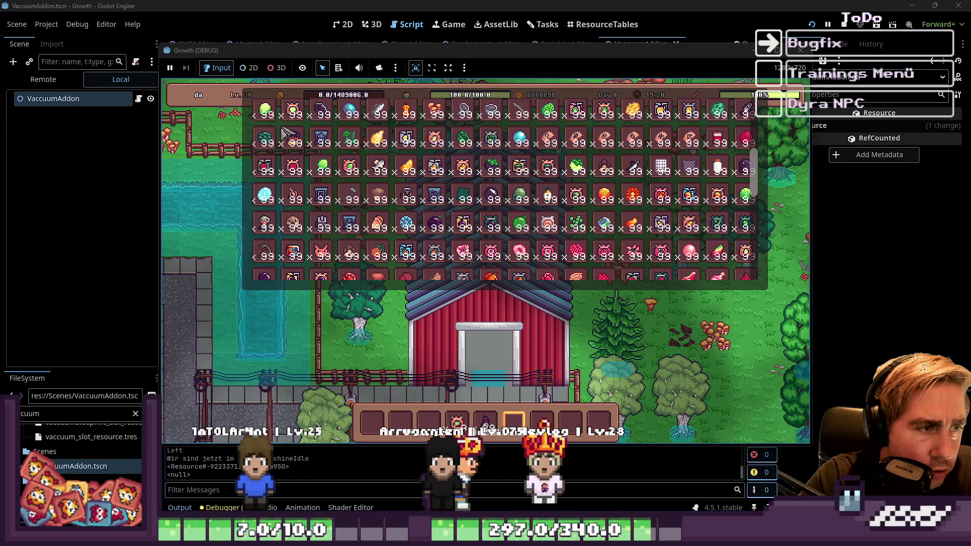
pyautogui.scroll(5, 321, 174)
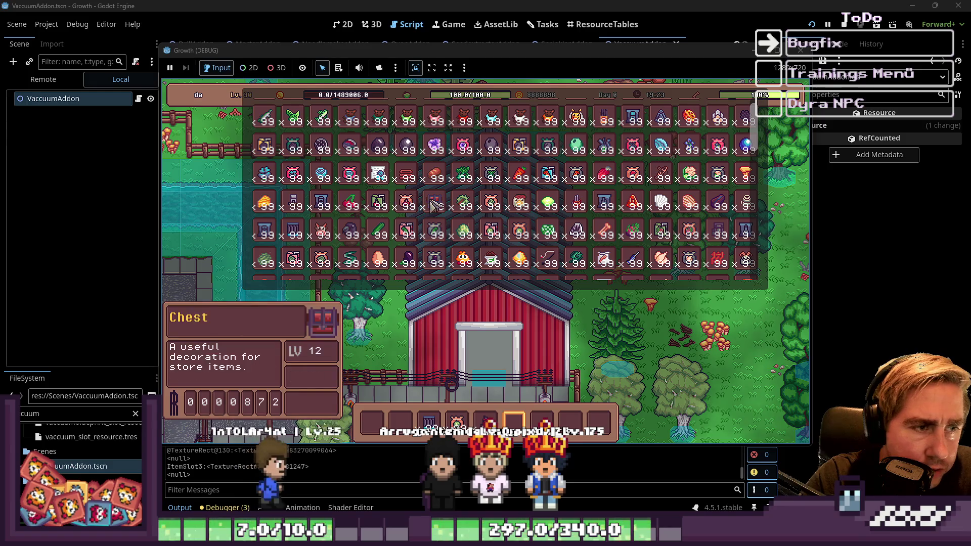
# Drag the Chest into hotbar slot 2, then close the inventory.
pyautogui.moveTo(432, 204); pyautogui.dragTo(400, 422)
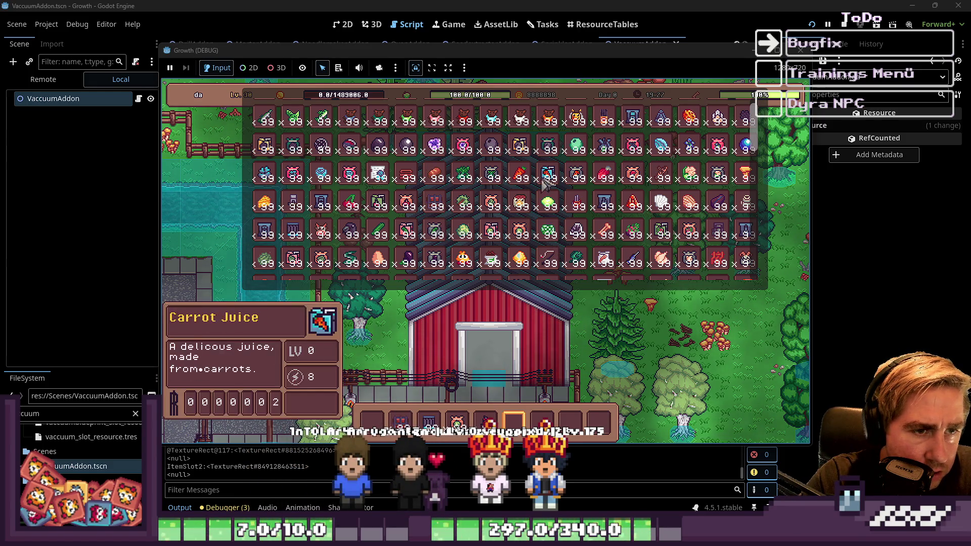
pyautogui.scroll(-1, 545, 184)
pyautogui.scroll(-1, 598, 242)
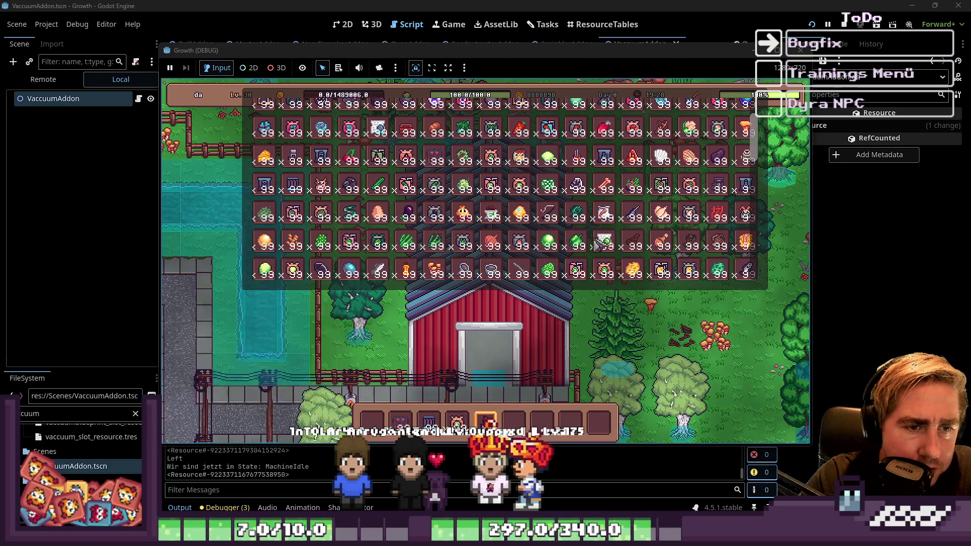
pyautogui.scroll(2, 546, 223)
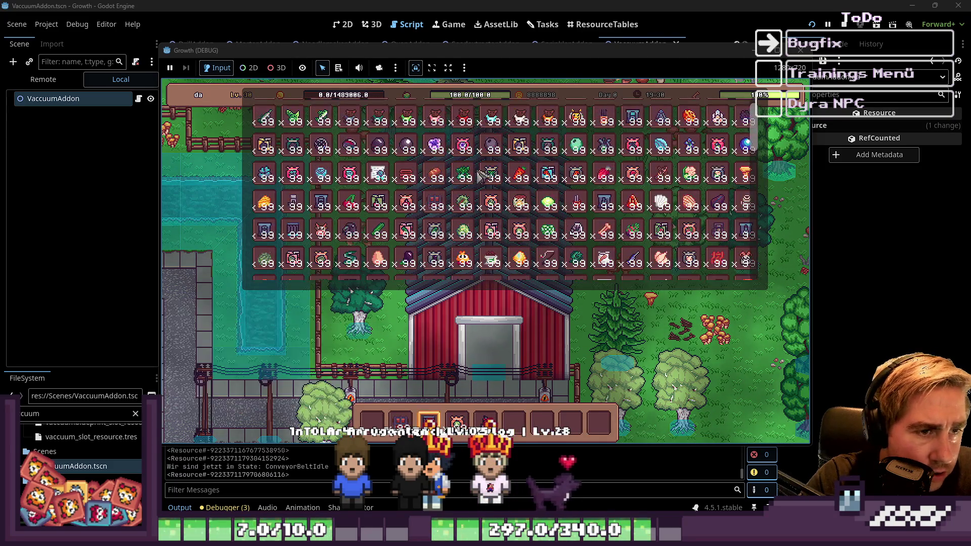
pyautogui.scroll(2, 481, 175)
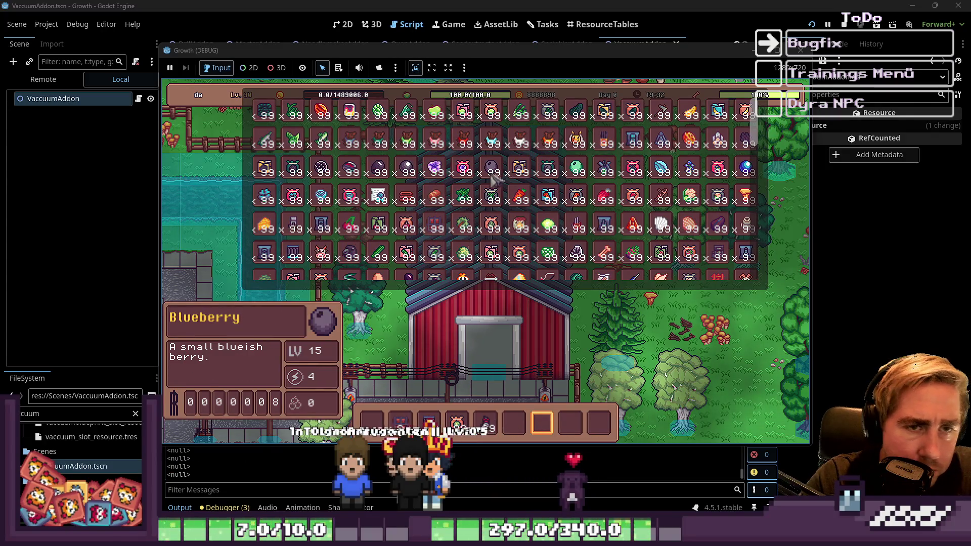
pyautogui.scroll(-4, 493, 177)
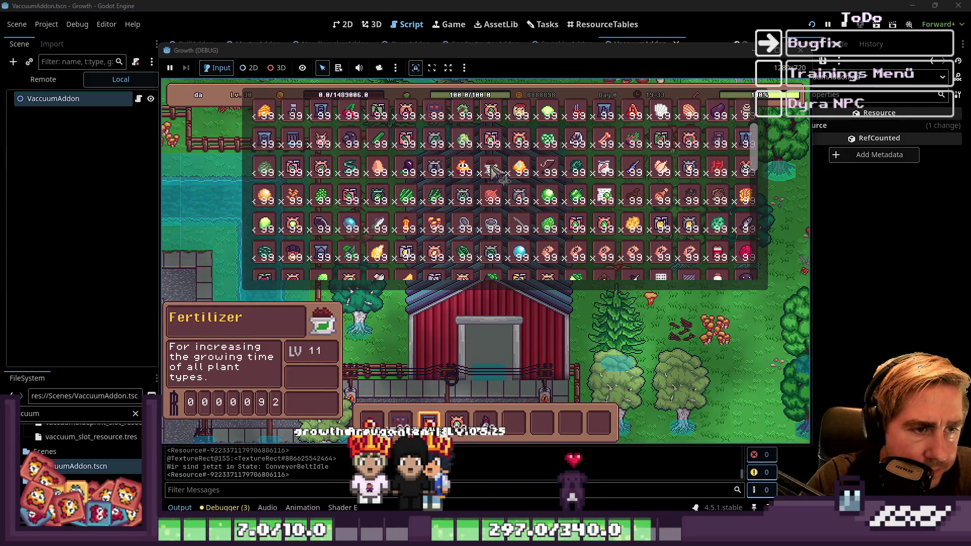
pyautogui.press('i')
pyautogui.scroll(2, 526, 238)
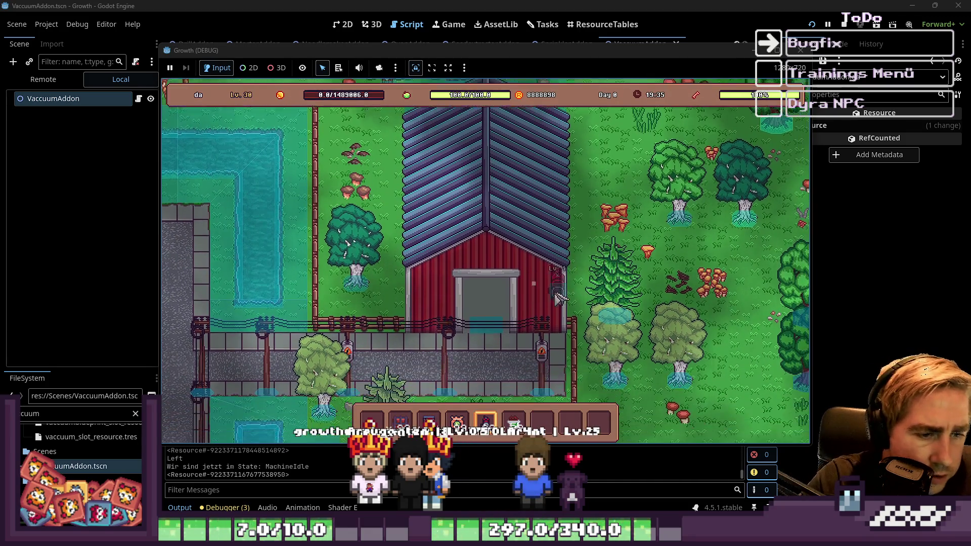
# Walk the player down and left past the barn to the machine.
pyautogui.press('s')
pyautogui.press('a')
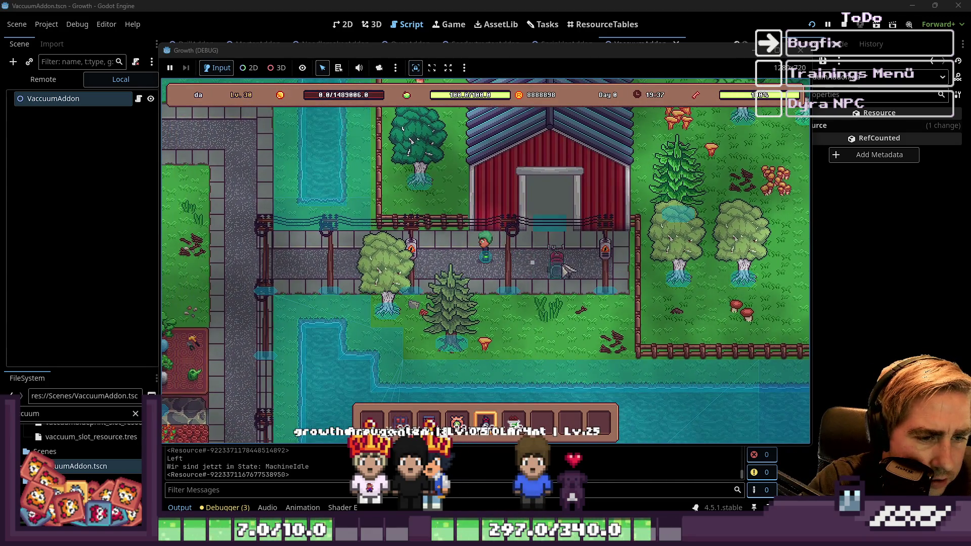
pyautogui.scroll(-3, 561, 293)
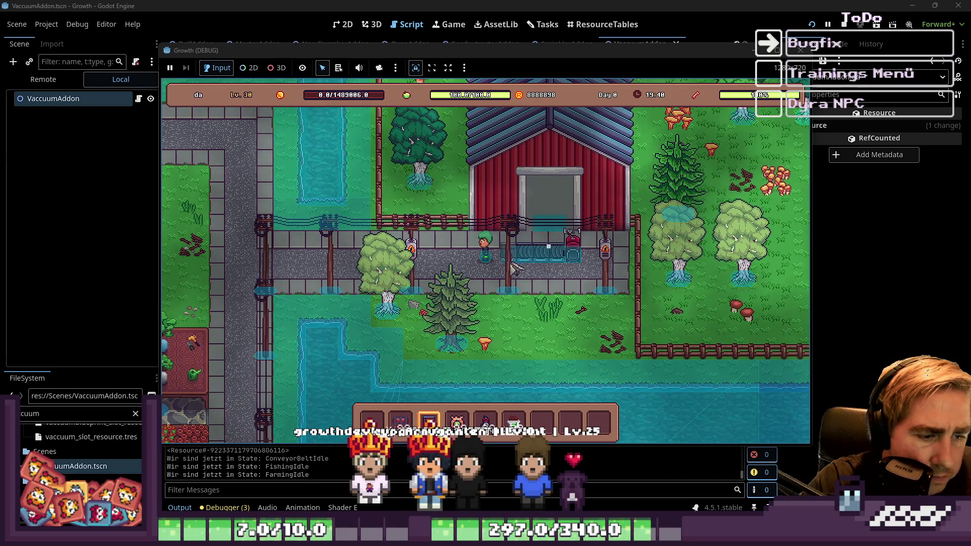
pyautogui.press('s')
pyautogui.press('a')
pyautogui.scroll(1, 556, 263)
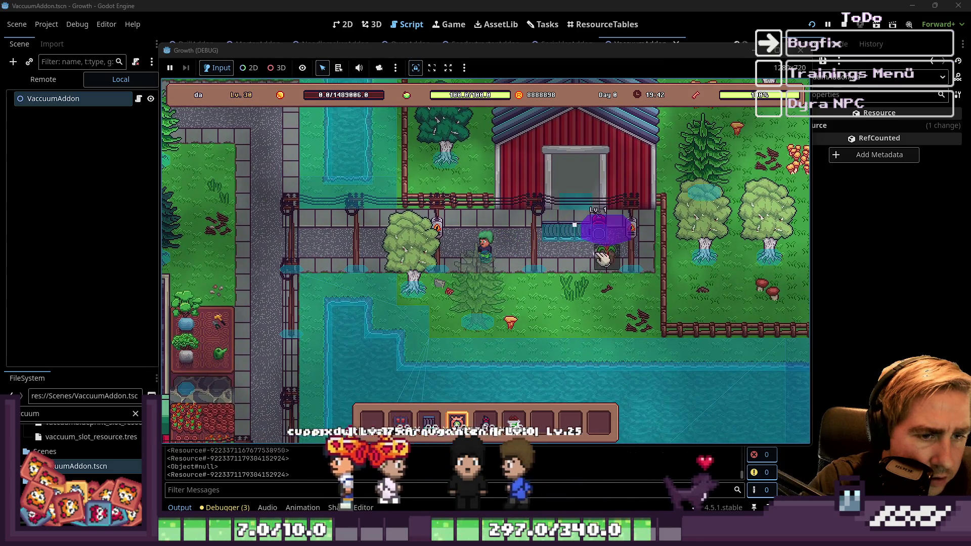
pyautogui.scroll(1, 561, 255)
pyautogui.scroll(-2, 536, 268)
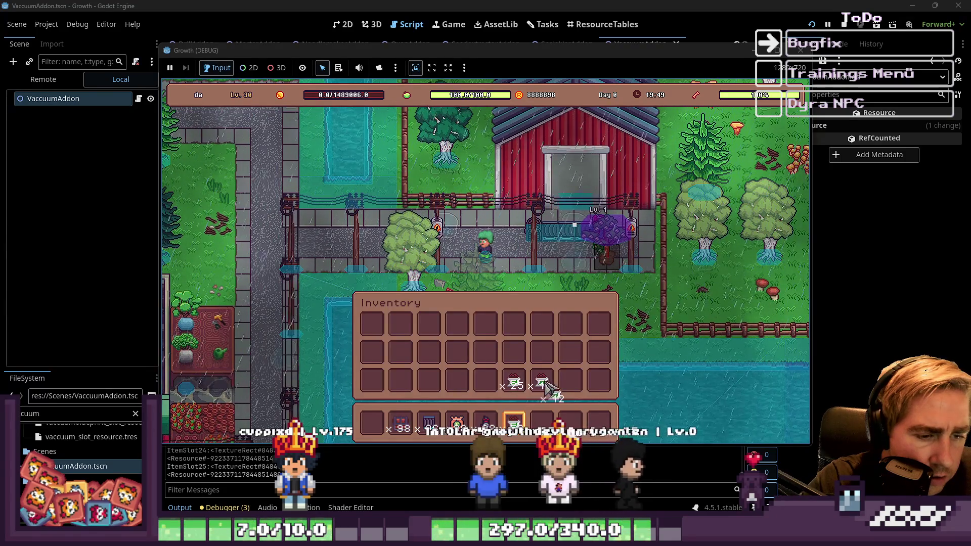
# Hand the machine an item from the inventory, then return to the Godot editor.
pyautogui.moveTo(596, 376)
pyautogui.mouseDown()
pyautogui.moveTo(613, 260)
pyautogui.moveTo(599, 234)
pyautogui.mouseUp()
pyautogui.press('i')
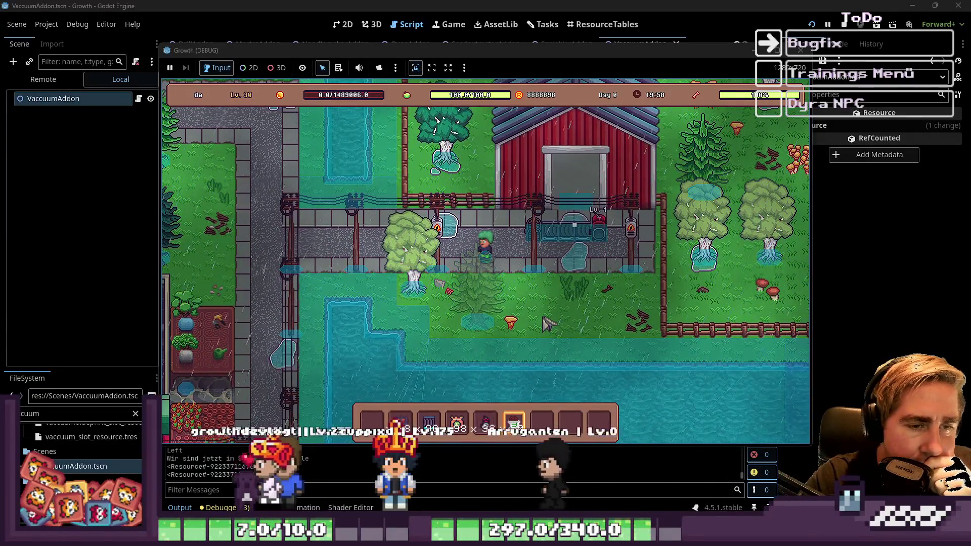
pyautogui.click(571, 4)
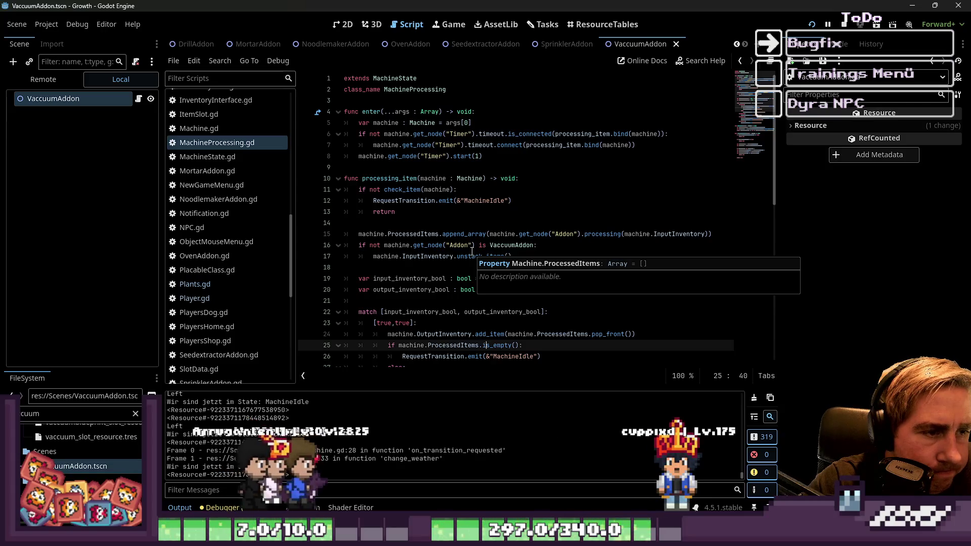
pyautogui.doubleClick(402, 189)
pyautogui.scroll(-4, 512, 319)
pyautogui.scroll(-6, 511, 319)
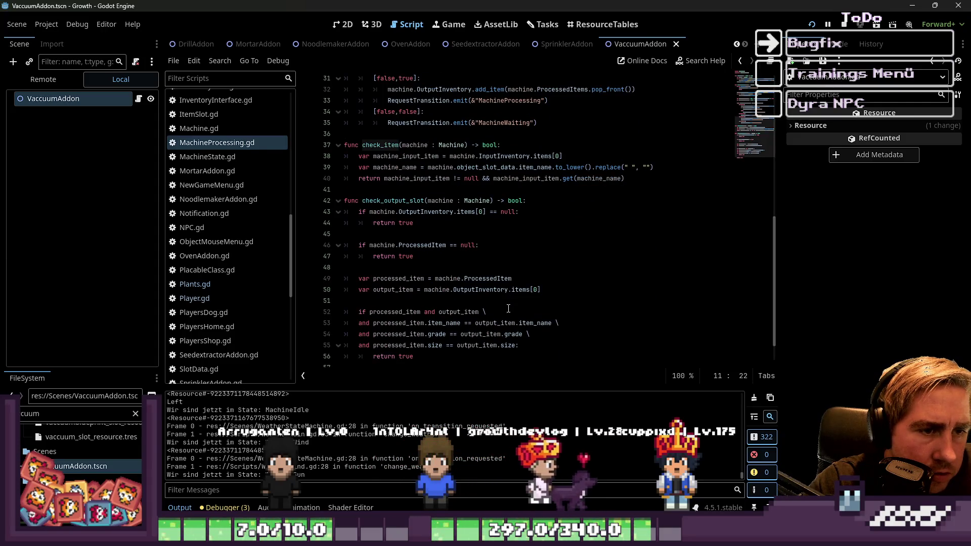
pyautogui.scroll(5, 500, 293)
pyautogui.scroll(4, 492, 278)
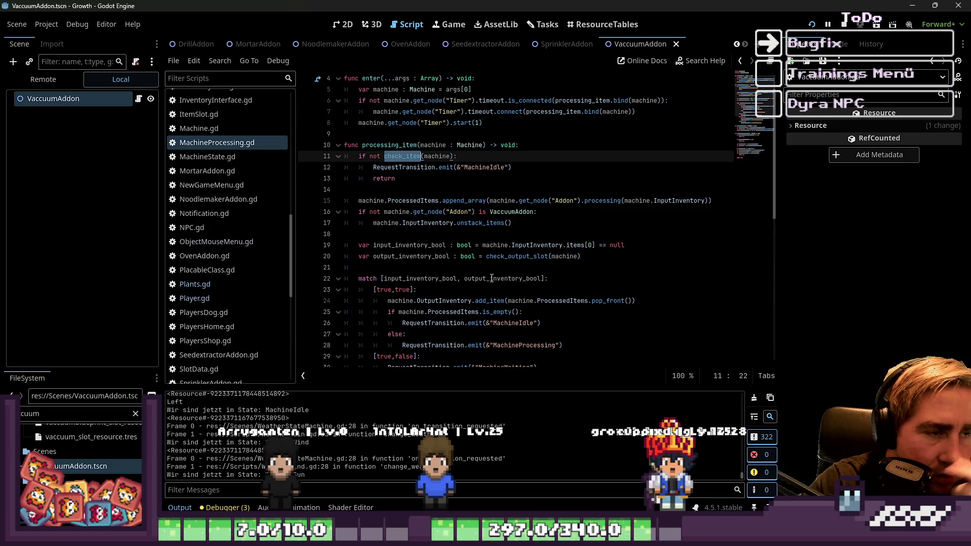
pyautogui.click(460, 192)
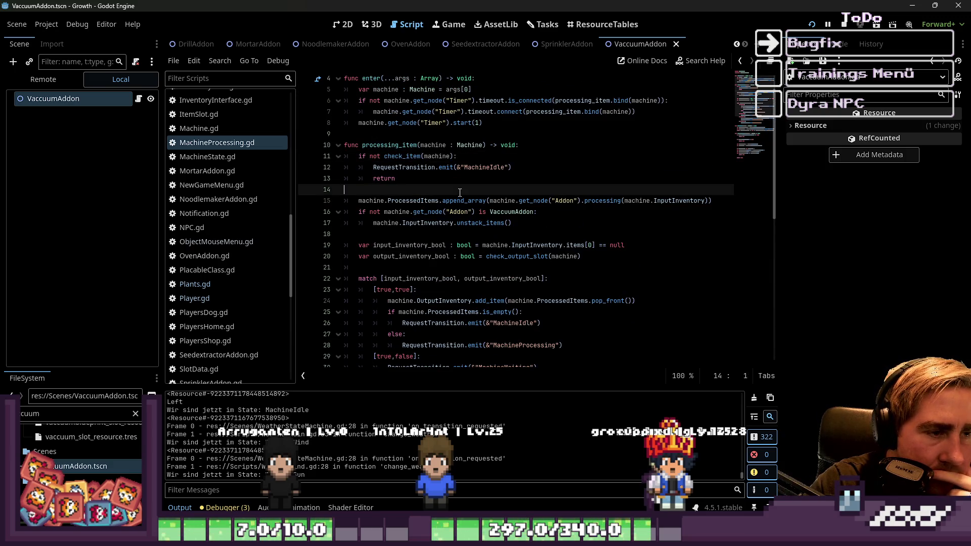
pyautogui.scroll(-1, 459, 193)
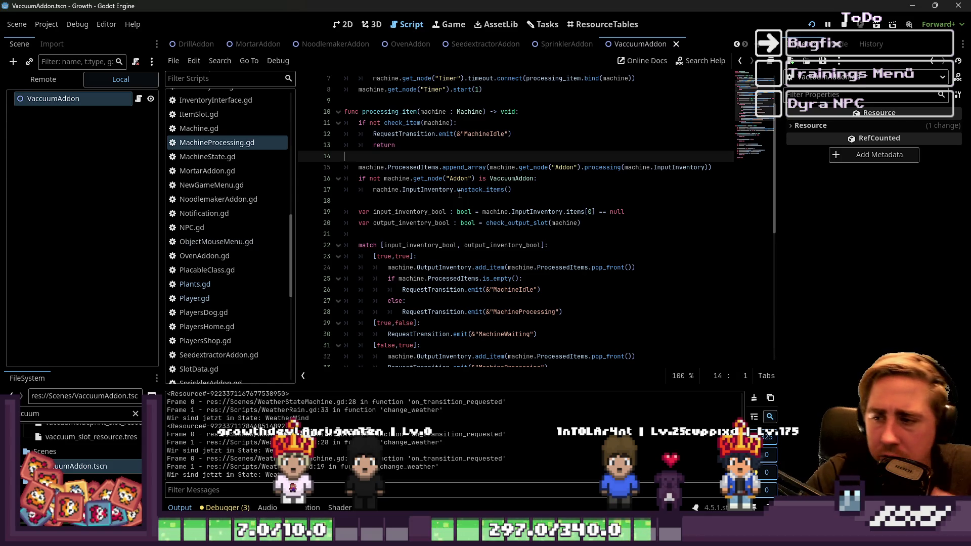
pyautogui.moveTo(459, 195)
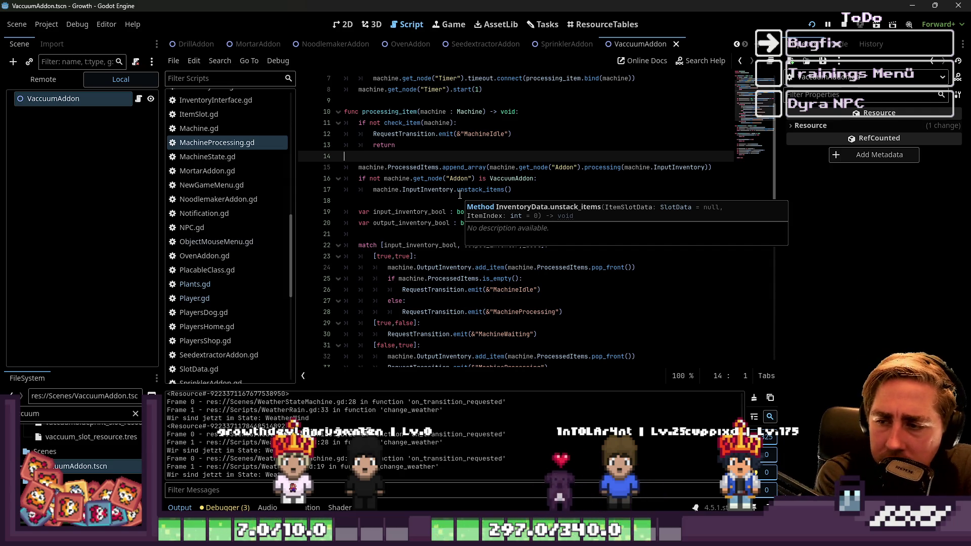
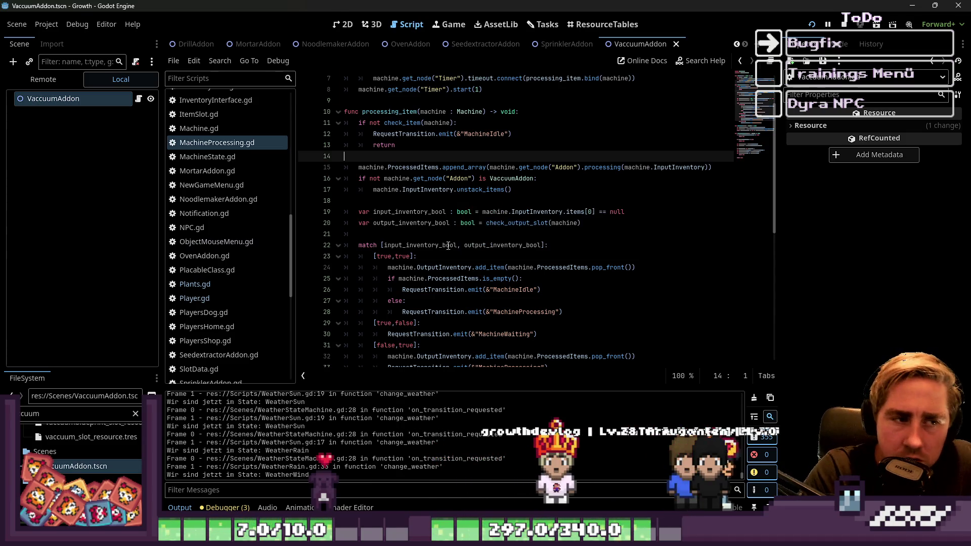
# Review processing_item's Addon check, its match cases and the return on line 13.
pyautogui.click(467, 198)
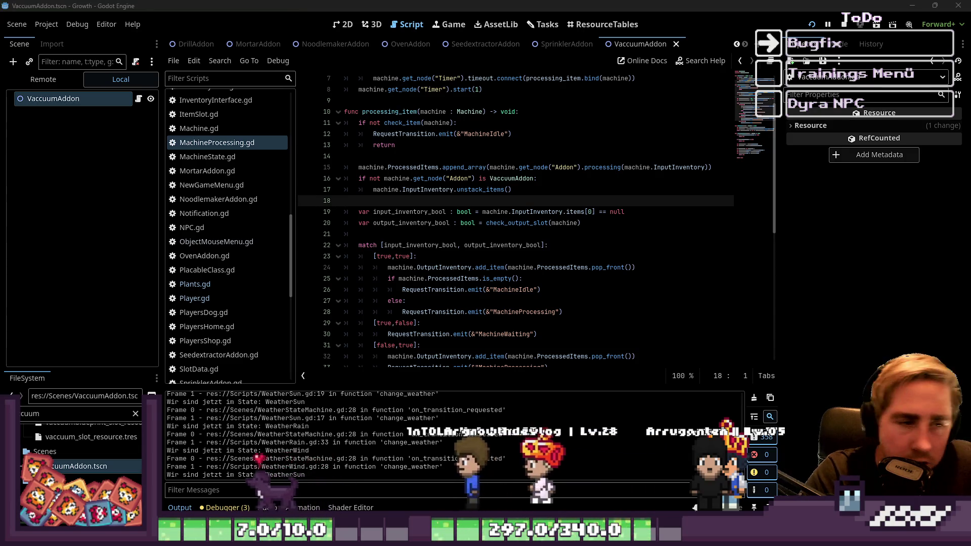
pyautogui.click(447, 181)
pyautogui.scroll(-3, 448, 184)
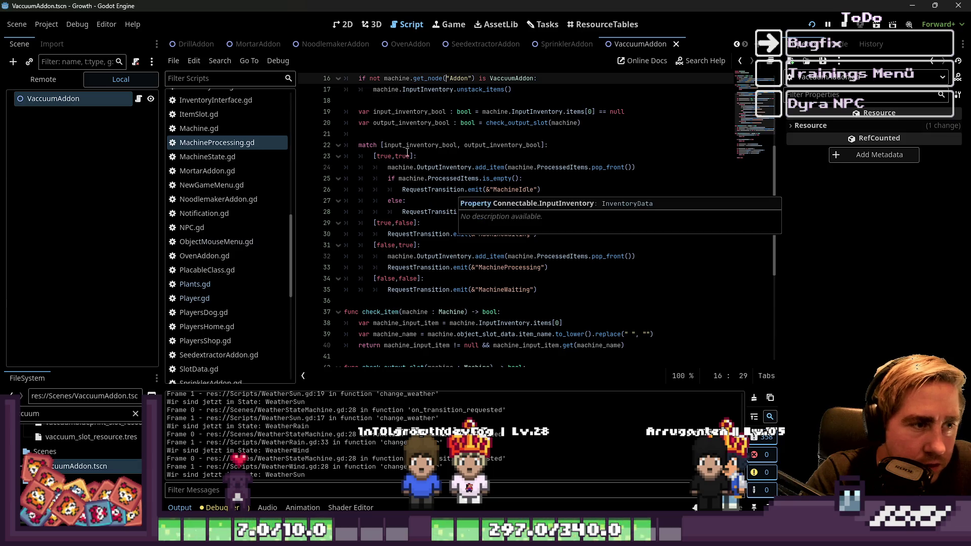
pyautogui.click(386, 156)
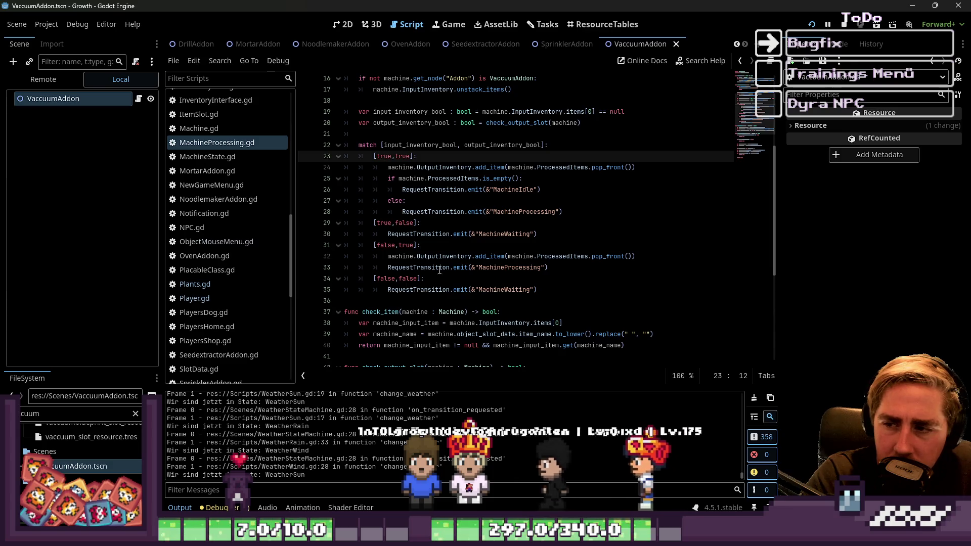
pyautogui.moveTo(497, 239)
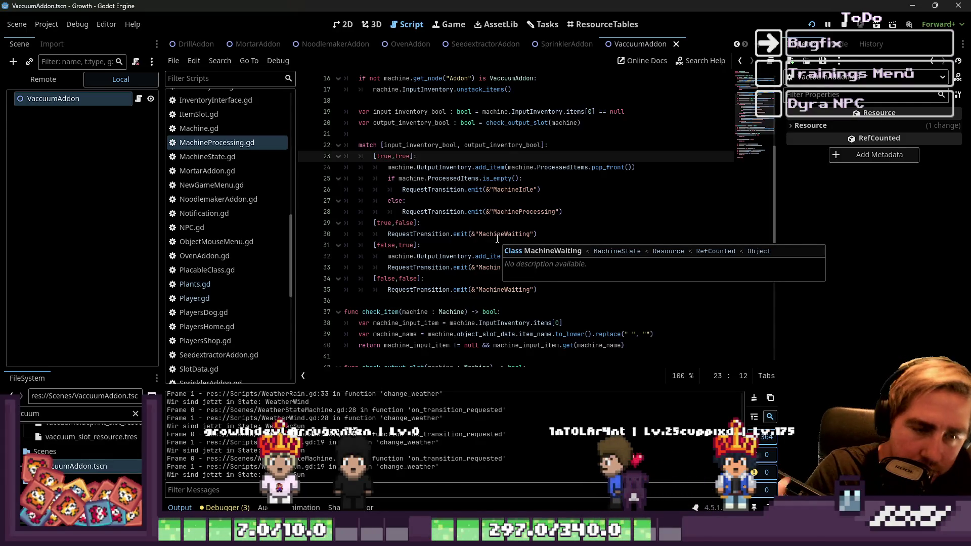
pyautogui.click(427, 223)
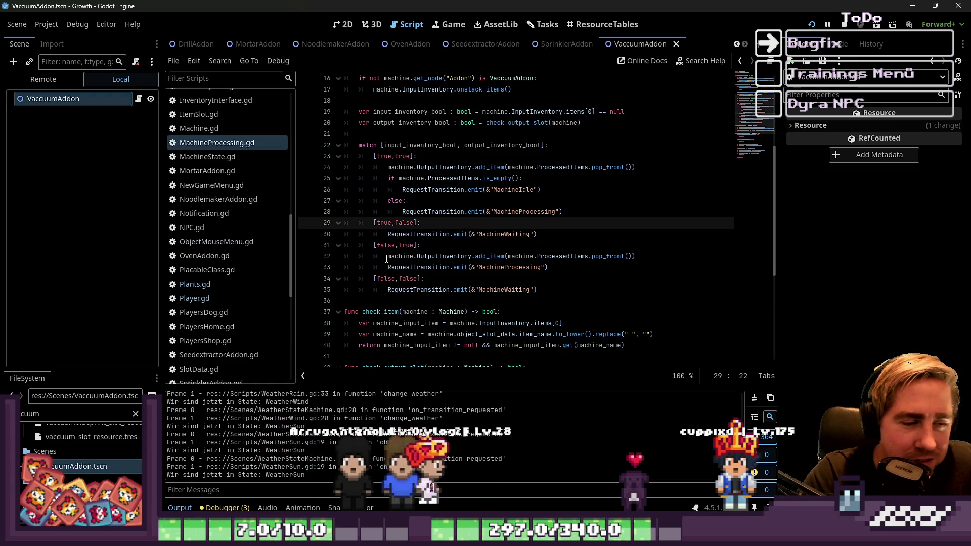
pyautogui.tripleClick(413, 245)
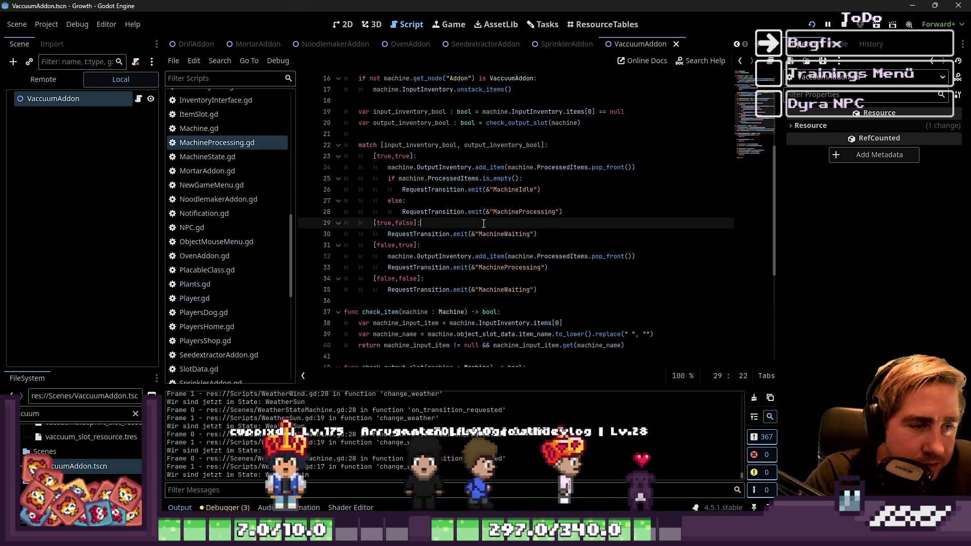
pyautogui.click(563, 212)
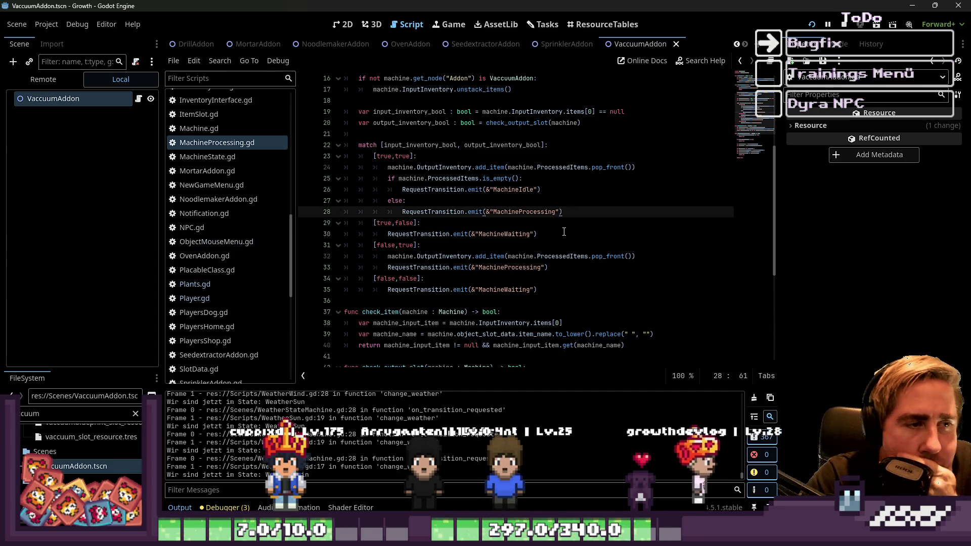
pyautogui.scroll(3, 563, 231)
pyautogui.moveTo(435, 134)
pyautogui.mouseDown()
pyautogui.moveTo(308, 109)
pyautogui.moveTo(305, 125)
pyautogui.mouseUp()
pyautogui.click(426, 147)
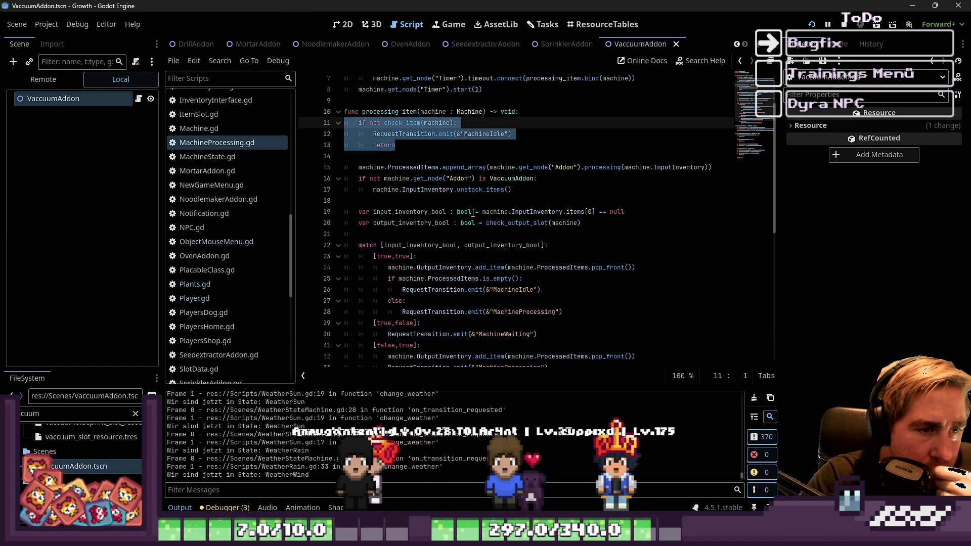
pyautogui.moveTo(565, 219)
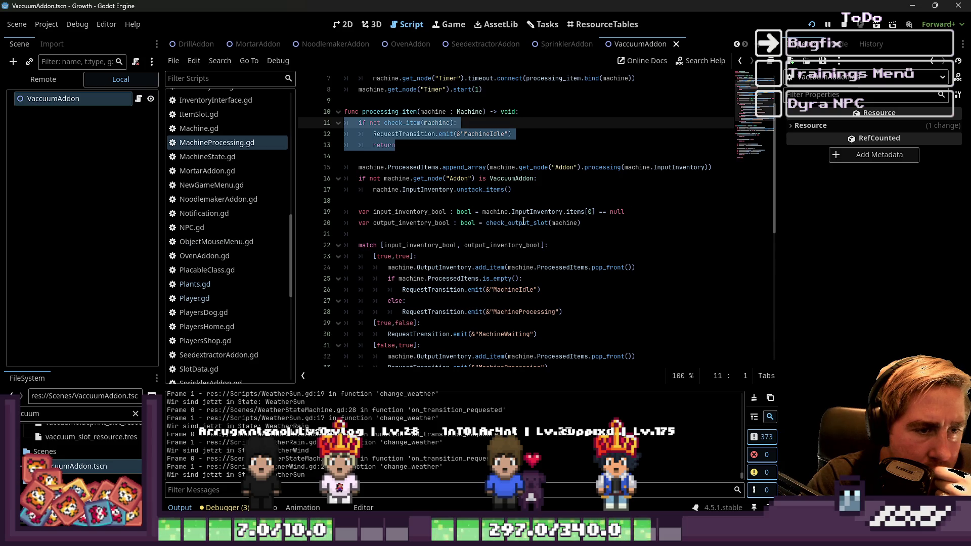
# Inspect the InputInventory reference and the check_item call and its return line.
pyautogui.doubleClick(554, 211)
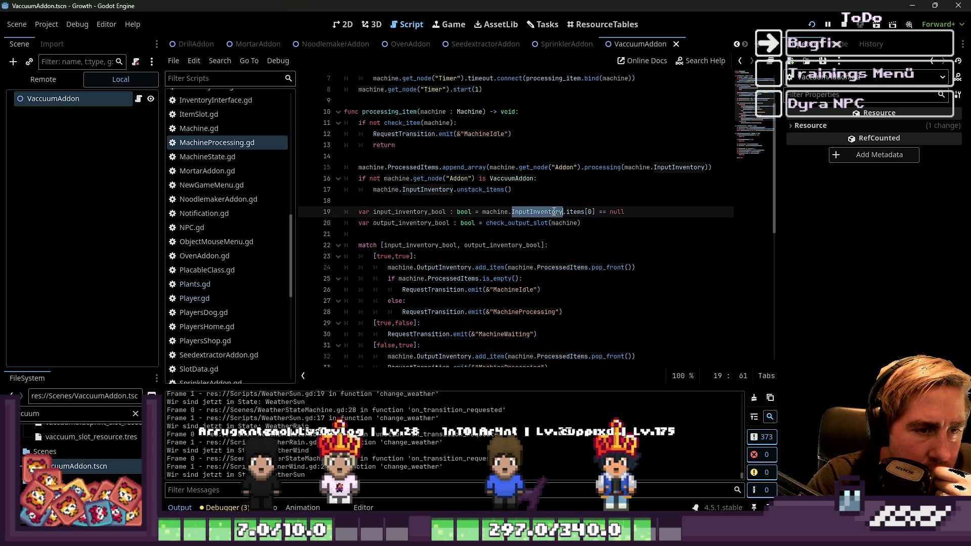
pyautogui.click(621, 235)
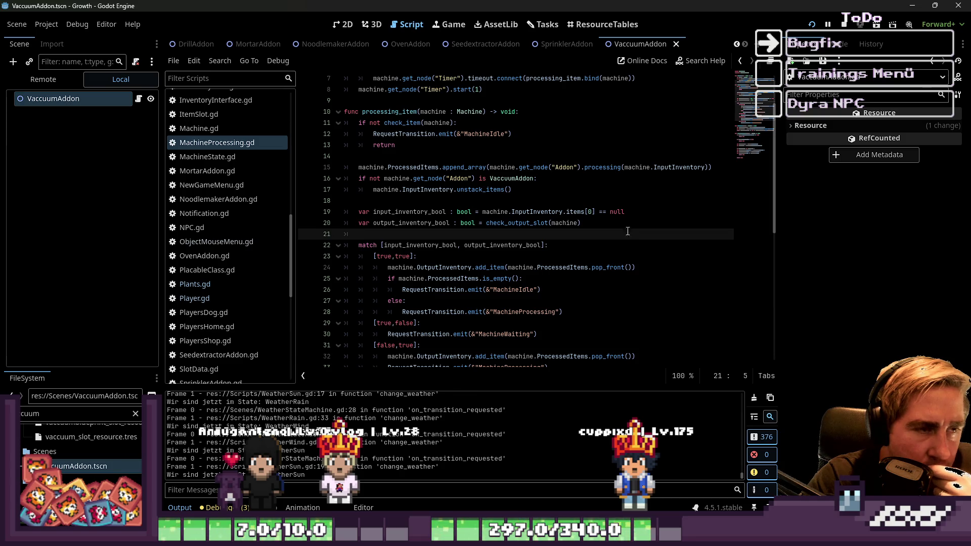
pyautogui.click(431, 156)
pyautogui.click(421, 123)
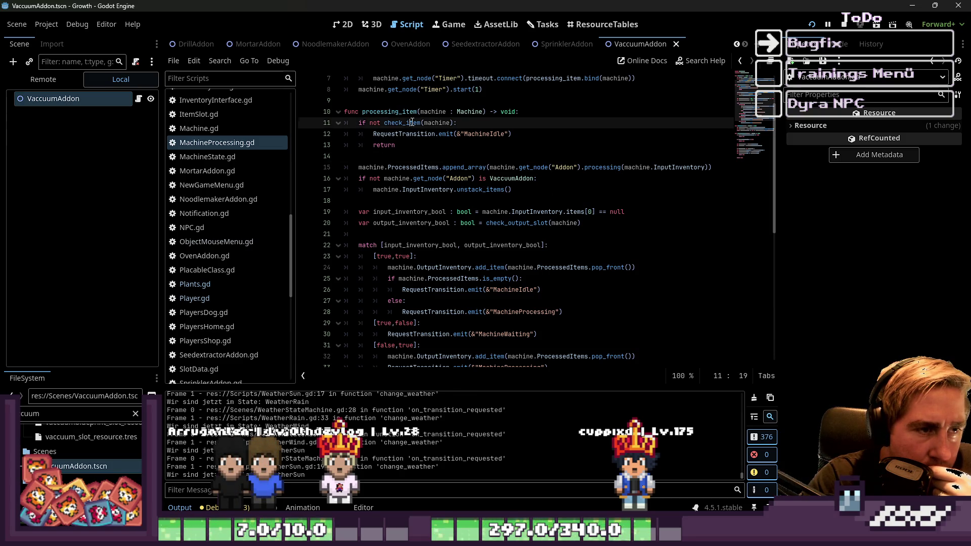
pyautogui.scroll(-7, 421, 203)
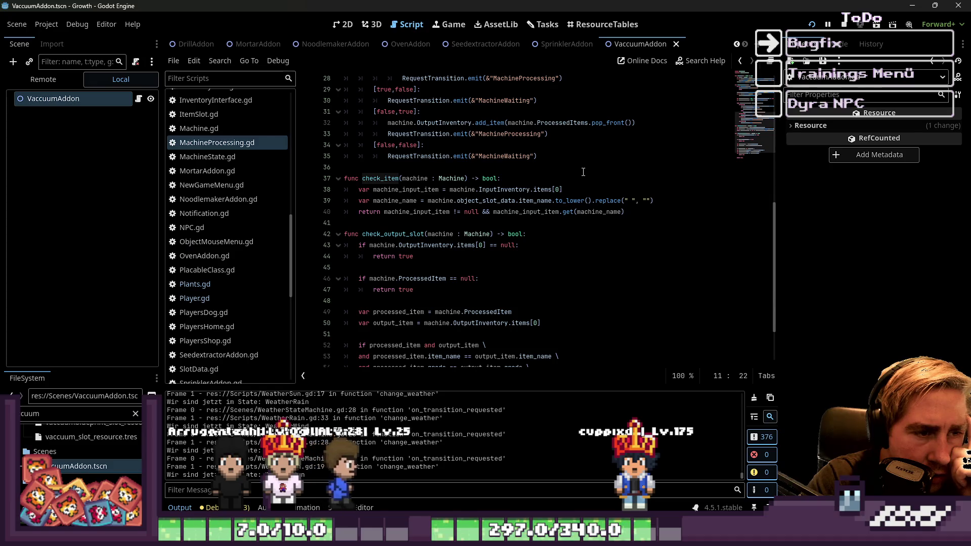
pyautogui.doubleClick(419, 212)
pyautogui.click(480, 212)
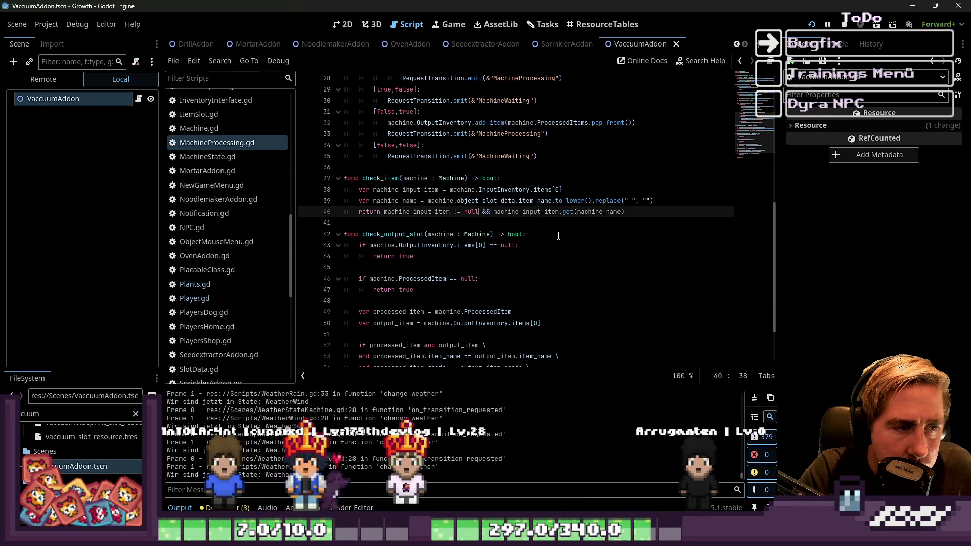
pyautogui.scroll(6, 558, 236)
pyautogui.moveTo(559, 236)
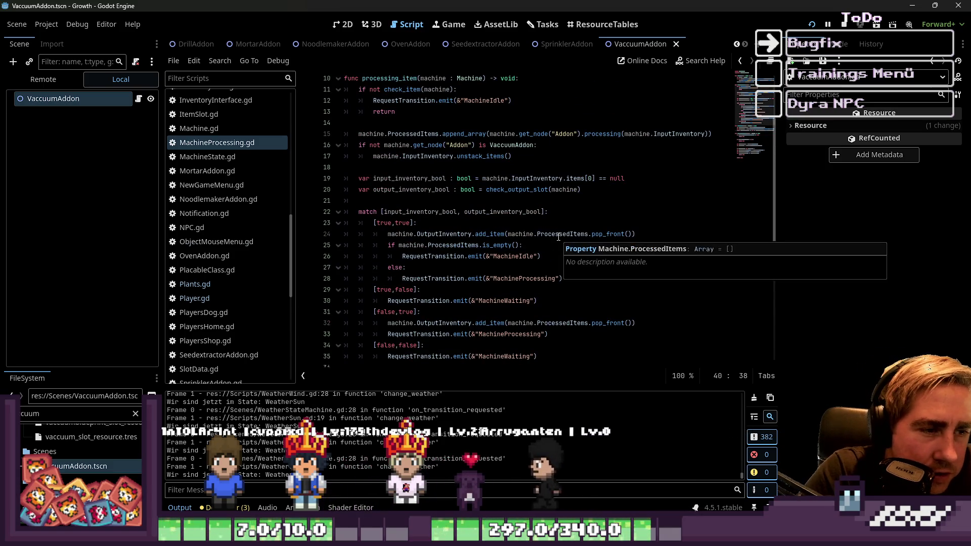
pyautogui.scroll(2, 542, 209)
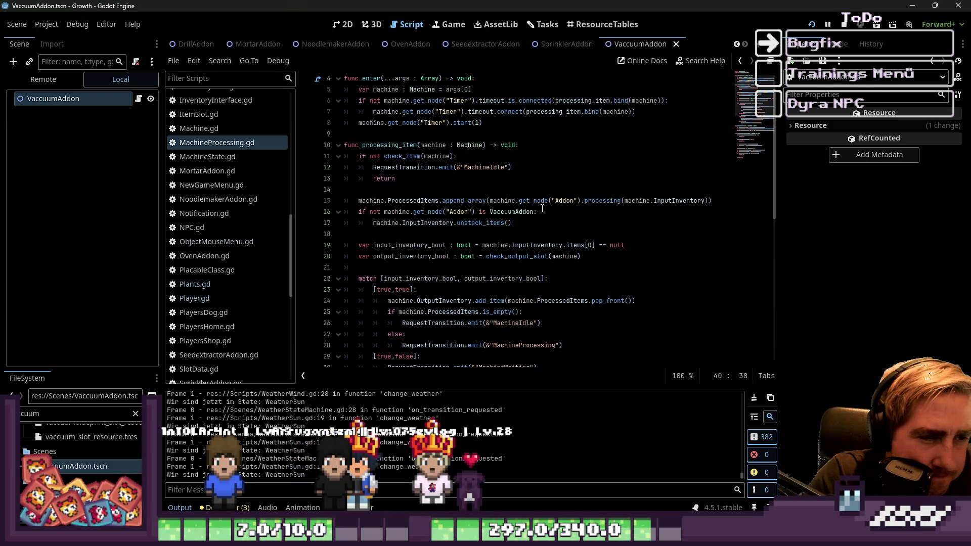
# Comment out the check_item guard on lines 11–13 and relaunch the game.
pyautogui.moveTo(398, 179); pyautogui.dragTo(339, 157)
pyautogui.hotkey('ctrl', 'k')
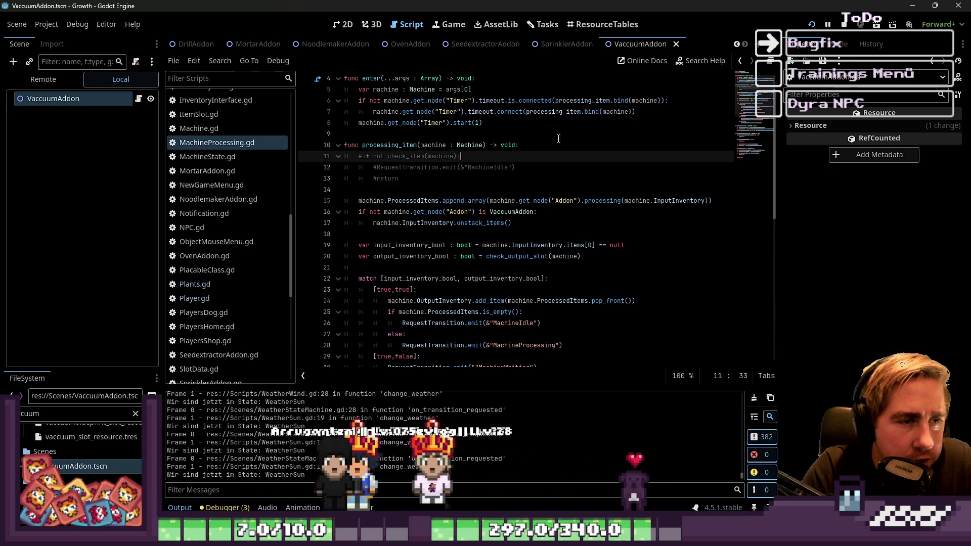
pyautogui.click(811, 23)
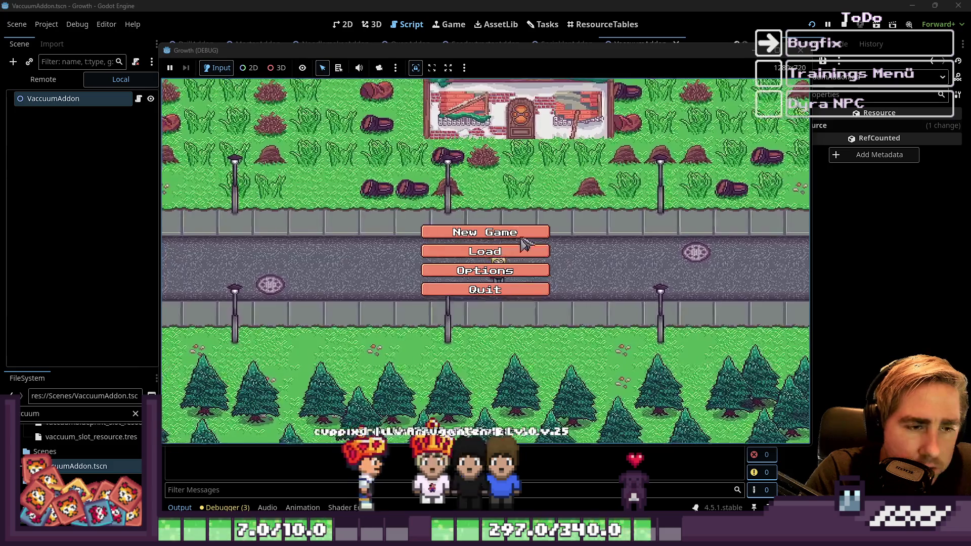
# Start a new game with a freshly named character and open the inventory grid.
pyautogui.click(521, 236)
pyautogui.write('sd')
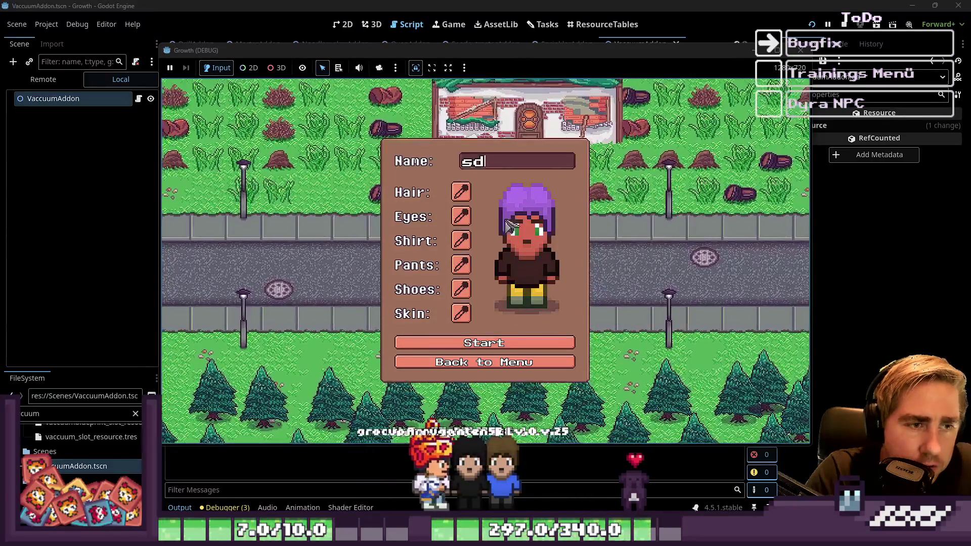
pyautogui.click(471, 343)
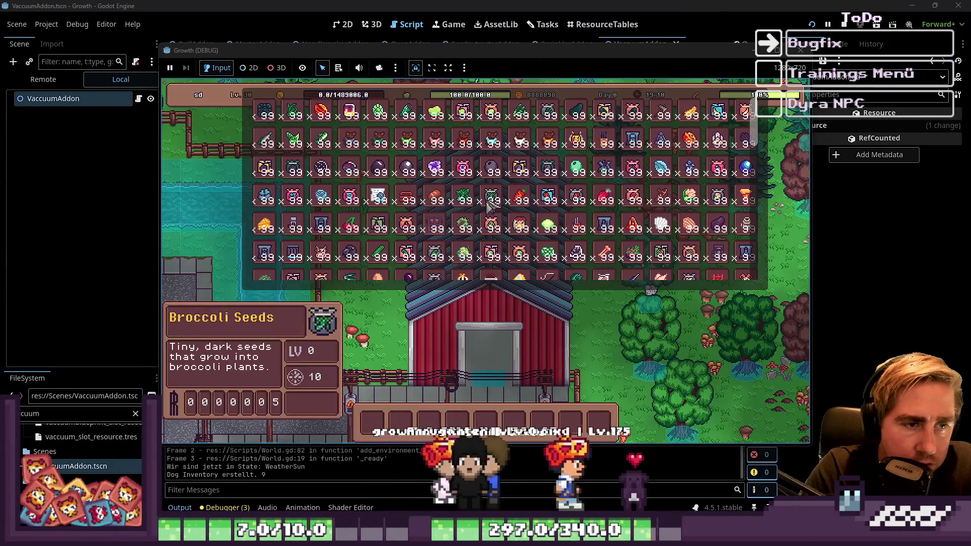
pyautogui.press('i')
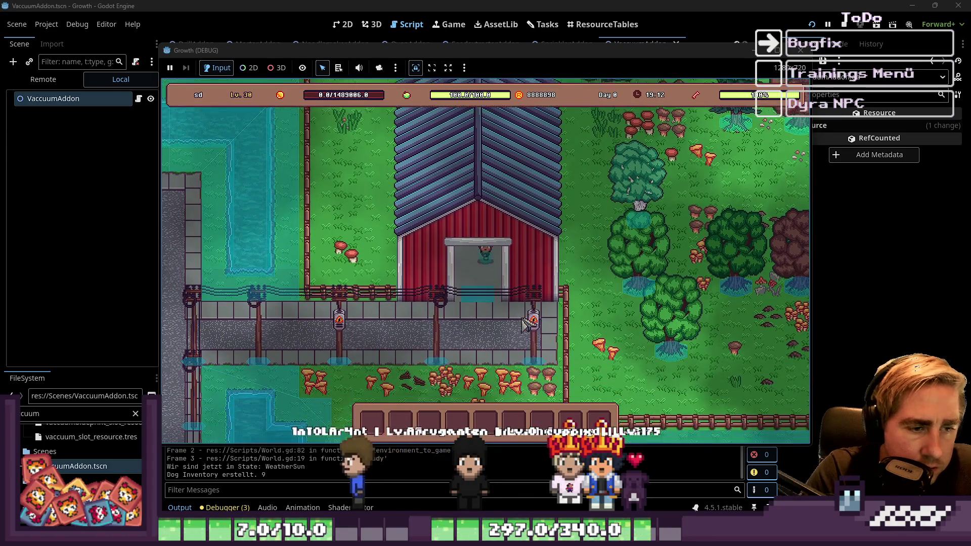
pyautogui.press('i')
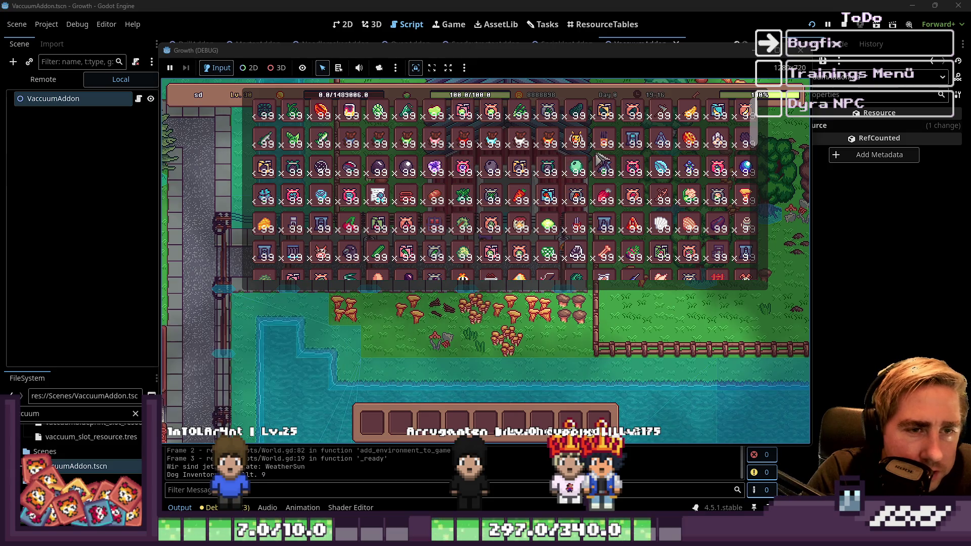
# Scroll through the debug item grid, browsing every item stacked at 99.
pyautogui.scroll(-6, 556, 177)
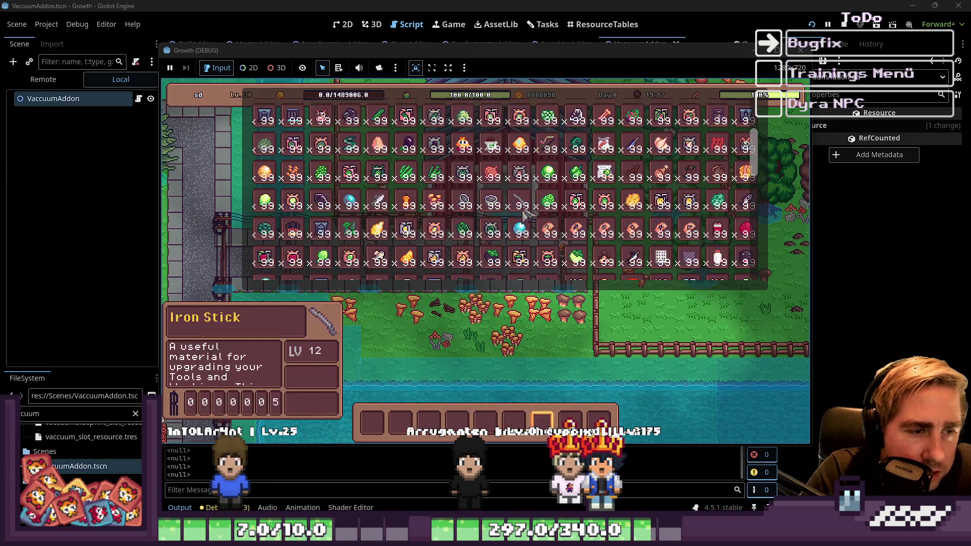
pyautogui.scroll(3, 505, 218)
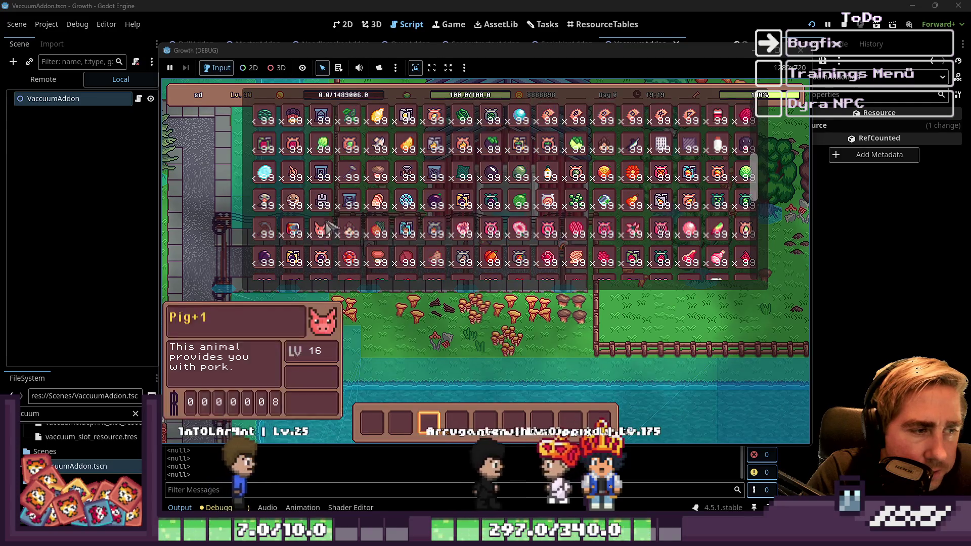
pyautogui.scroll(5, 493, 228)
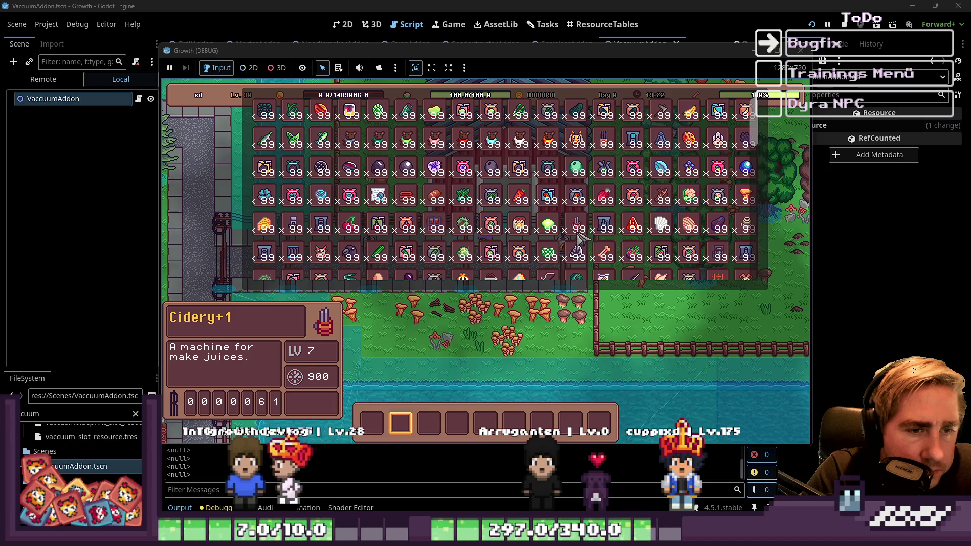
pyautogui.scroll(-4, 576, 231)
pyautogui.scroll(3, 579, 236)
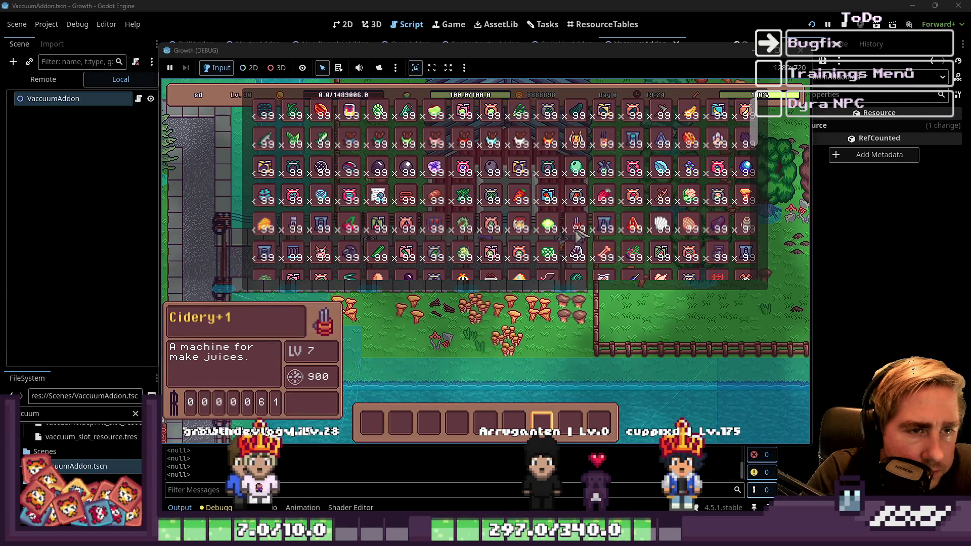
pyautogui.scroll(-1, 627, 195)
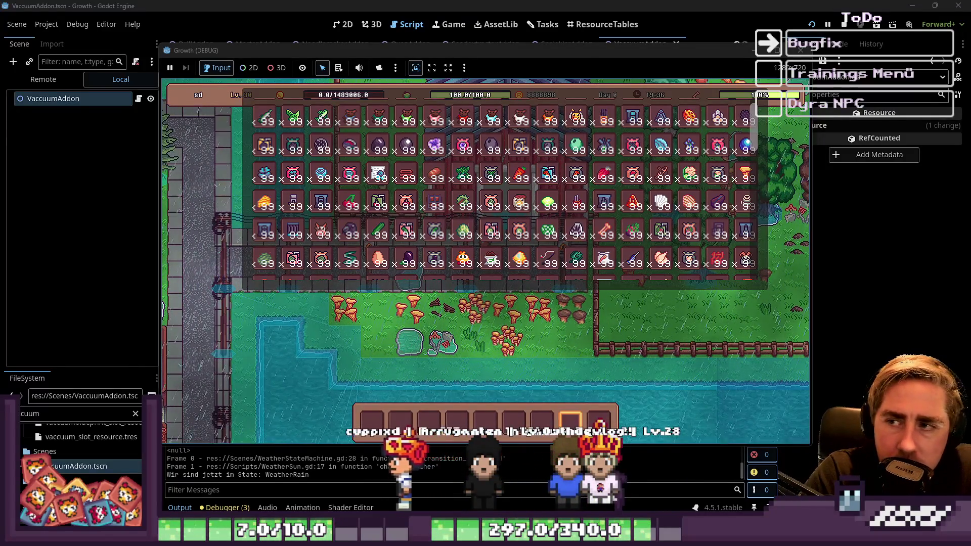
pyautogui.scroll(-5, 536, 258)
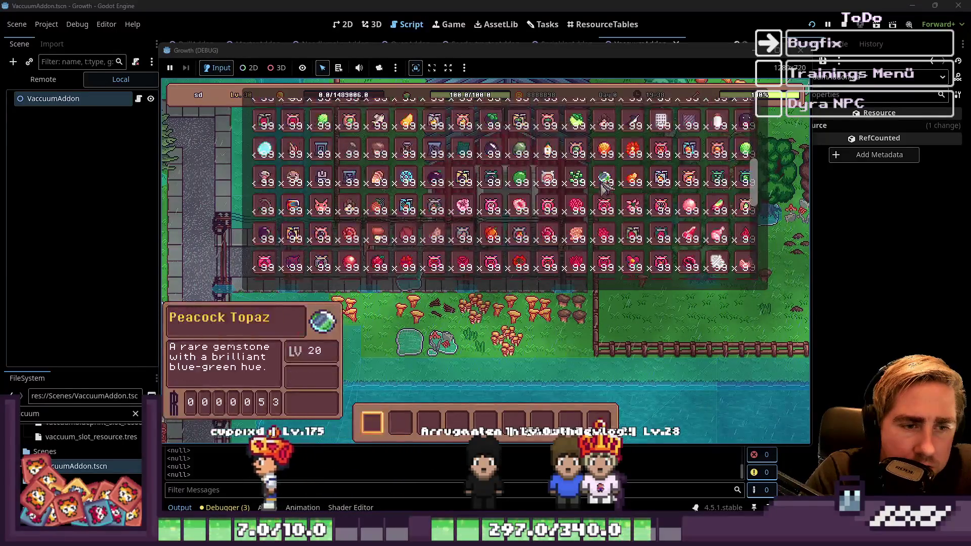
pyautogui.scroll(-2, 536, 258)
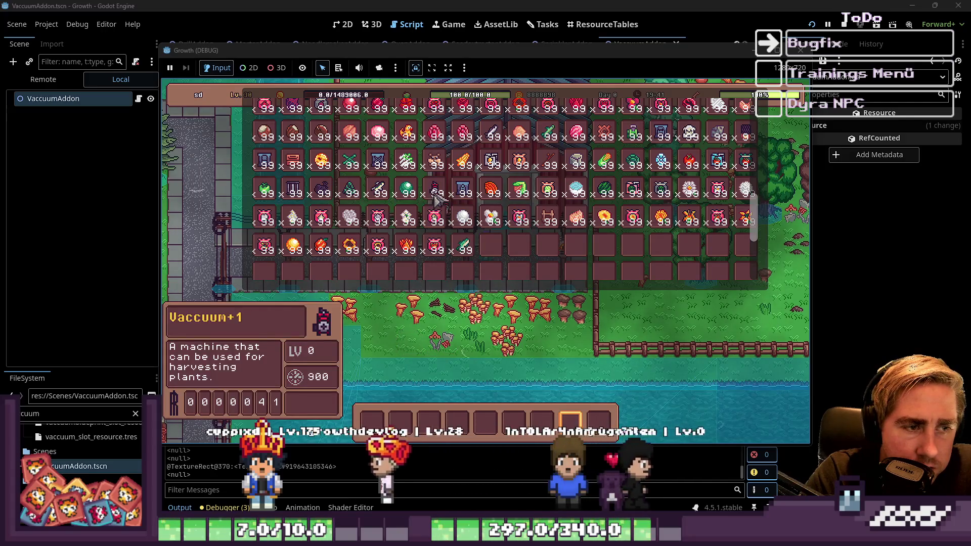
pyautogui.scroll(1, 530, 186)
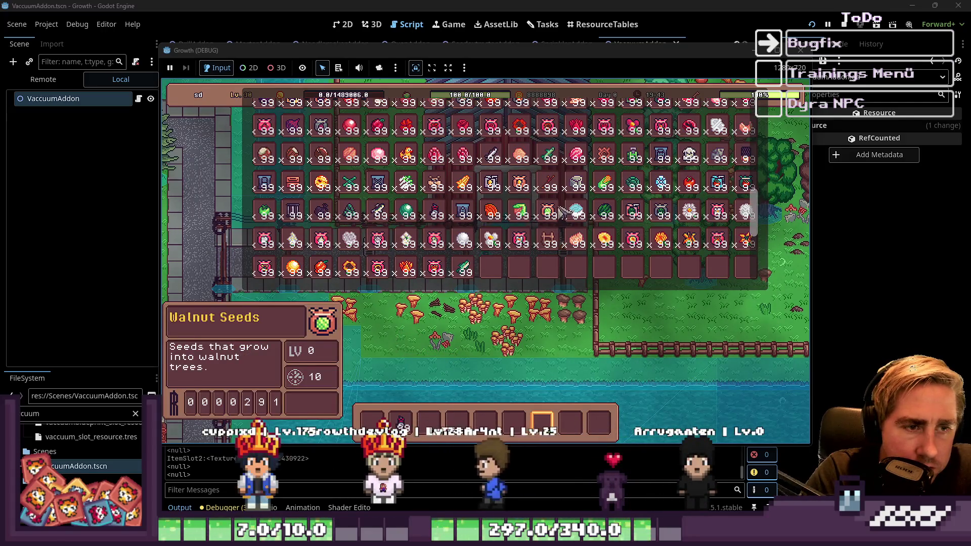
pyautogui.scroll(4, 561, 208)
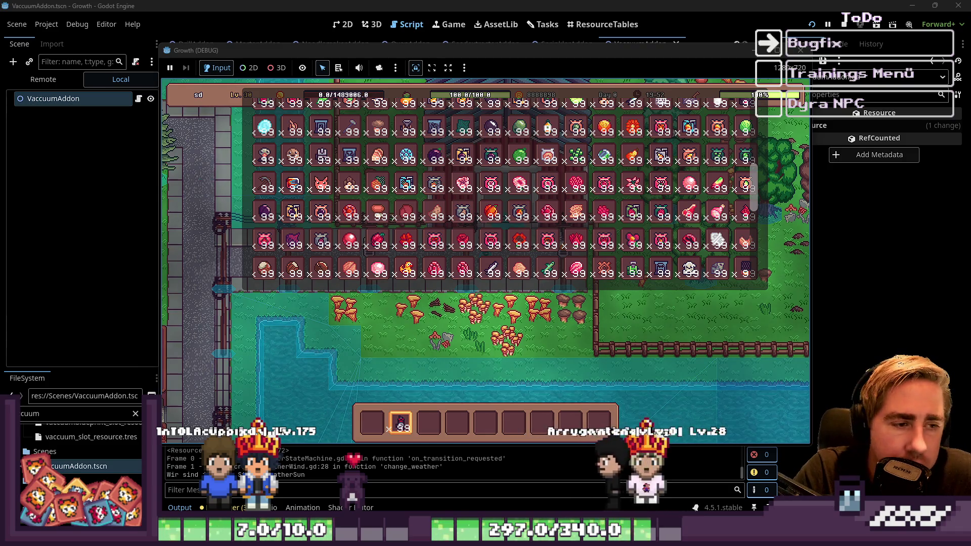
# Put the conveyor belt and a second item into empty hotbar slots.
pyautogui.scroll(5, 423, 230)
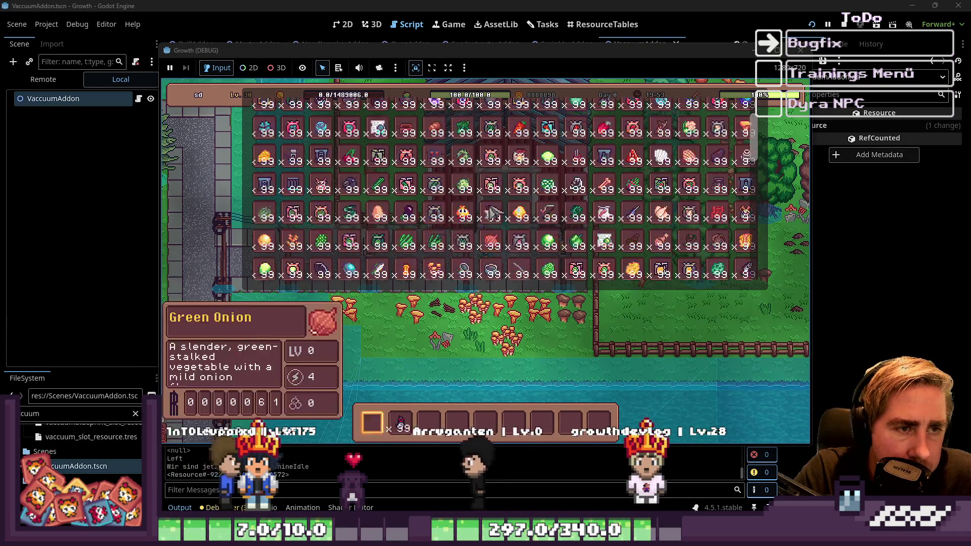
pyautogui.click(441, 417)
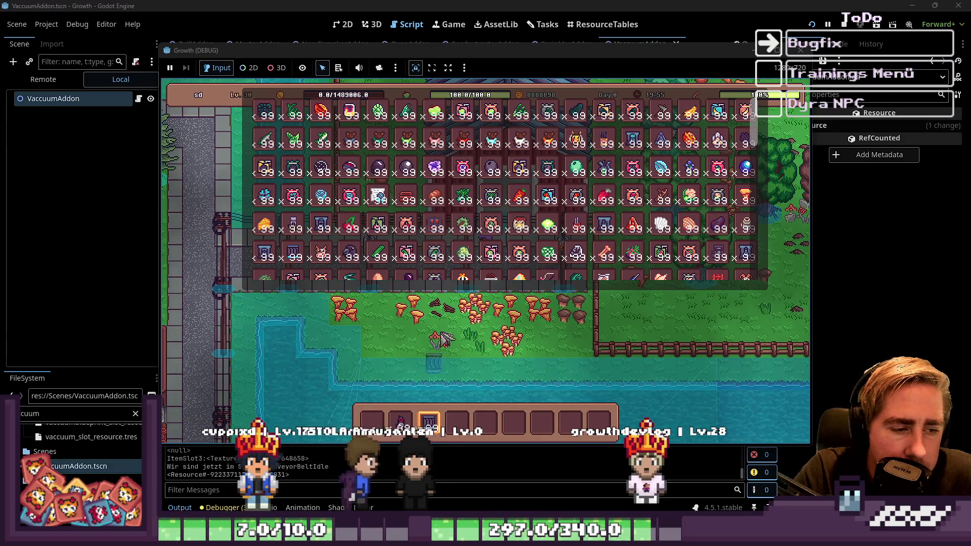
pyautogui.scroll(-5, 560, 178)
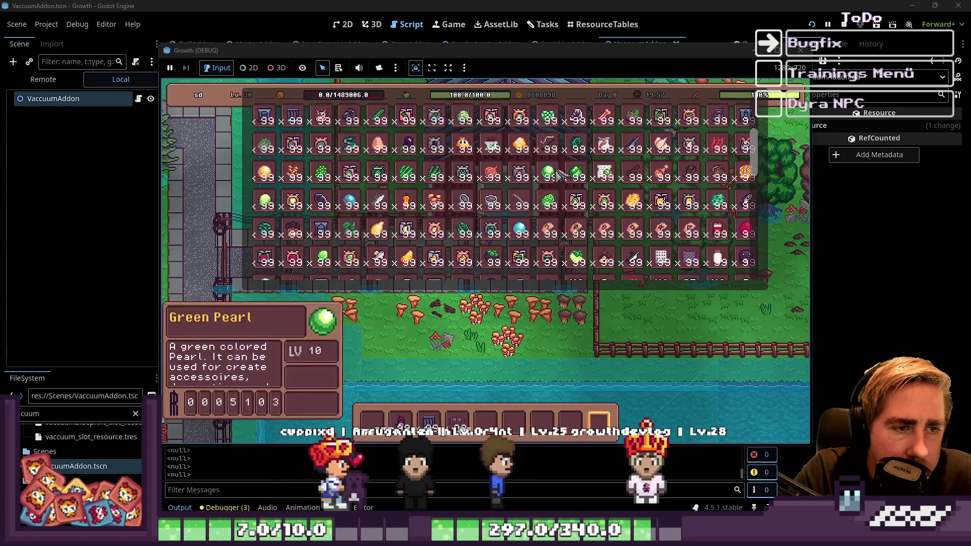
pyautogui.scroll(5, 638, 136)
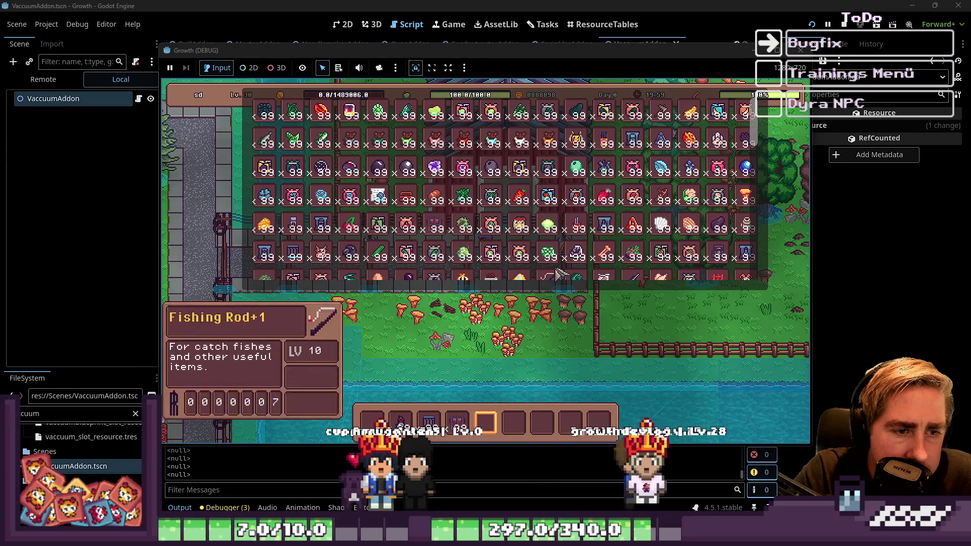
pyautogui.press('2')
pyautogui.click(486, 422)
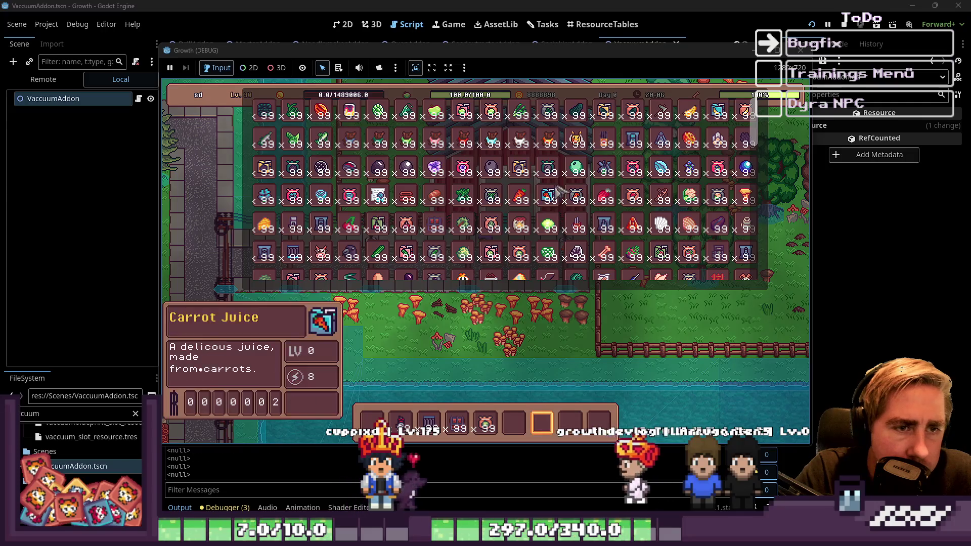
pyautogui.scroll(-5, 613, 177)
pyautogui.scroll(5, 613, 177)
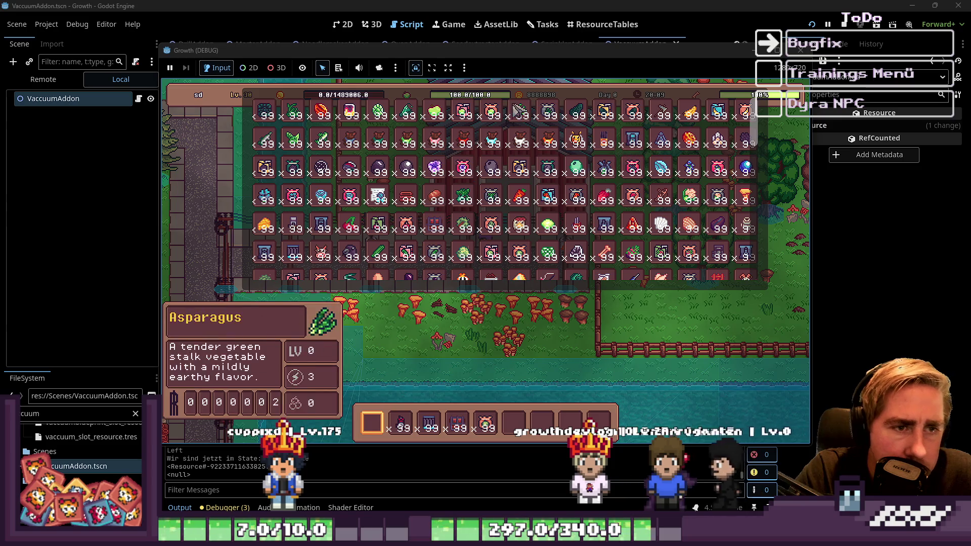
pyautogui.scroll(1, 402, 187)
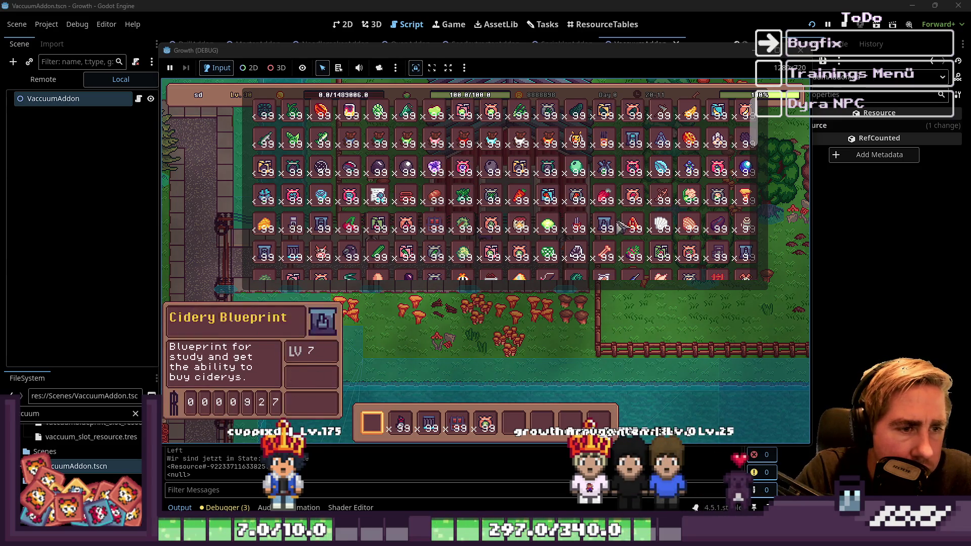
pyautogui.scroll(-2, 444, 162)
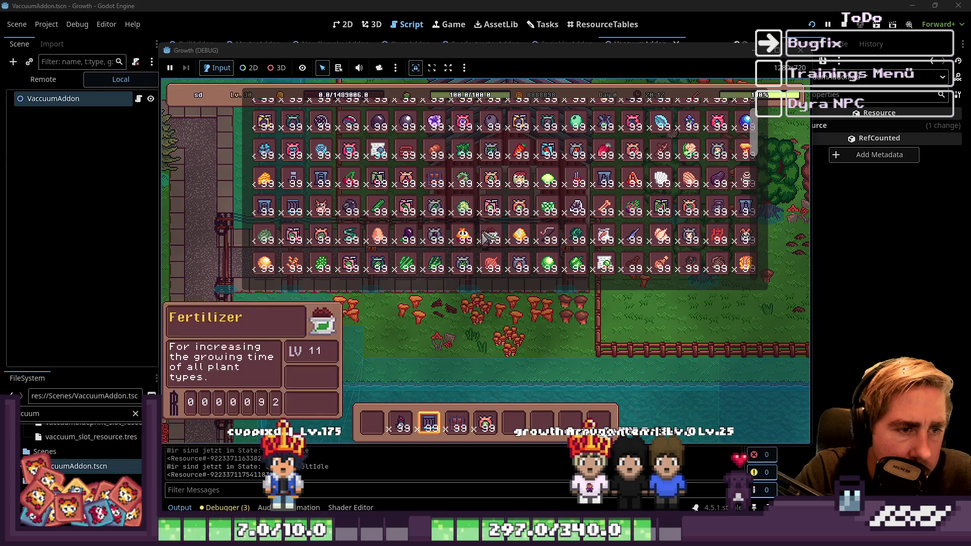
# Walk onto the farm path, place the machine and lay a short conveyor strip beside it.
pyautogui.press('i')
pyautogui.press('a')
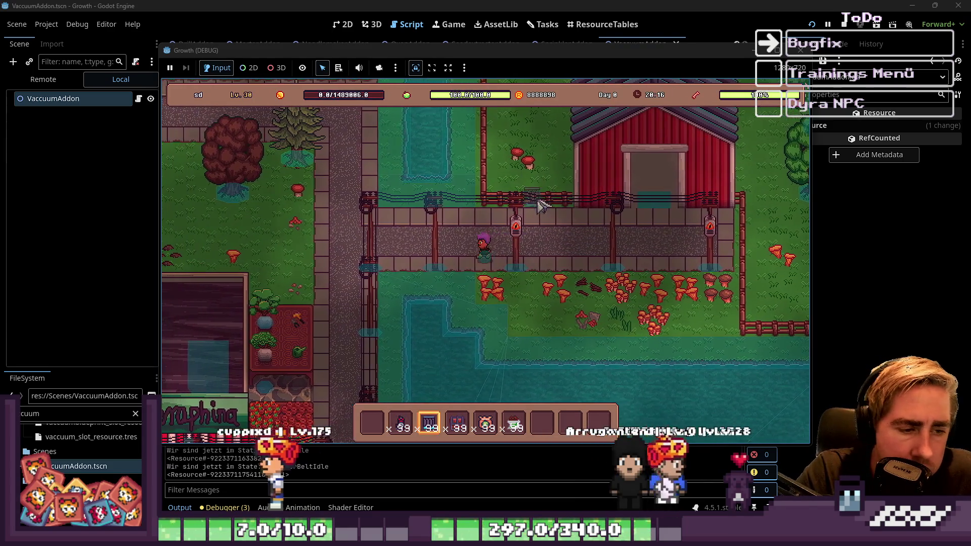
pyautogui.scroll(1, 559, 201)
pyautogui.click(652, 220)
pyautogui.scroll(-1, 658, 228)
pyautogui.moveTo(661, 234); pyautogui.dragTo(601, 237)
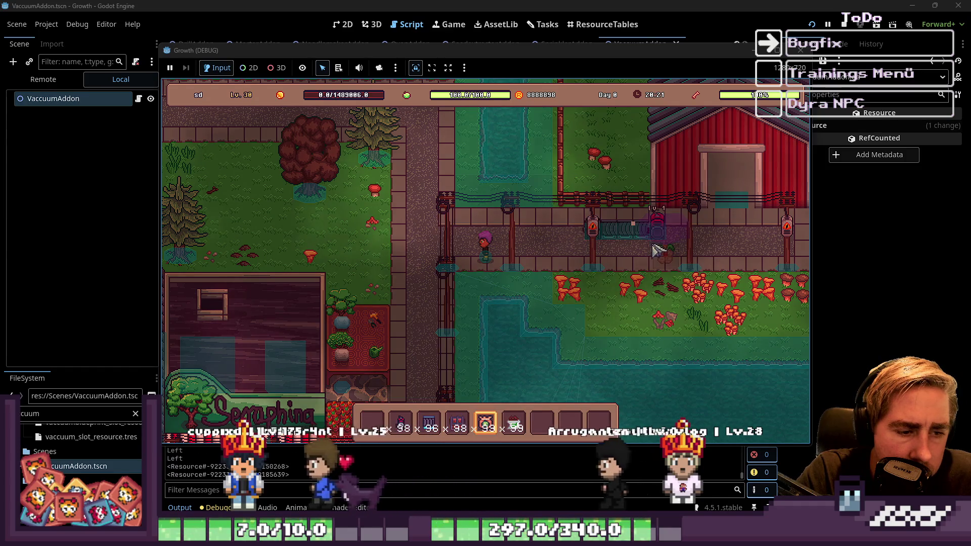
# Split the hotbar slot 6 stack across three inventory slots and feed an item to the vacuum machine.
pyautogui.press('i')
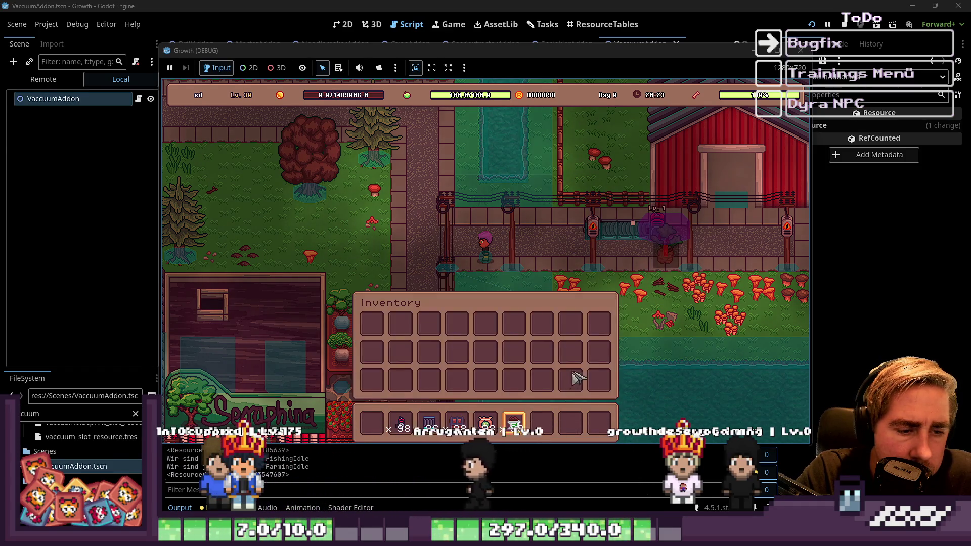
pyautogui.moveTo(514, 422); pyautogui.dragTo(477, 328)
pyautogui.rightClick(485, 328)
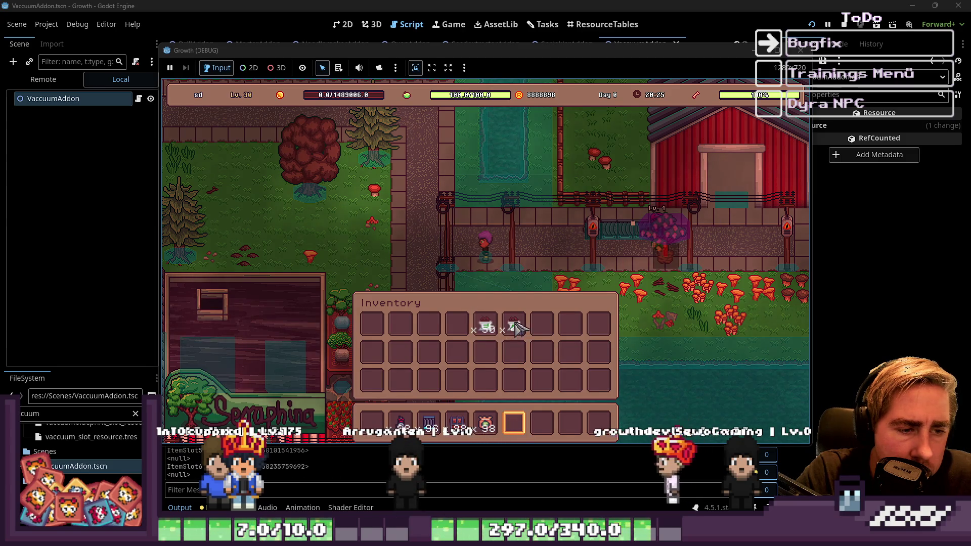
pyautogui.rightClick(513, 327)
pyautogui.rightClick(544, 329)
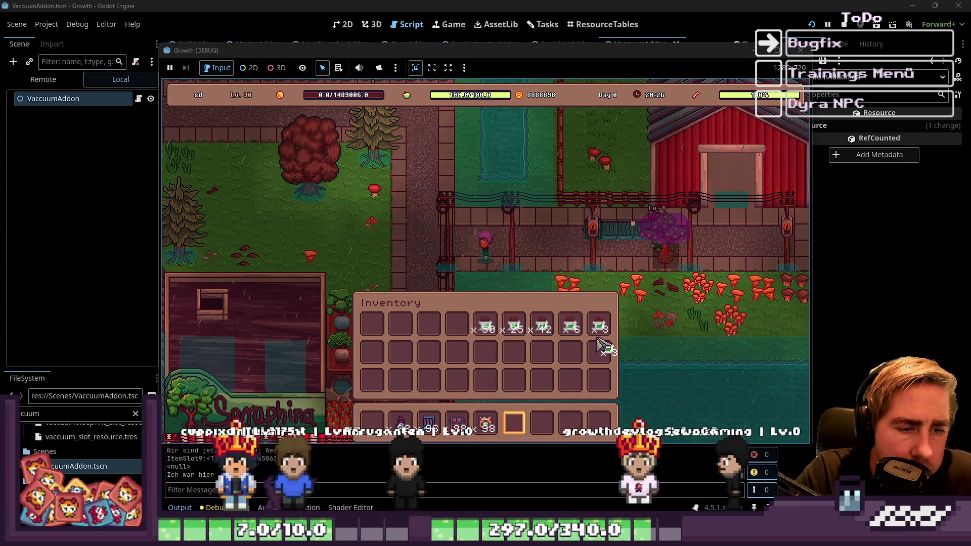
pyautogui.press('i')
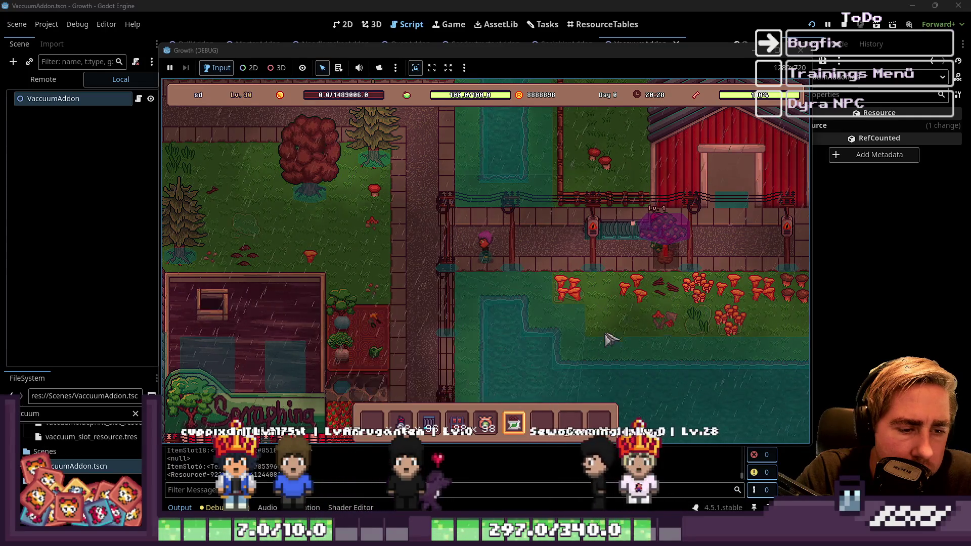
pyautogui.click(667, 237)
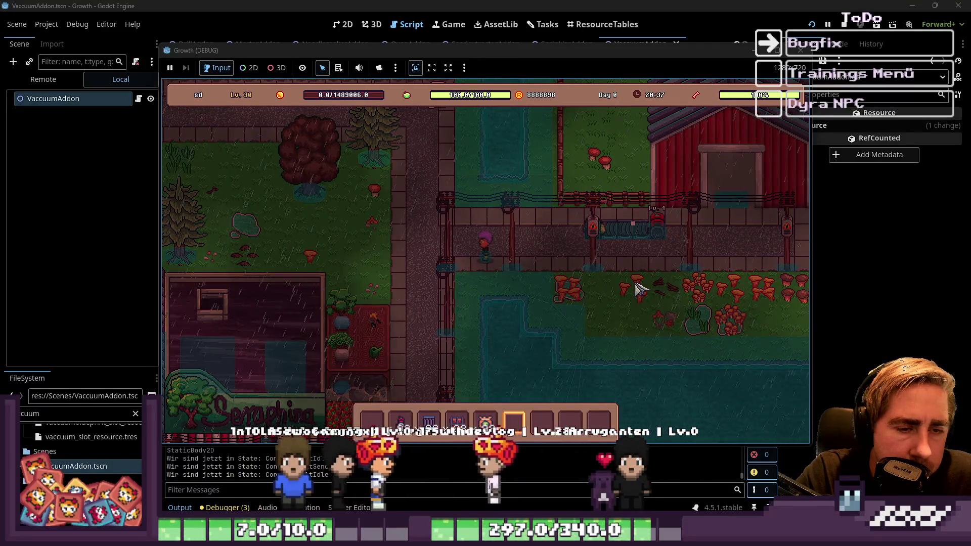
# Merge the Fertilizer x2 stack into the first row and move the x98 stack to slot seven.
pyautogui.press('i')
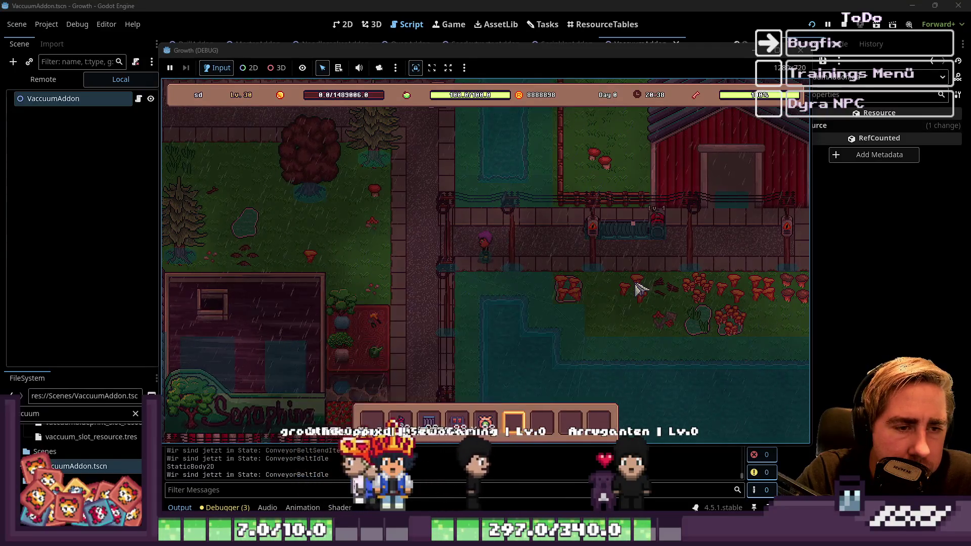
pyautogui.moveTo(597, 360); pyautogui.dragTo(598, 331)
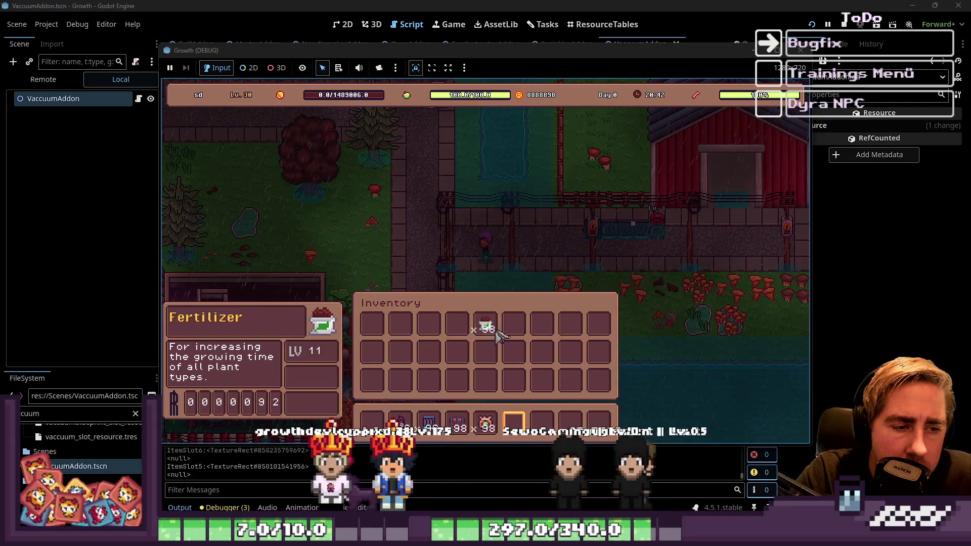
pyautogui.moveTo(498, 334); pyautogui.dragTo(542, 328)
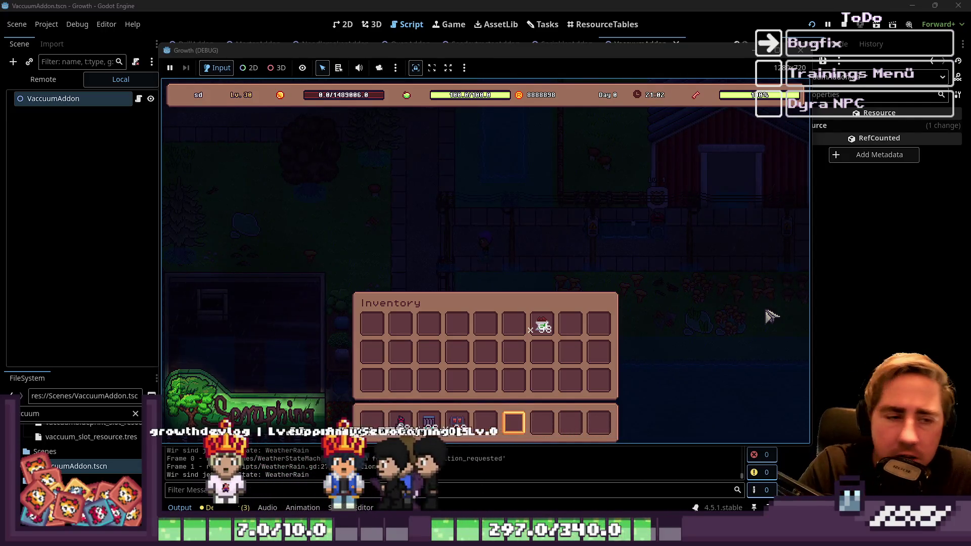
# Close the inventory and walk the player down past the Seraphina shop, then back up to the barn.
pyautogui.press('i')
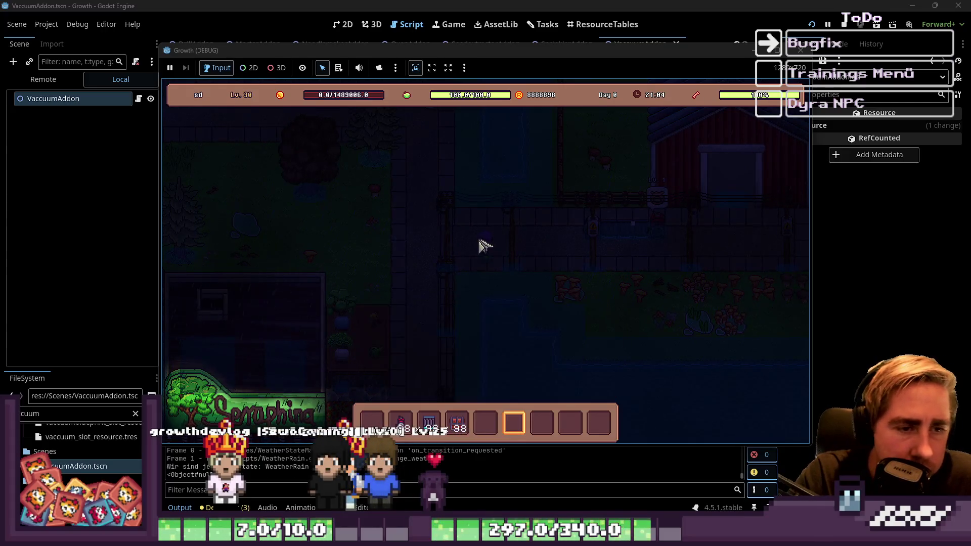
pyautogui.press('s')
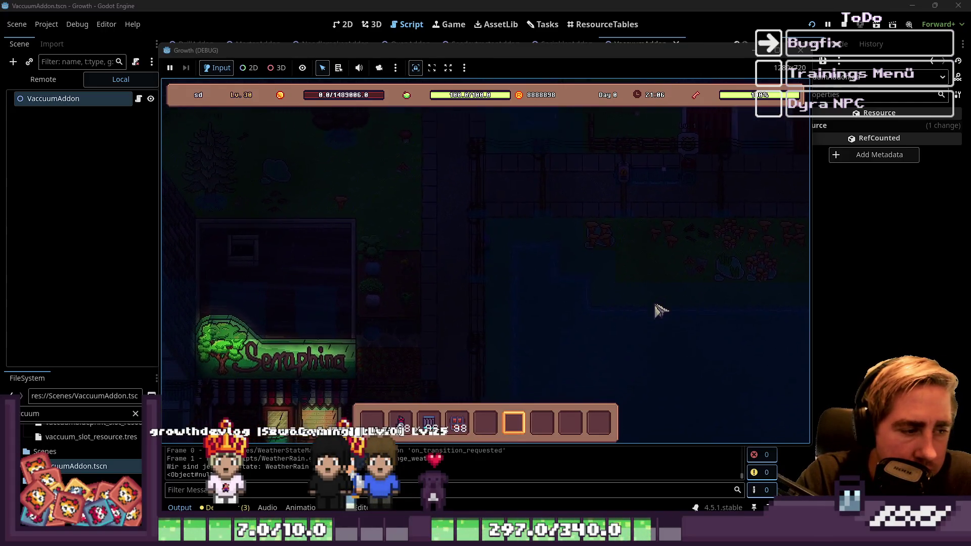
pyautogui.press('w')
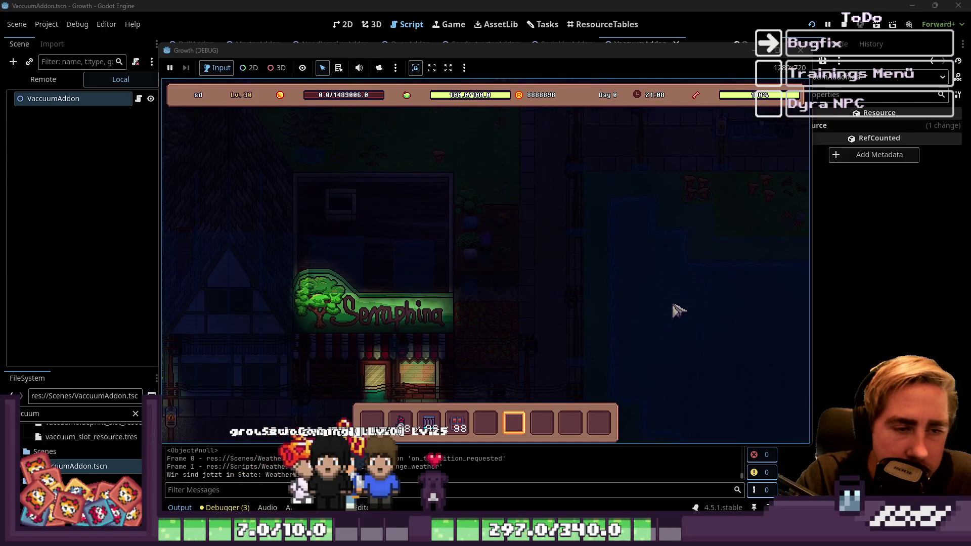
pyautogui.press('s')
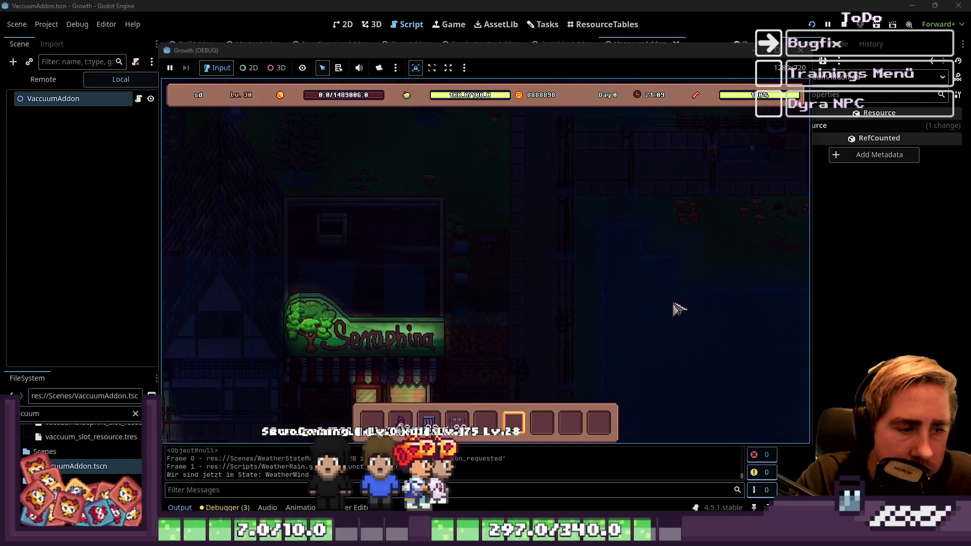
pyautogui.press('w')
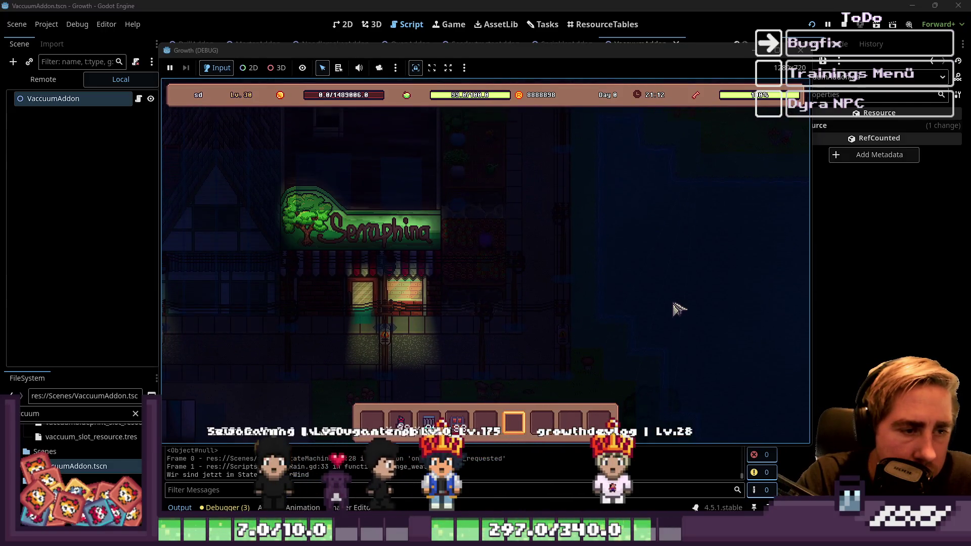
pyautogui.press('a')
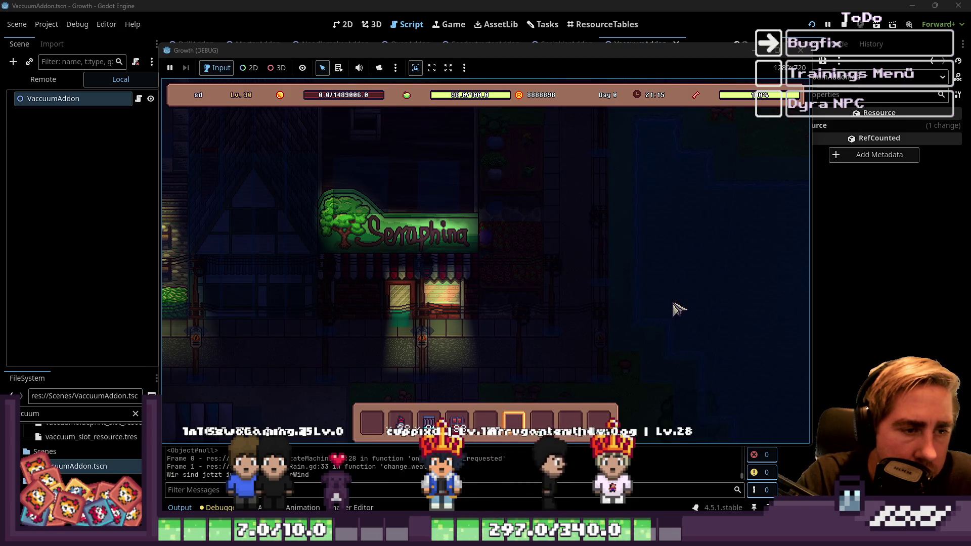
pyautogui.press('w')
pyautogui.press('d')
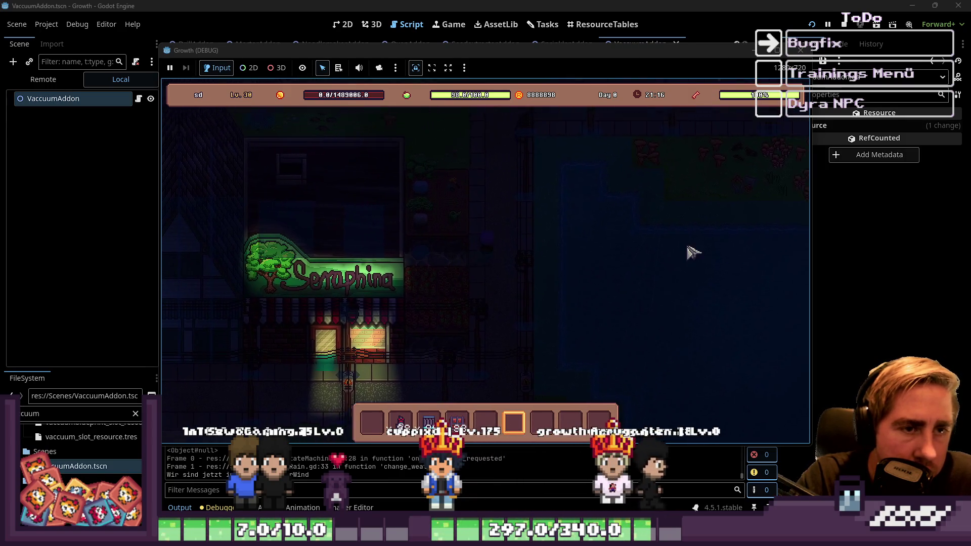
pyautogui.press('w')
pyautogui.press('d')
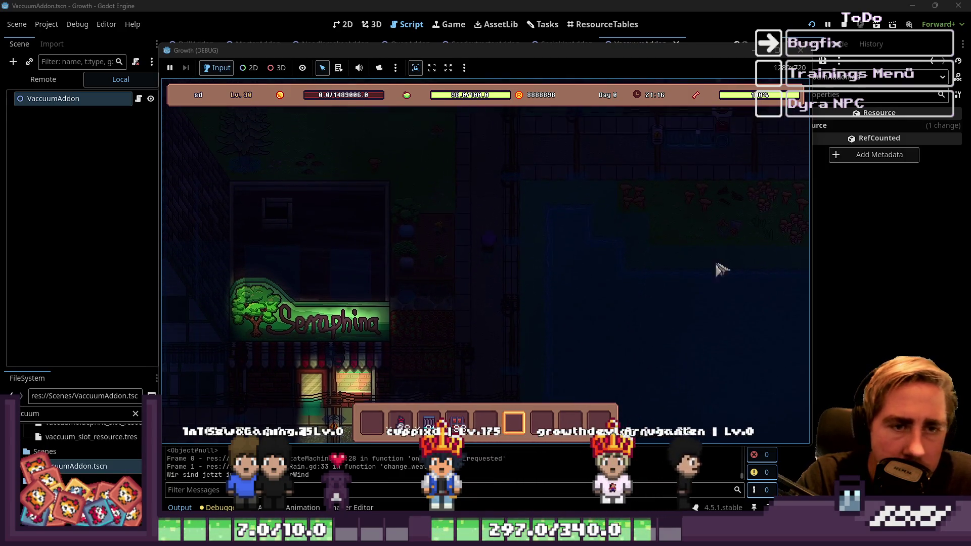
pyautogui.press('w')
pyautogui.press('d')
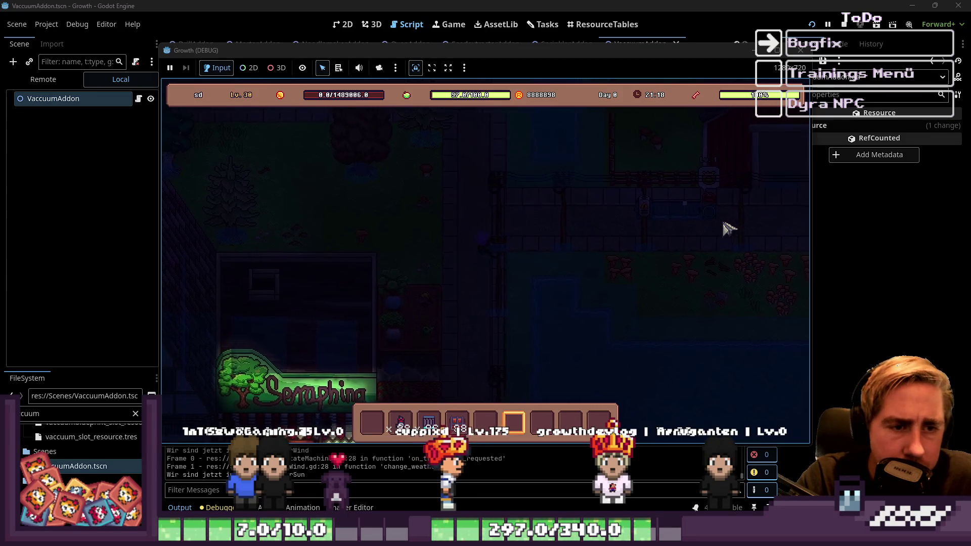
pyautogui.press('d')
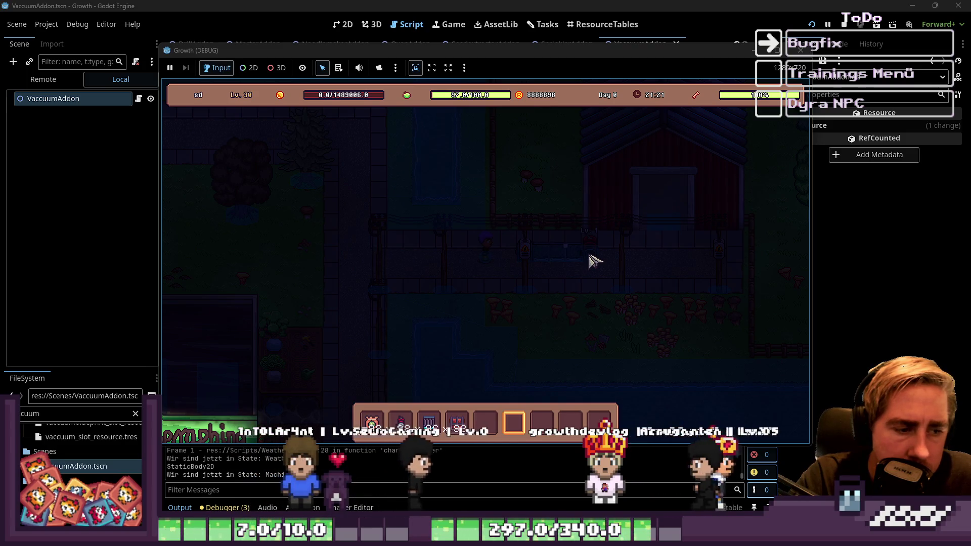
# Split the Fertilizer into several smaller stacks across the inventory rows.
pyautogui.press('i')
pyautogui.moveTo(541, 326)
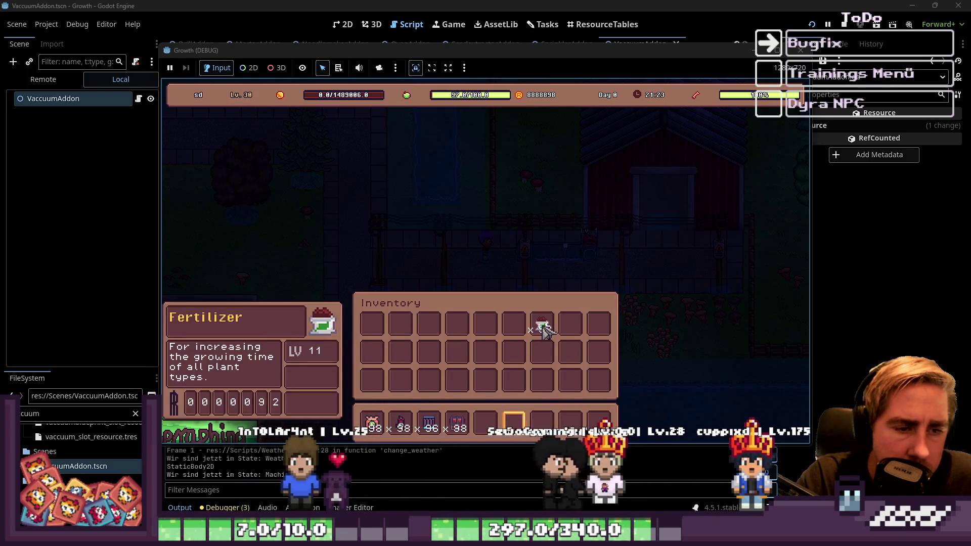
pyautogui.moveTo(541, 327); pyautogui.dragTo(546, 334)
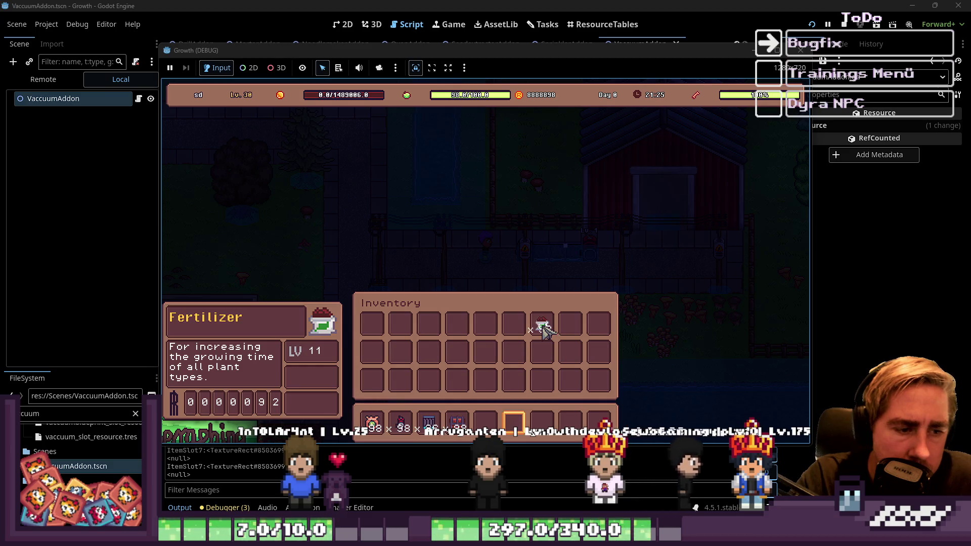
pyautogui.rightClick(544, 330)
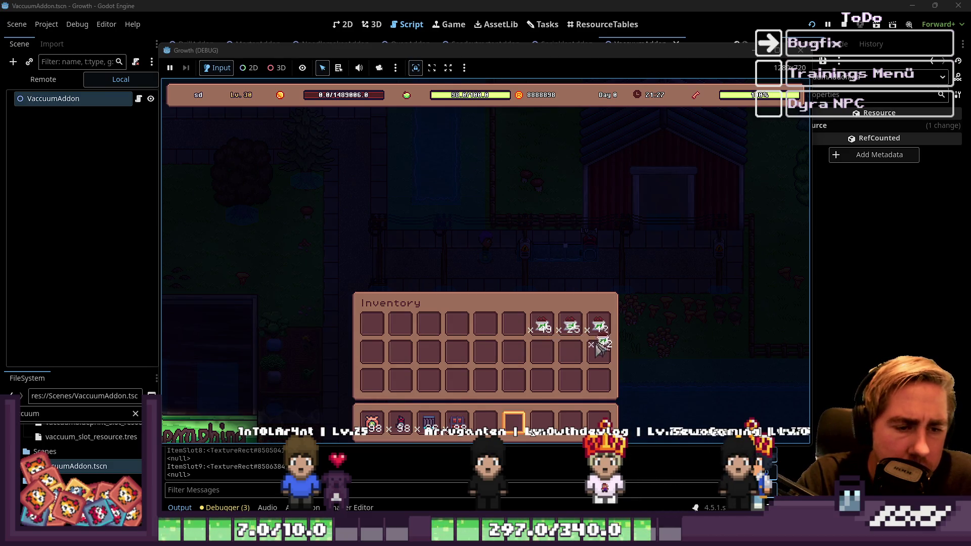
pyautogui.click(601, 382)
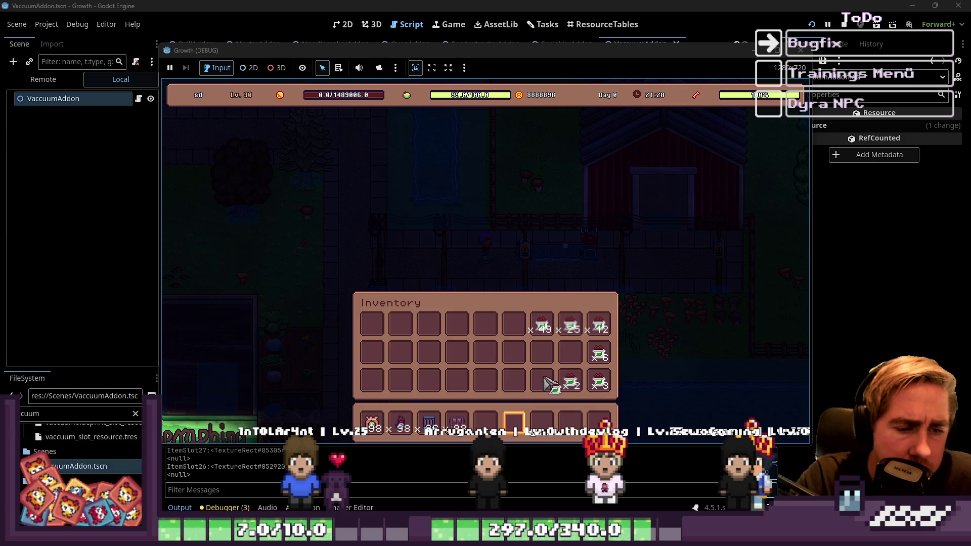
pyautogui.click(537, 388)
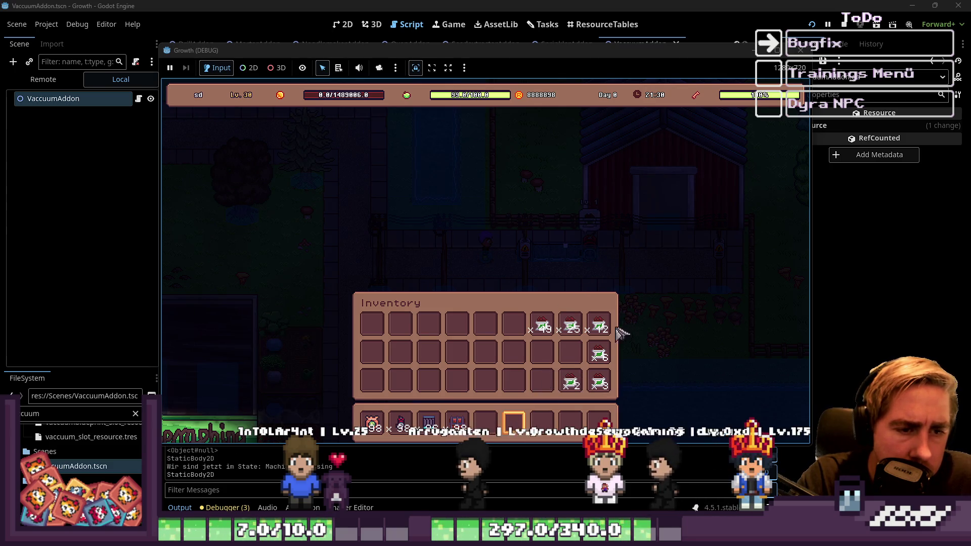
pyautogui.rightClick(542, 327)
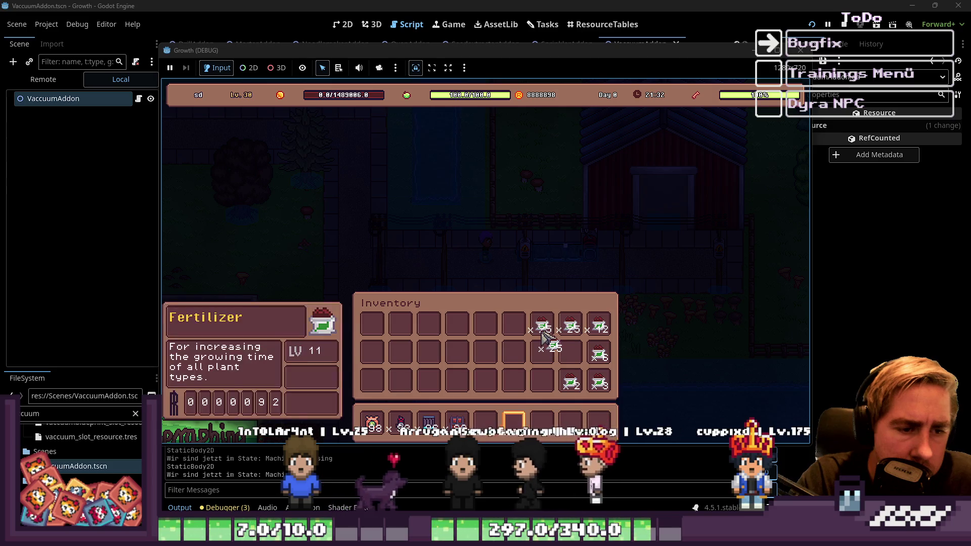
pyautogui.click(549, 353)
pyautogui.rightClick(513, 354)
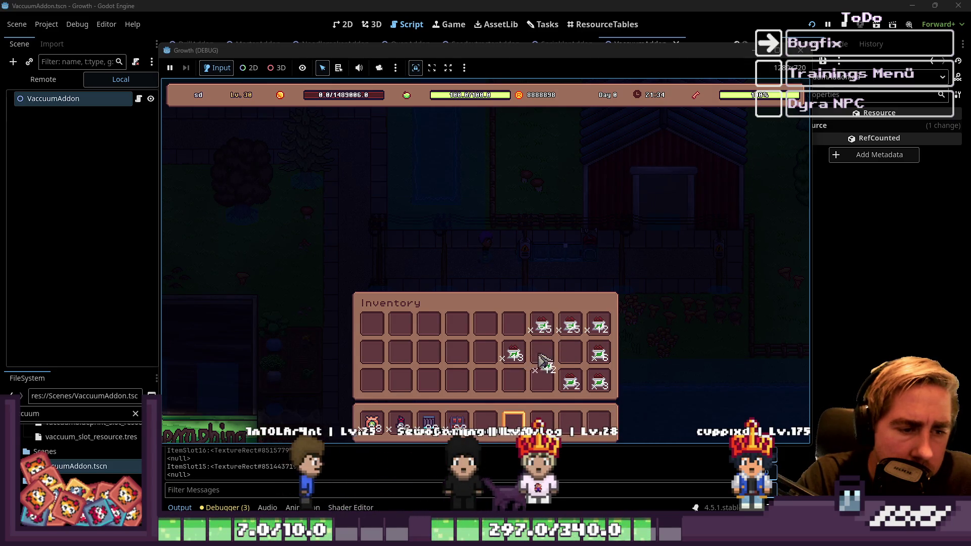
pyautogui.rightClick(543, 357)
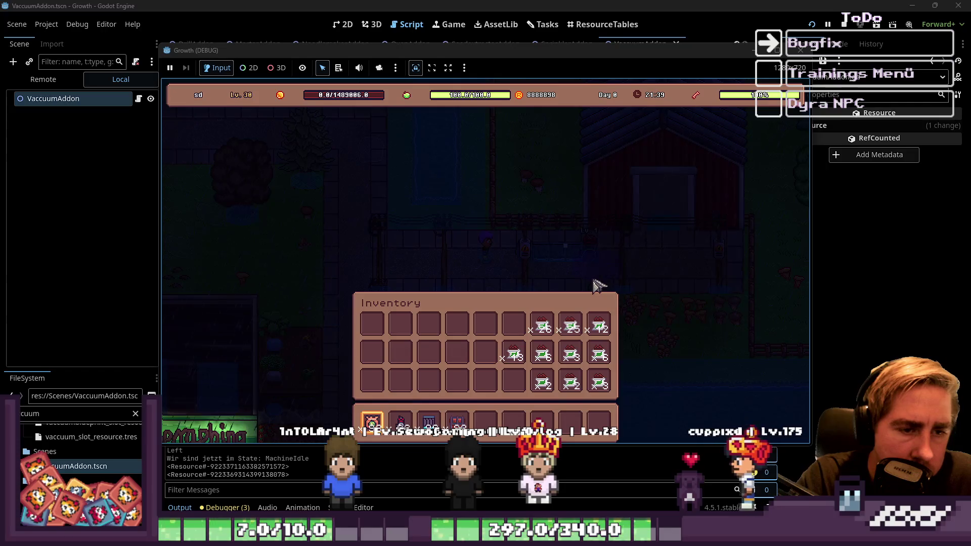
# Move a single item into hotbar slot 5 and place the machine on the farm map.
pyautogui.press('3')
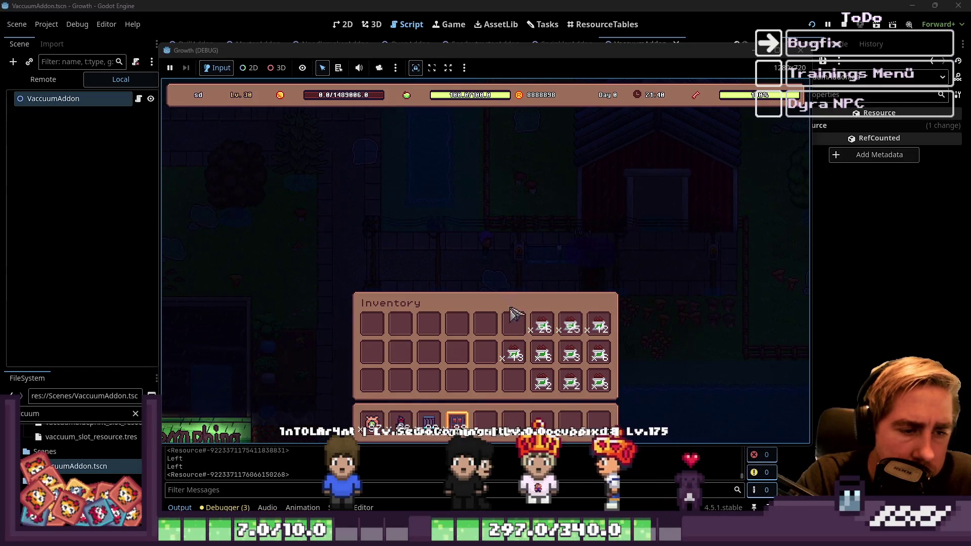
pyautogui.rightClick(543, 382)
pyautogui.click(485, 422)
pyautogui.press('5')
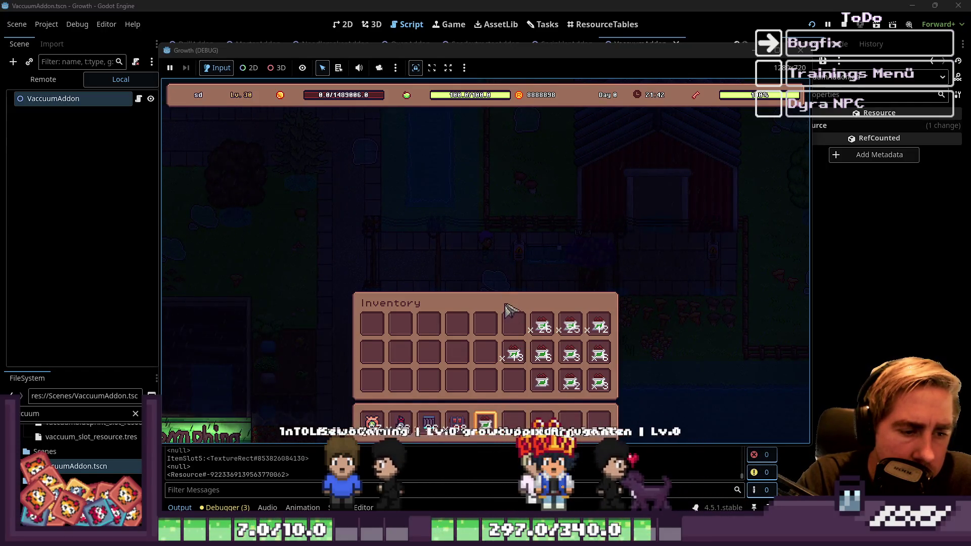
pyautogui.click(583, 255)
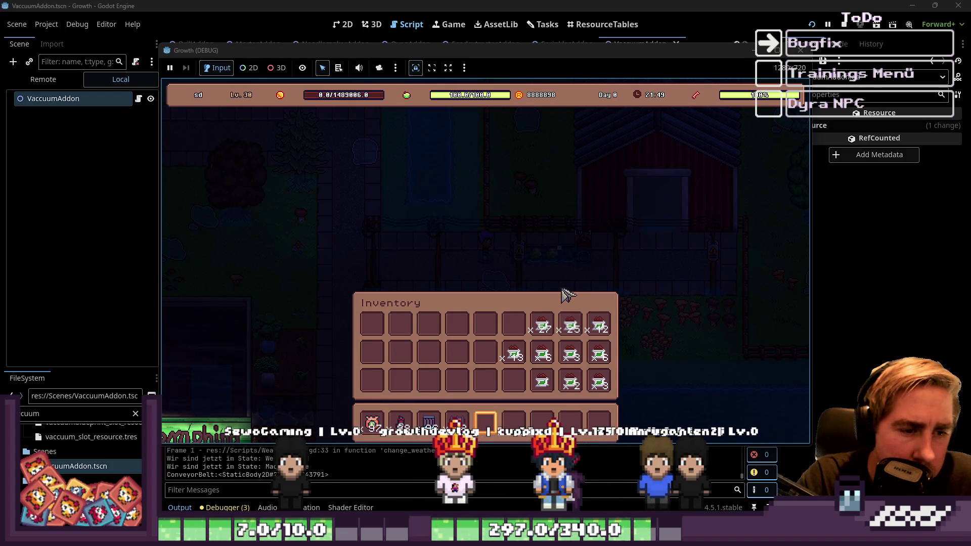
# Regather all the Fertilizer into the first slot and switch back to the Godot editor.
pyautogui.moveTo(544, 331)
pyautogui.mouseDown()
pyautogui.moveTo(521, 405)
pyautogui.moveTo(495, 418)
pyautogui.mouseUp()
pyautogui.moveTo(459, 388)
pyautogui.mouseDown()
pyautogui.moveTo(428, 387)
pyautogui.moveTo(458, 387)
pyautogui.mouseUp()
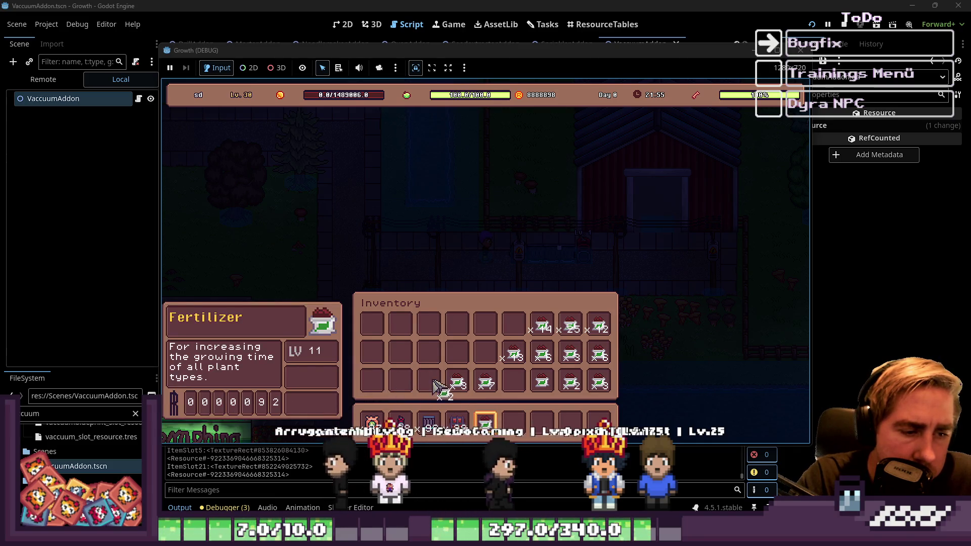
pyautogui.doubleClick(514, 356)
pyautogui.moveTo(403, 329)
pyautogui.mouseDown()
pyautogui.moveTo(374, 327)
pyautogui.moveTo(407, 337)
pyautogui.mouseUp()
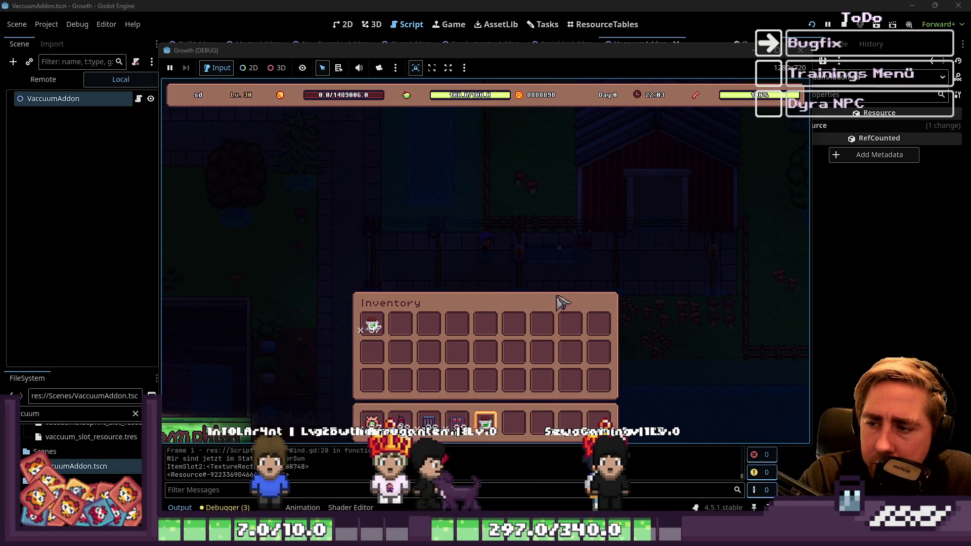
pyautogui.click(356, 5)
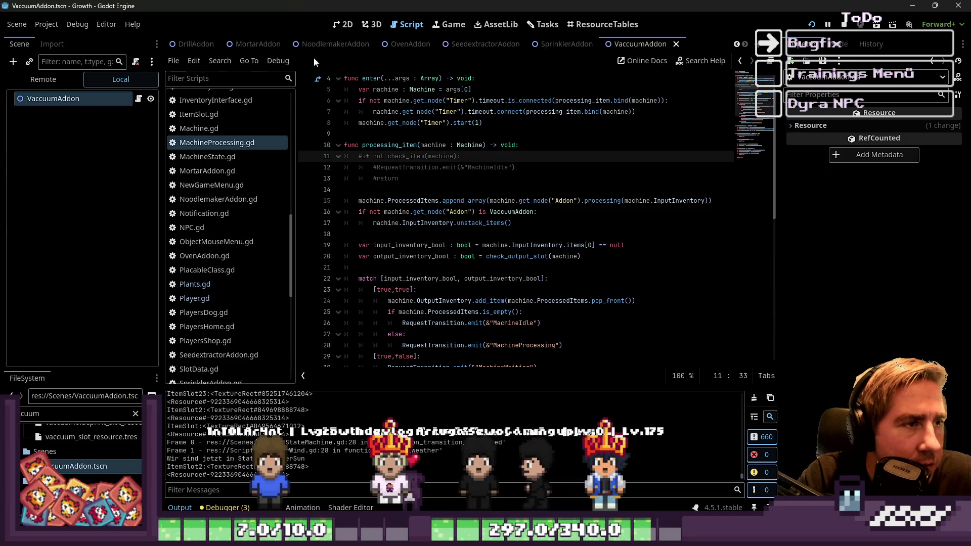
# Open the World and Environment scenes, then expand the live world node in the Remote scene tree.
pyautogui.scroll(10, 194, 44)
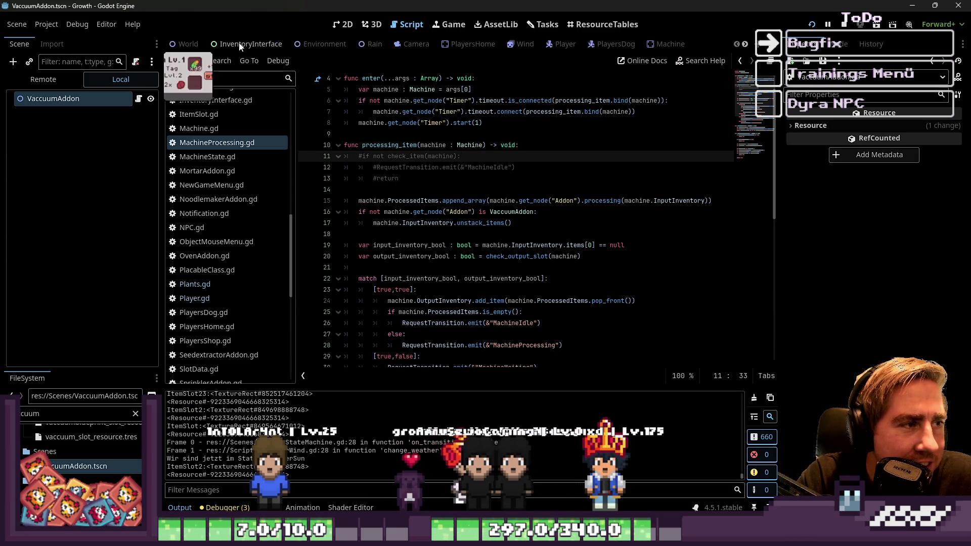
pyautogui.click(193, 43)
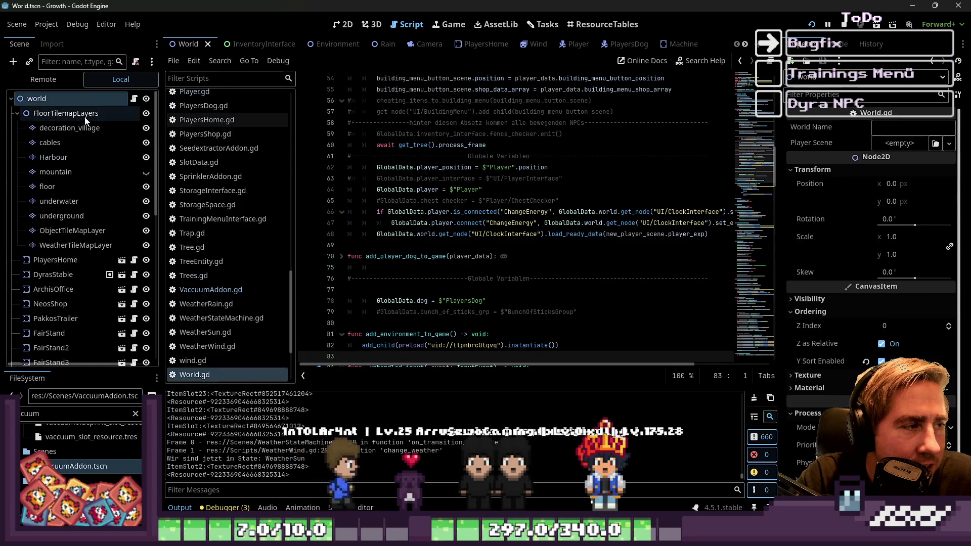
pyautogui.scroll(10, 102, 123)
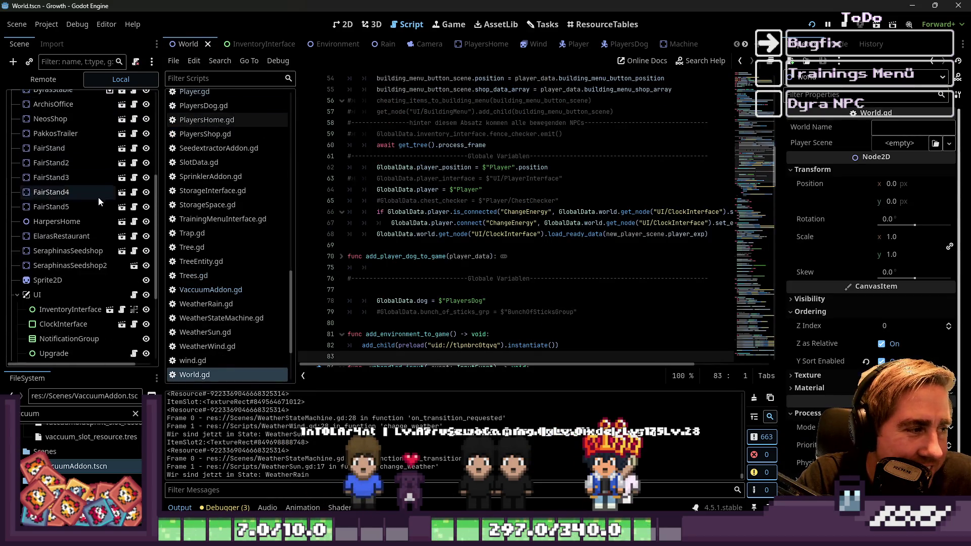
pyautogui.scroll(-5, 98, 214)
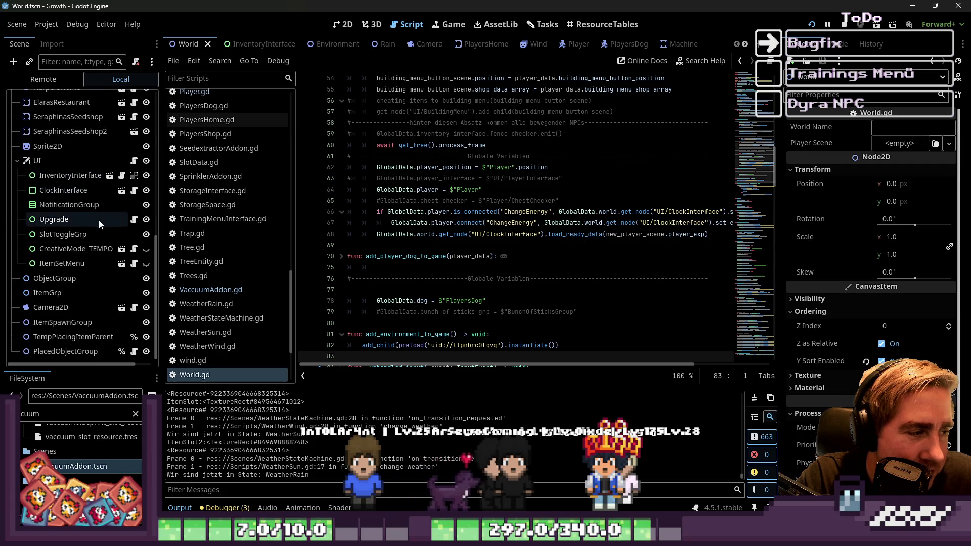
pyautogui.click(325, 44)
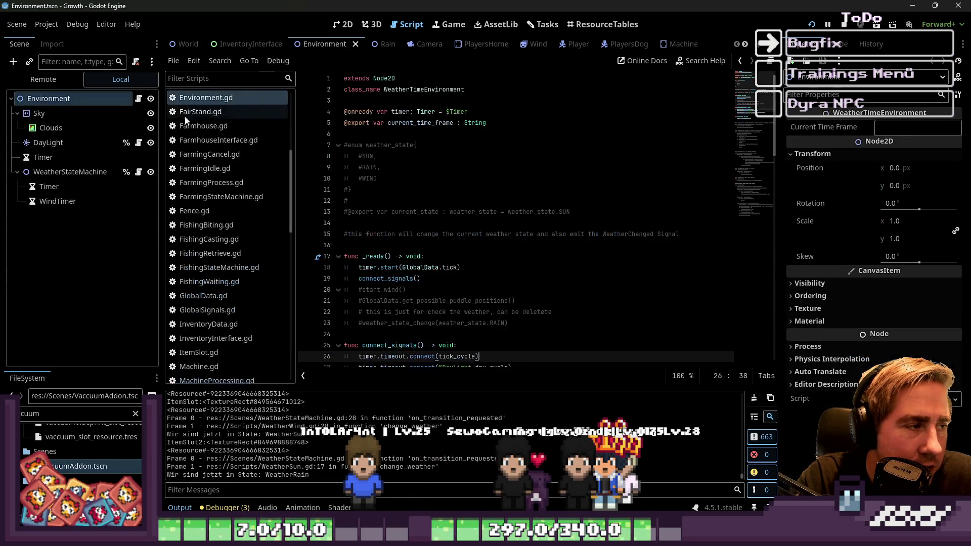
pyautogui.click(43, 79)
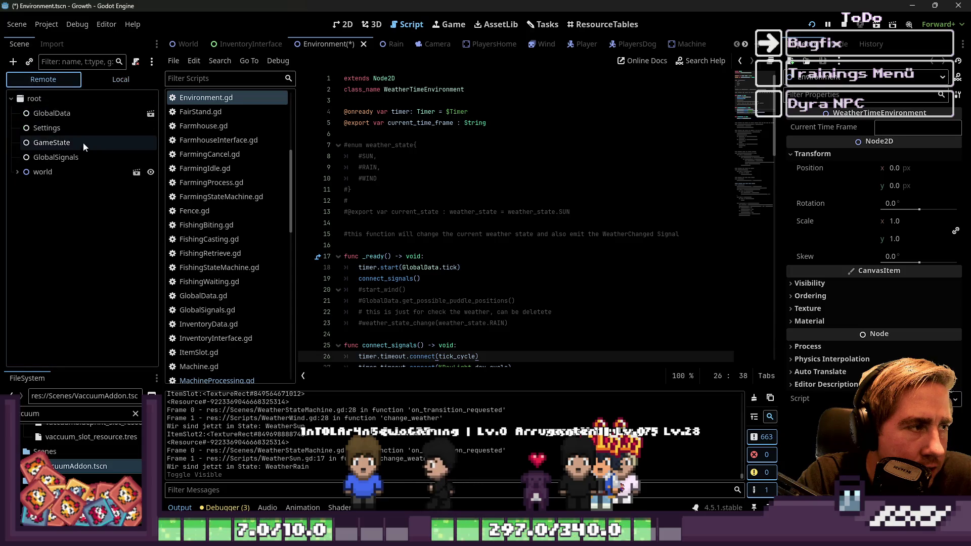
pyautogui.click(17, 172)
pyautogui.scroll(-4, 125, 257)
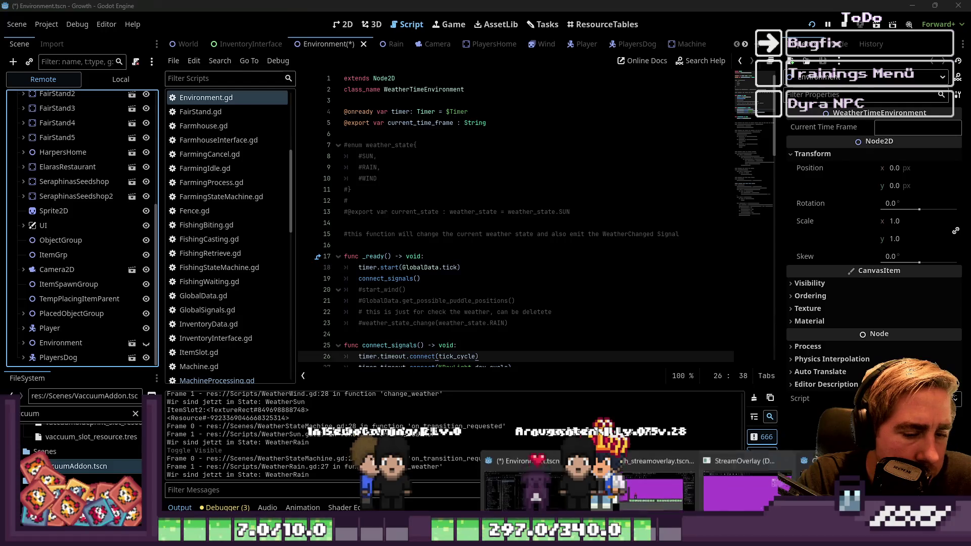
pyautogui.hotkey('alt', 'Tab')
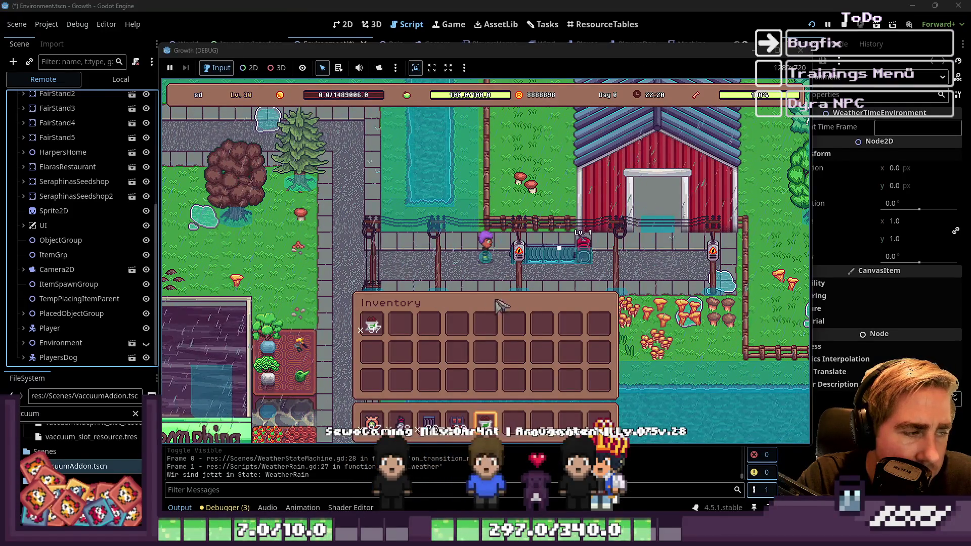
# Walk the character along the path and collapse the Environment node in the live tree.
pyautogui.press('s')
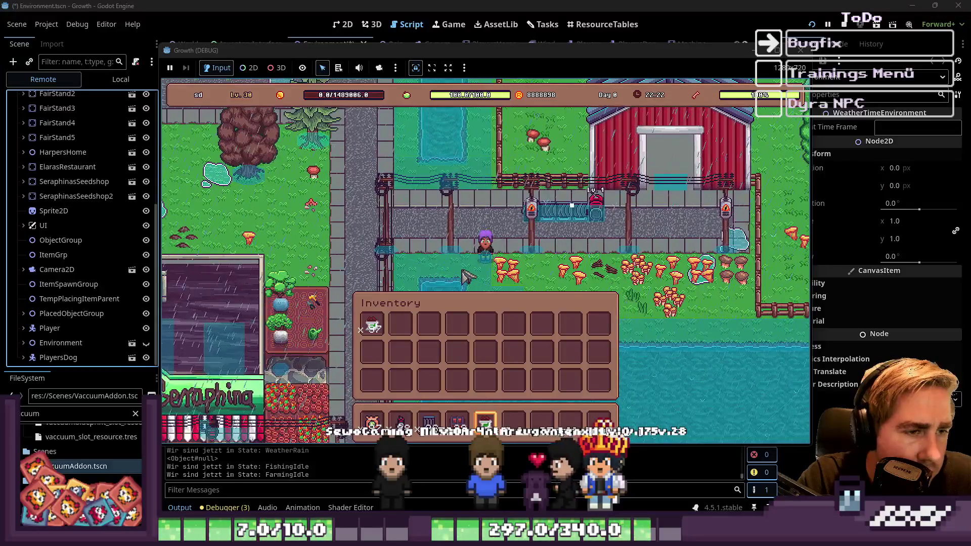
pyautogui.press('a')
pyautogui.press('w')
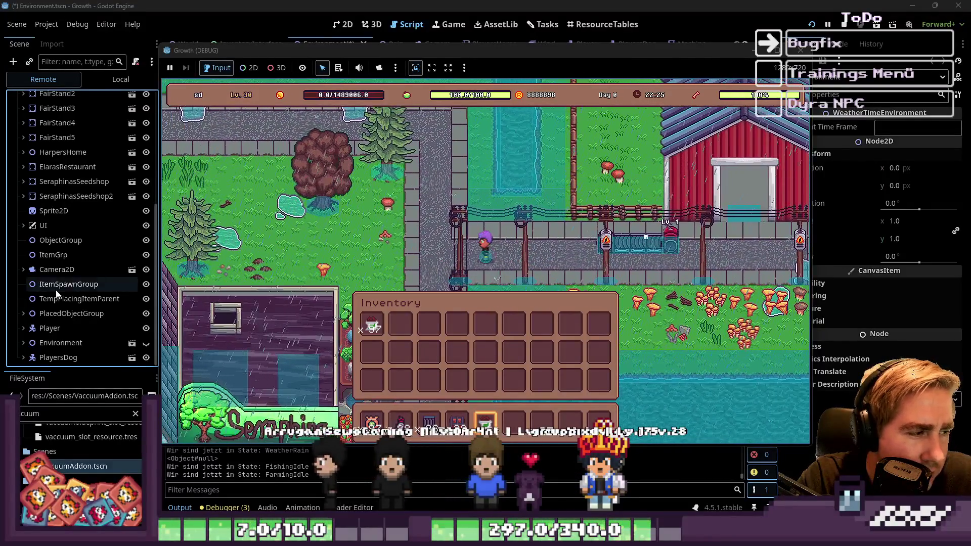
pyautogui.click(96, 341)
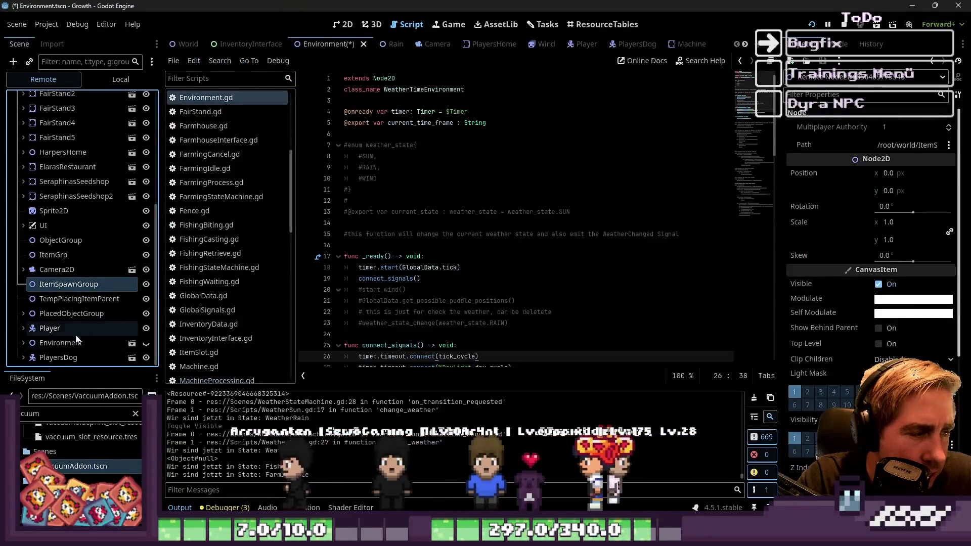
pyautogui.click(23, 343)
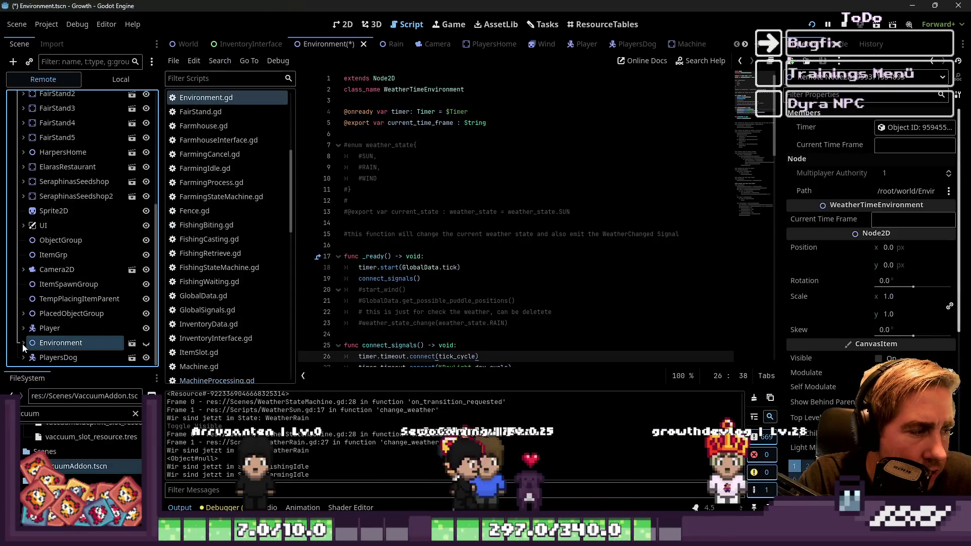
pyautogui.hotkey('alt', 'Tab')
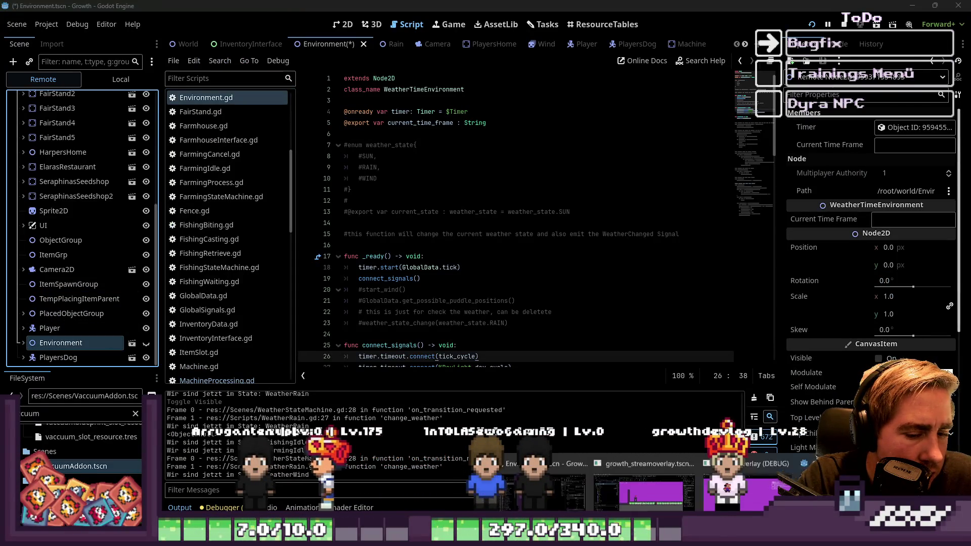
# Place the selected machine on the map and pick up the 98-Fertilizer stack from the inventory.
pyautogui.press('i')
pyautogui.press('d')
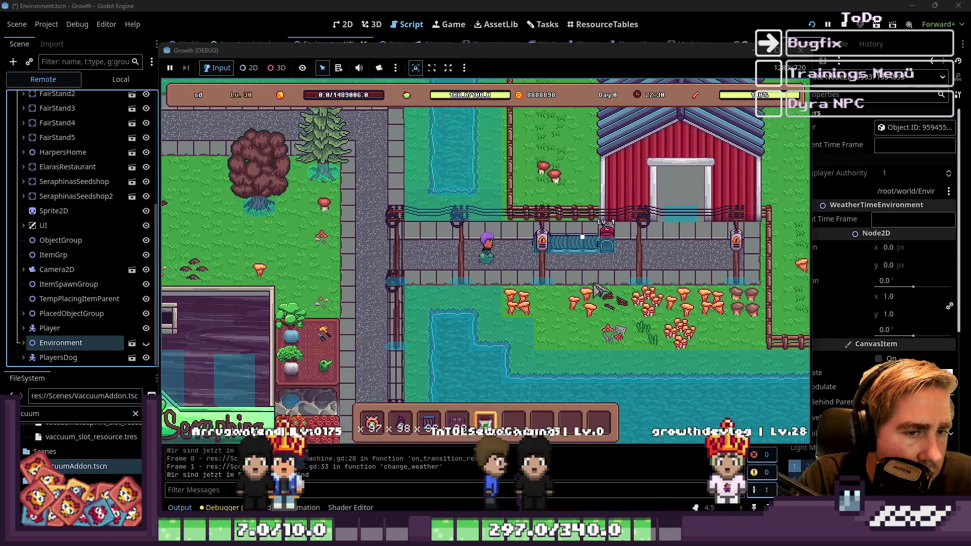
pyautogui.click(563, 250)
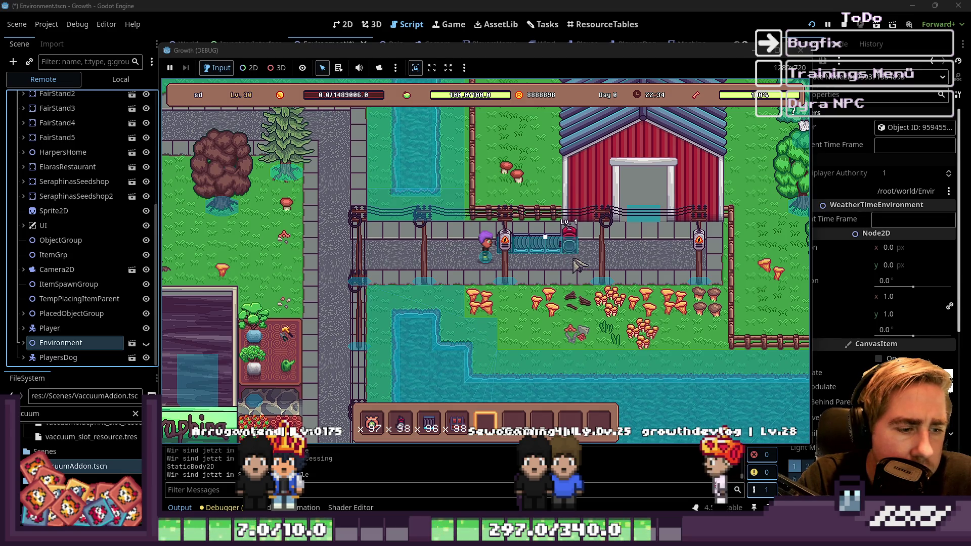
pyautogui.press('i')
pyautogui.moveTo(401, 422)
pyautogui.mouseDown()
pyautogui.moveTo(402, 354)
pyautogui.moveTo(545, 365)
pyautogui.moveTo(542, 353)
pyautogui.mouseUp()
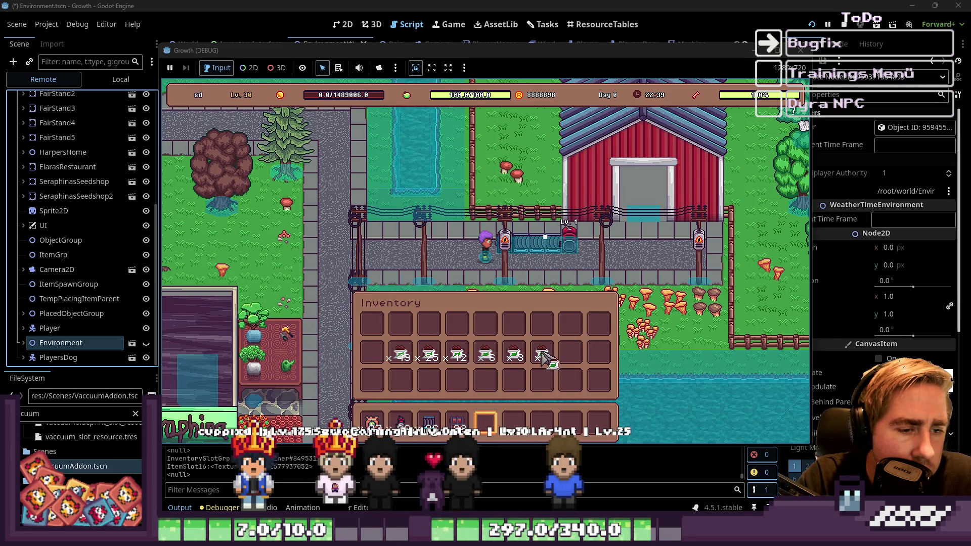
pyautogui.press('e')
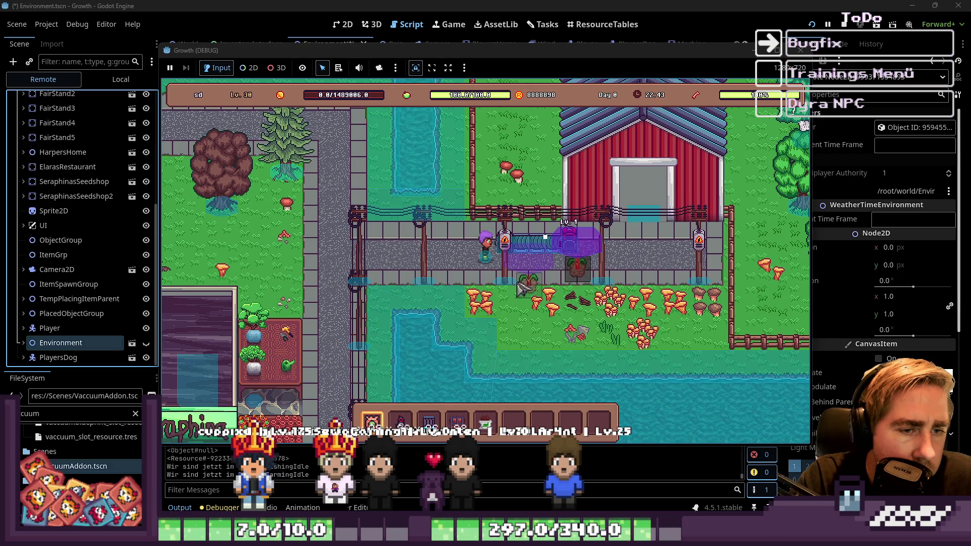
pyautogui.press('e')
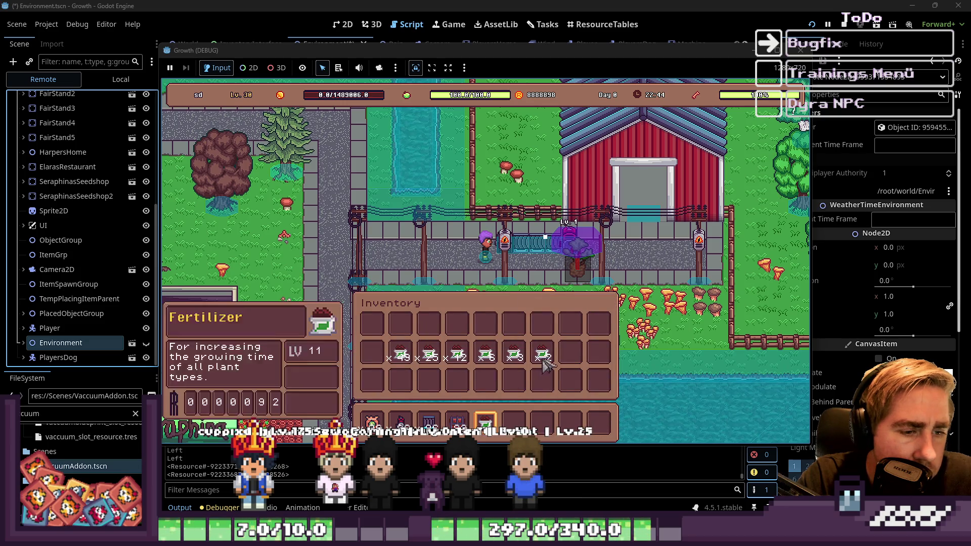
pyautogui.press('e')
pyautogui.scroll(-1, 546, 267)
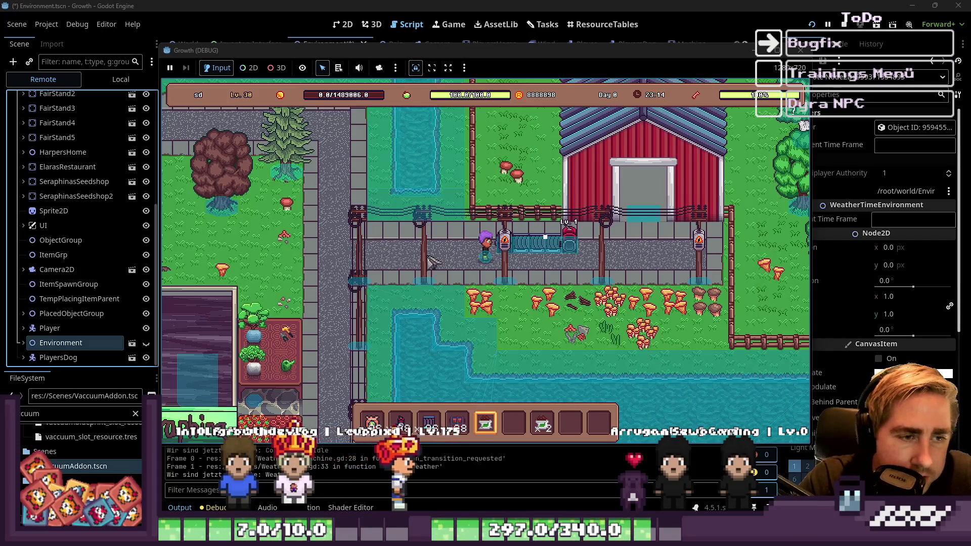
# Walk around the path, select the first hotbar item, then close the game window.
pyautogui.press('s')
pyautogui.press('a')
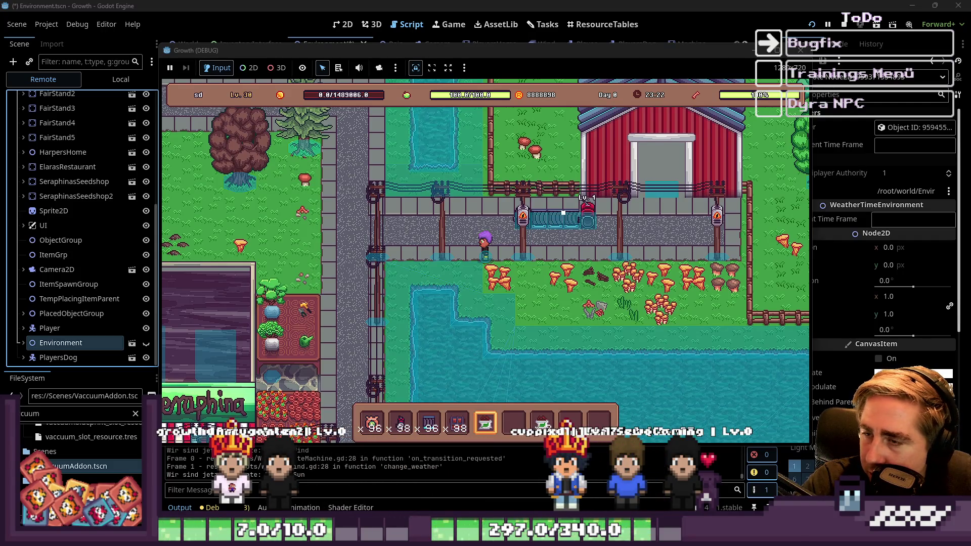
pyautogui.press('w')
pyautogui.press('w')
pyautogui.press('a')
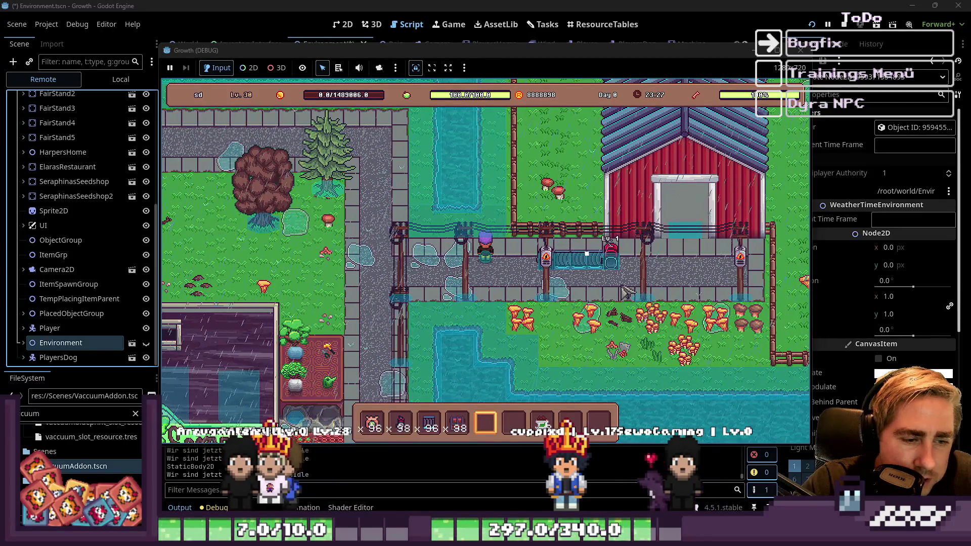
pyautogui.press('1')
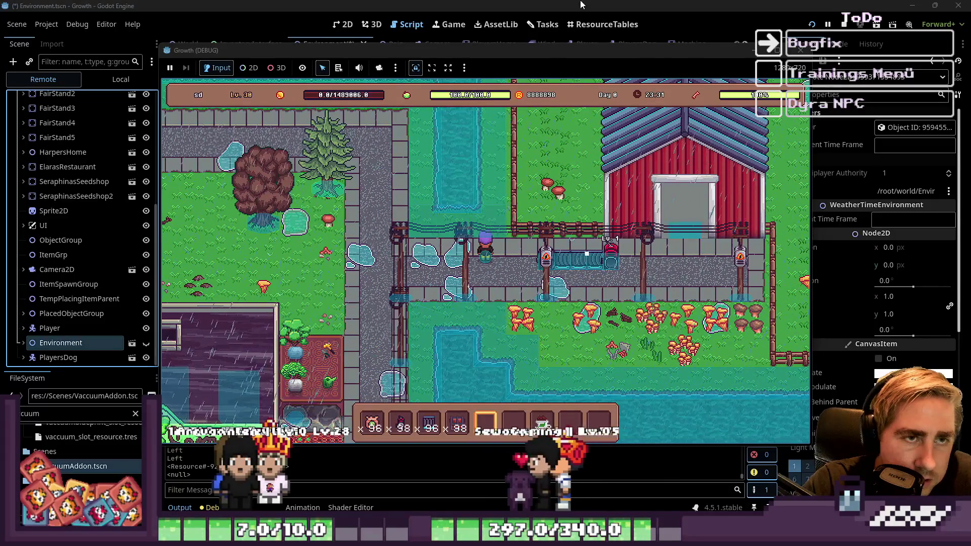
pyautogui.click(526, 34)
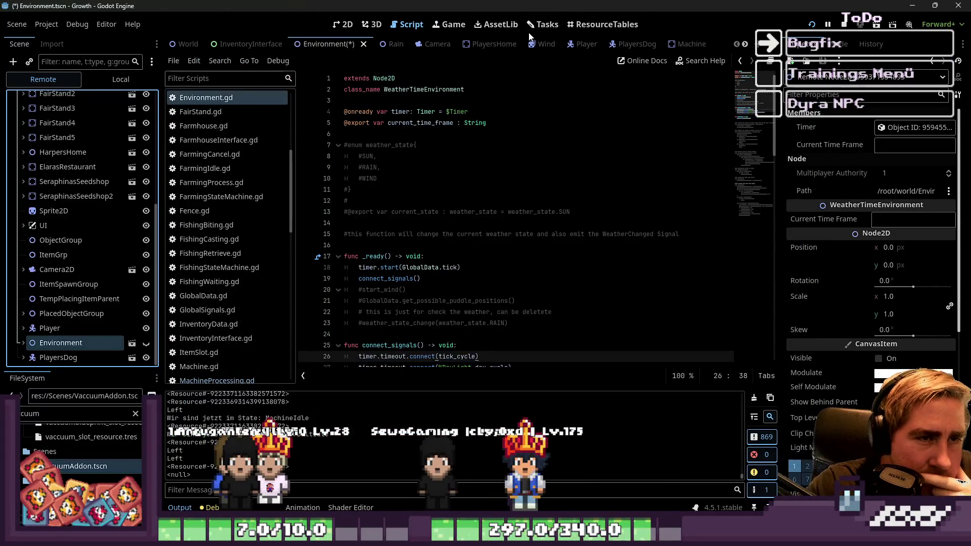
# Glance at the Tasks, ResourceTables and 2D screens before returning to the Script editor.
pyautogui.click(536, 26)
pyautogui.click(602, 24)
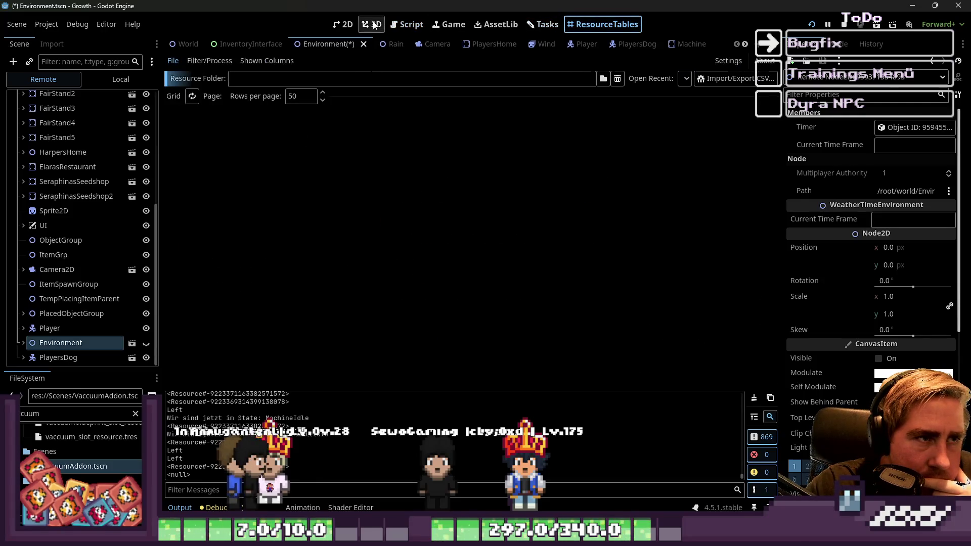
pyautogui.click(349, 25)
pyautogui.click(408, 24)
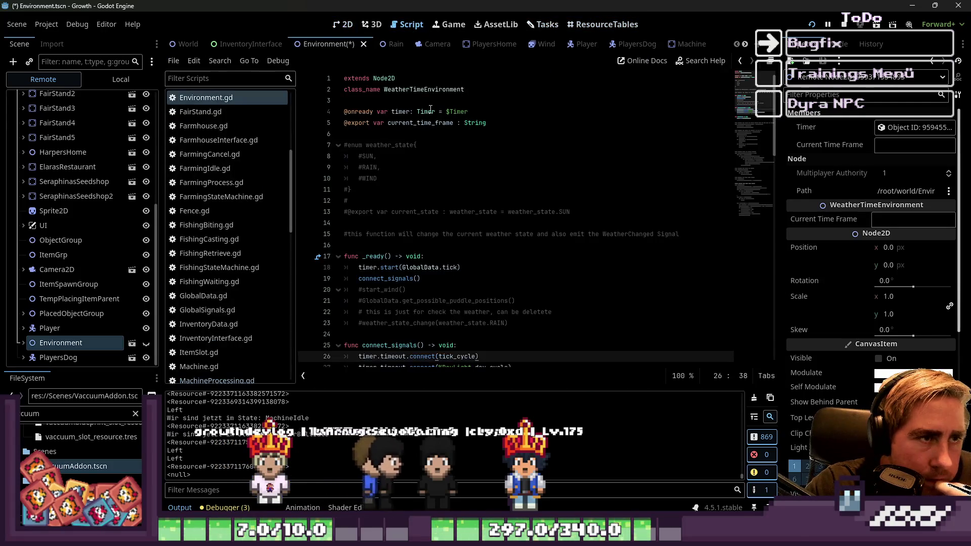
pyautogui.scroll(-5, 254, 316)
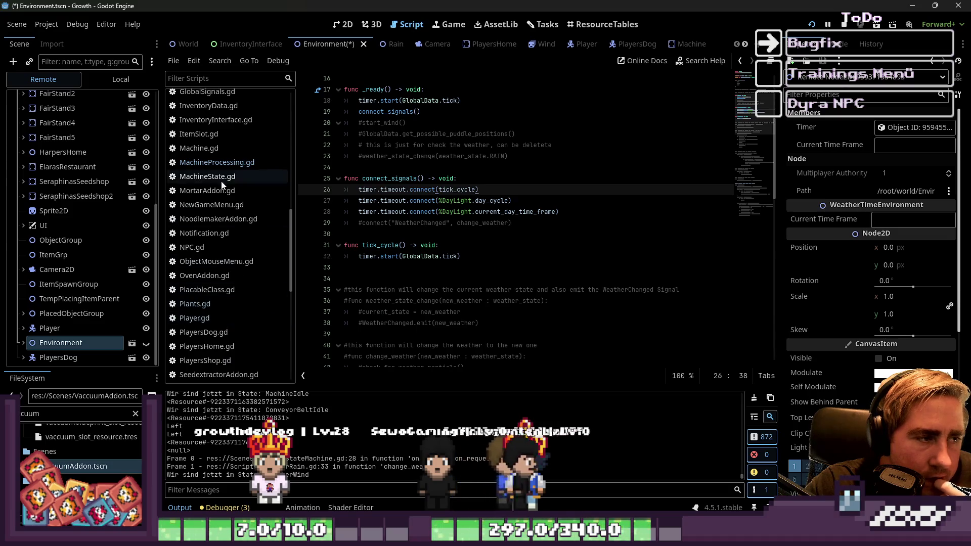
# Open MachineProcessing.gd, then VaccuumAddon.gd, with the caret in check_for_plants' continue line.
pyautogui.click(232, 163)
pyautogui.scroll(-5, 227, 233)
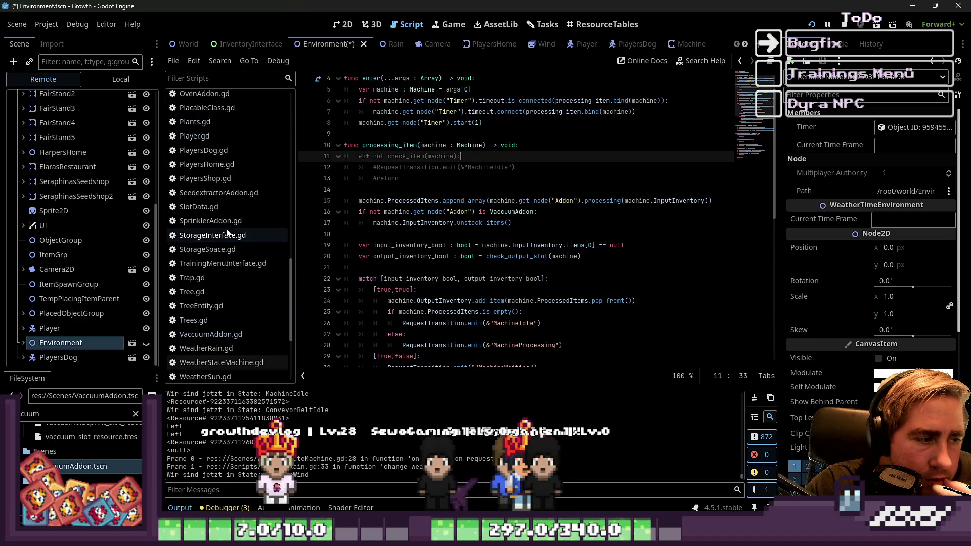
pyautogui.click(242, 334)
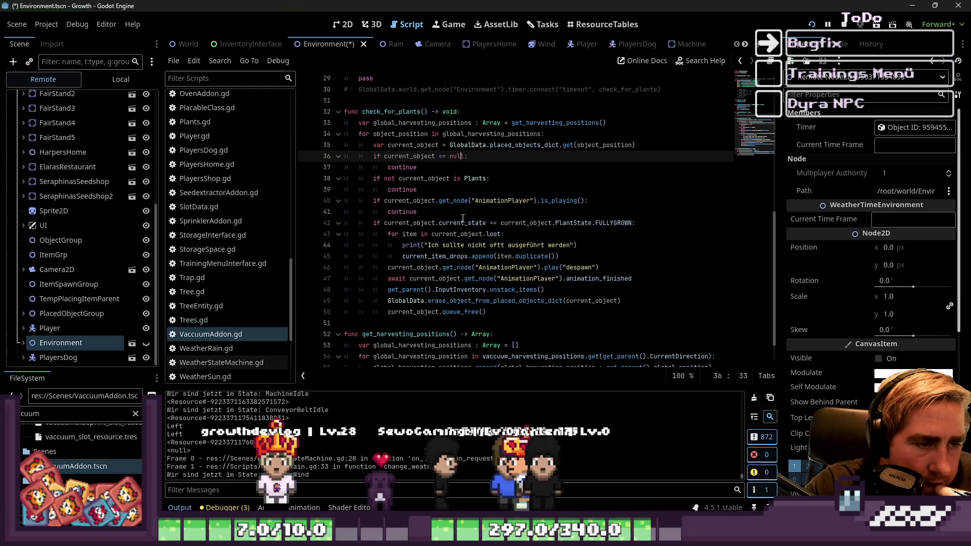
pyautogui.click(526, 267)
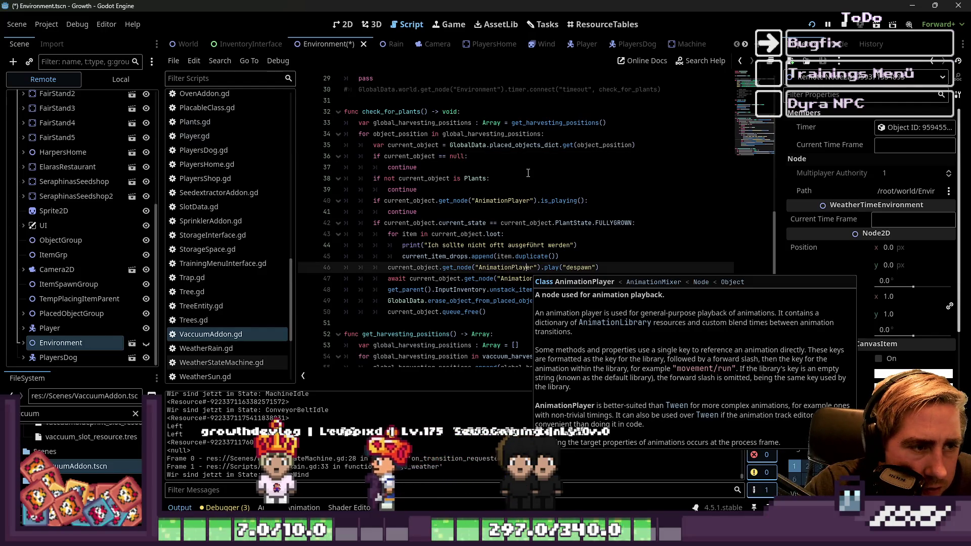
pyautogui.click(501, 168)
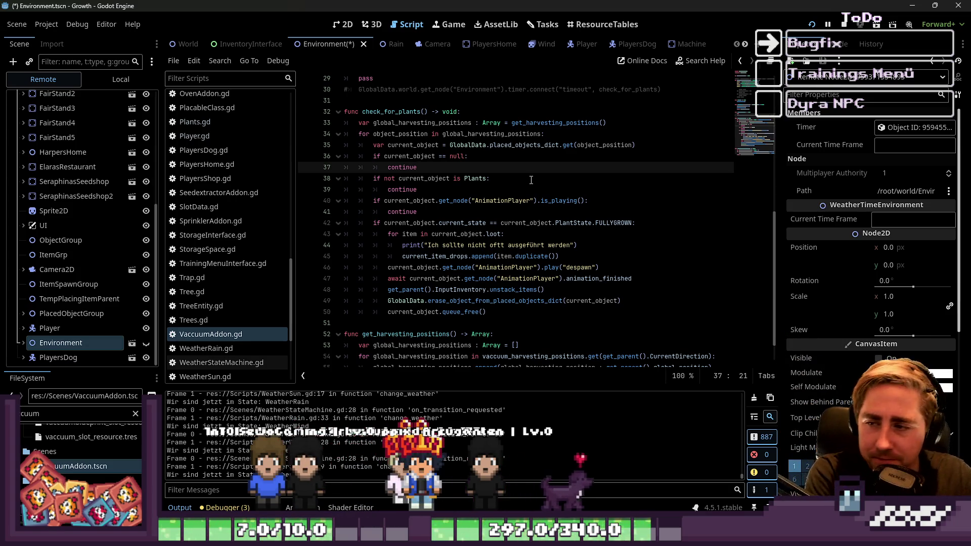
pyautogui.click(534, 189)
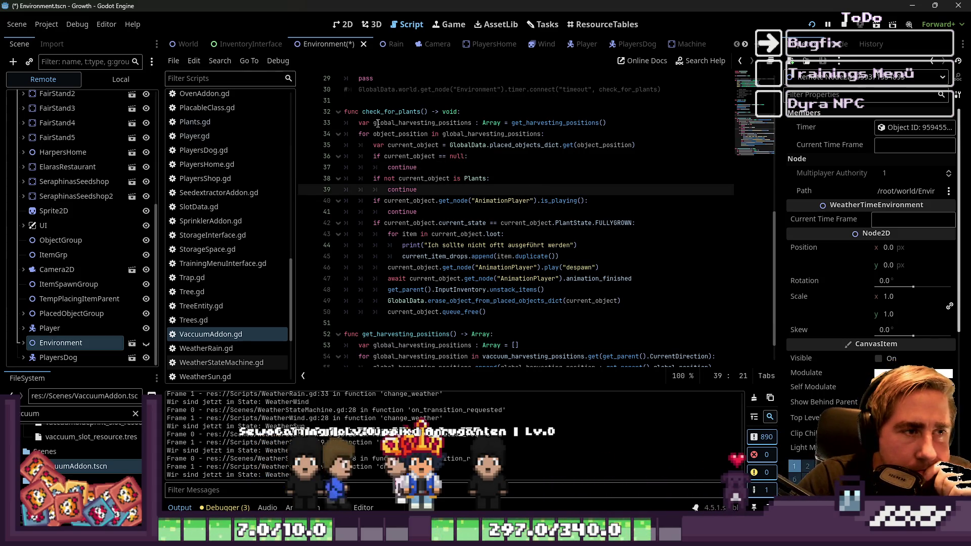
pyautogui.doubleClick(389, 112)
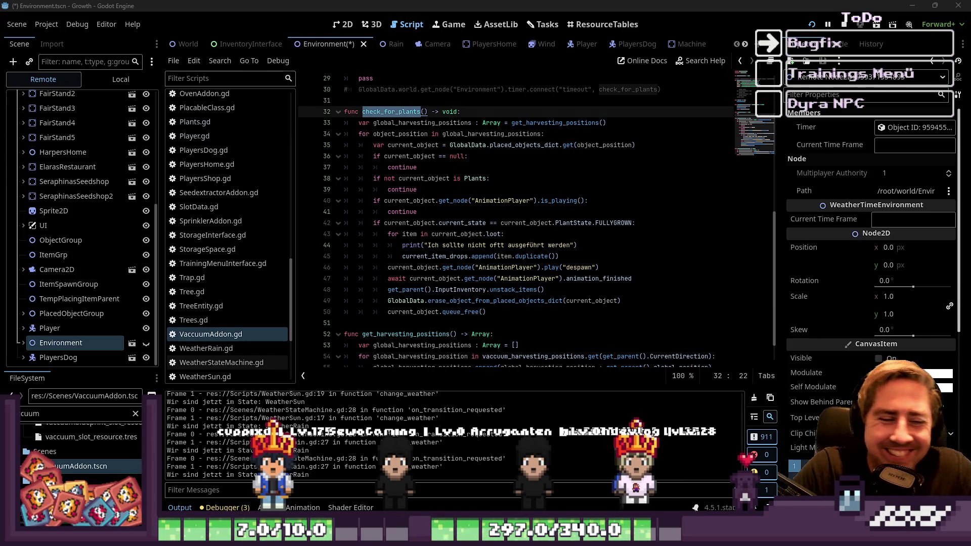
pyautogui.click(395, 267)
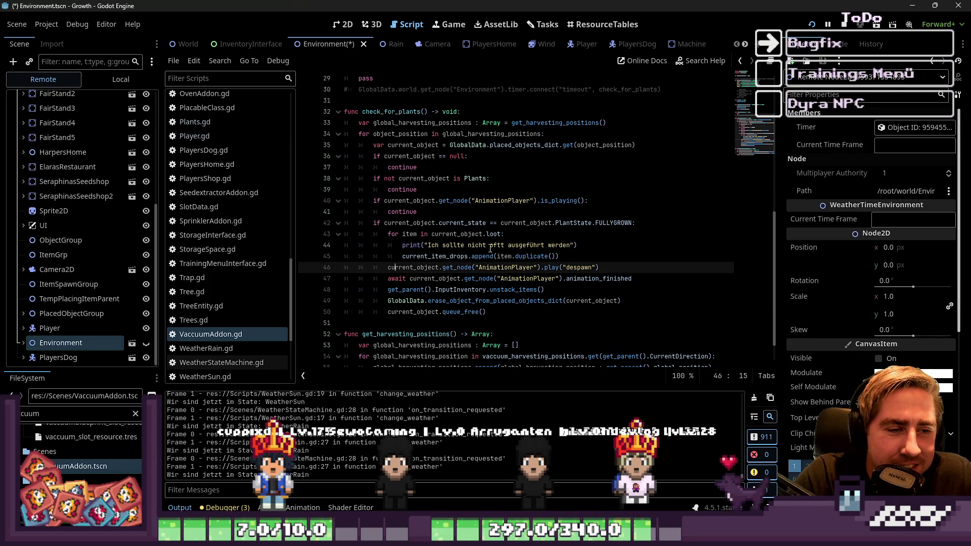
# Delete the debug print line from the loot loop in check_for_plants.
pyautogui.tripleClick(597, 244)
pyautogui.press('BackSpace')
pyautogui.press('BackSpace')
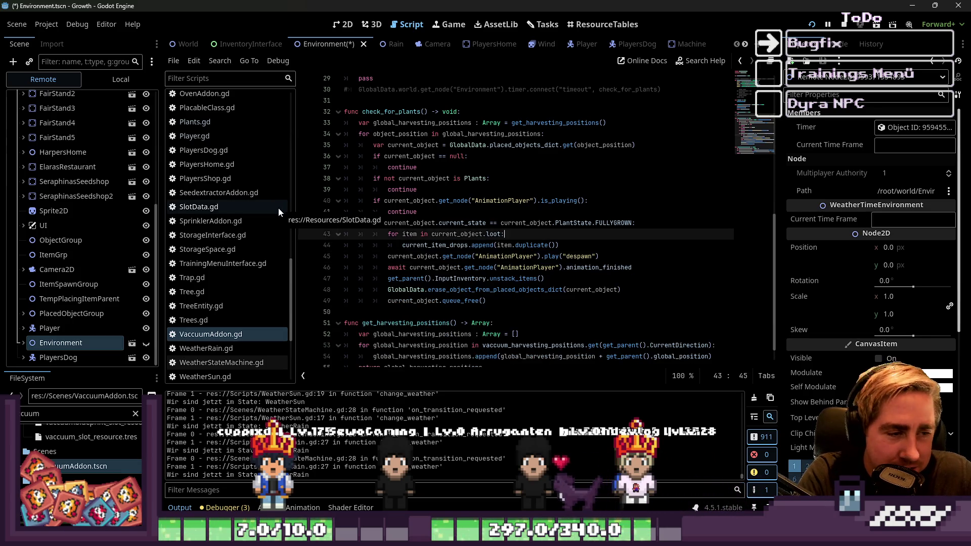
pyautogui.click(424, 178)
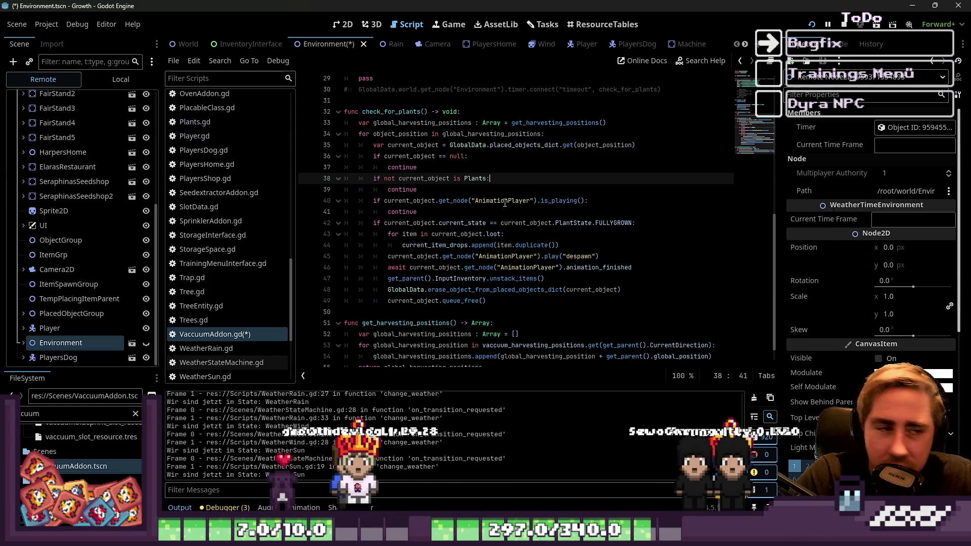
pyautogui.moveTo(504, 203)
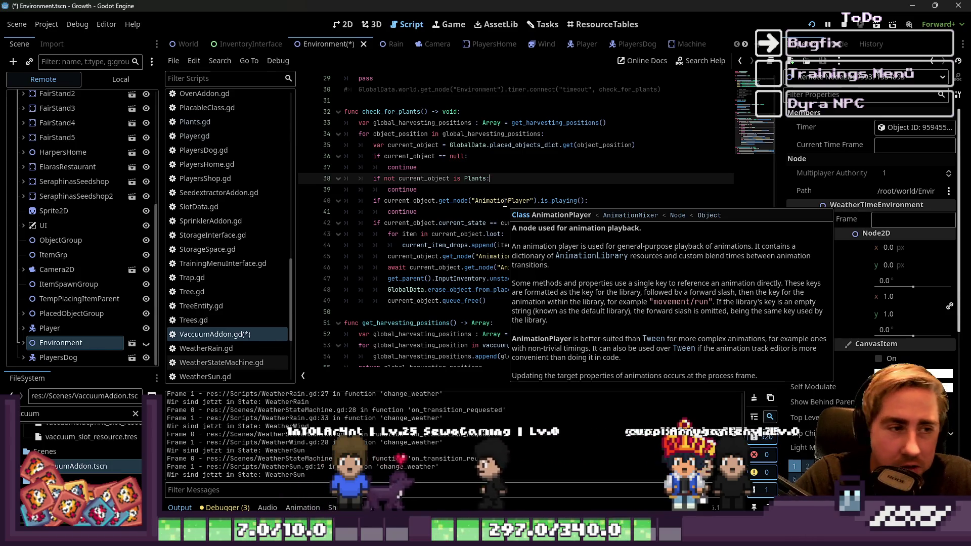
pyautogui.click(453, 193)
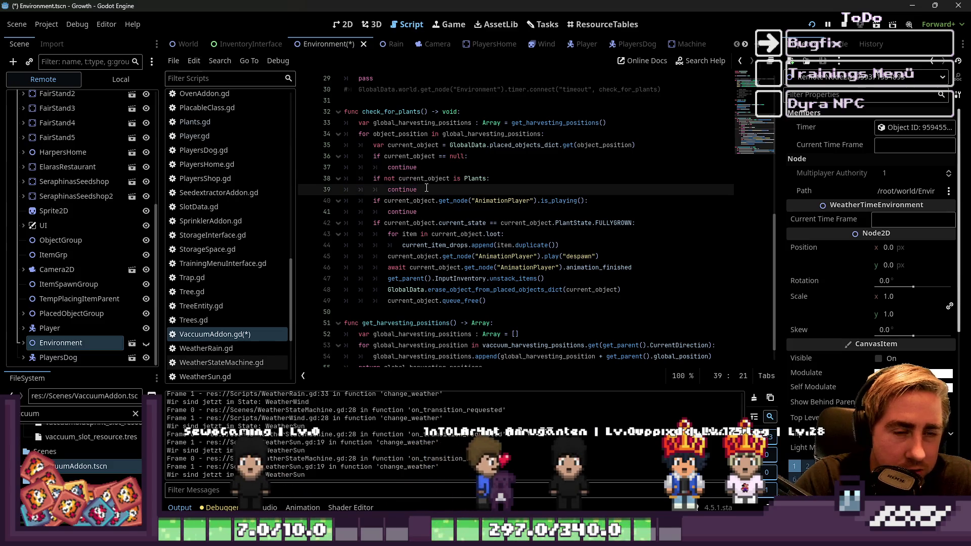
# Review lines 36–48, including the unstack_items and erase_object_from_placed_objects_dict calls.
pyautogui.click(442, 210)
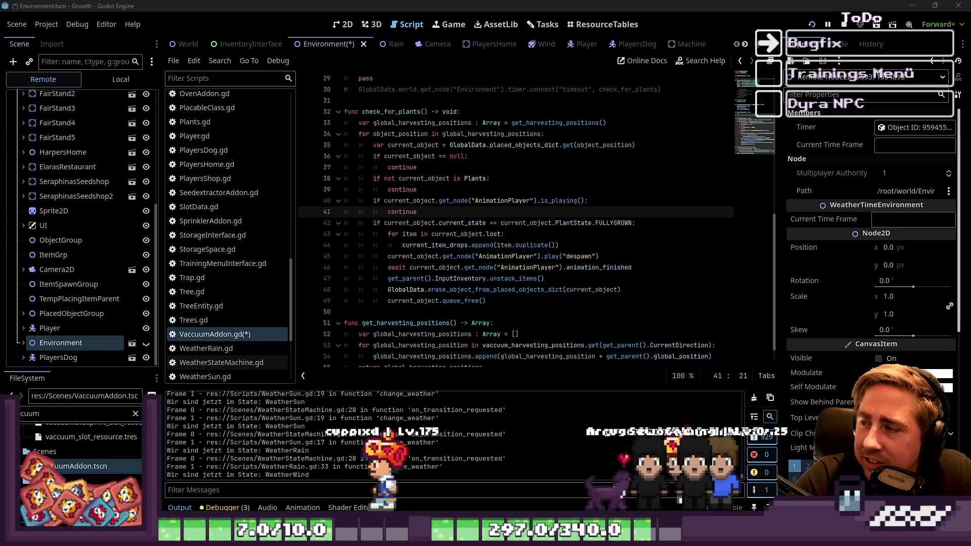
pyautogui.press('Up')
pyautogui.press('Up')
pyautogui.press('Up')
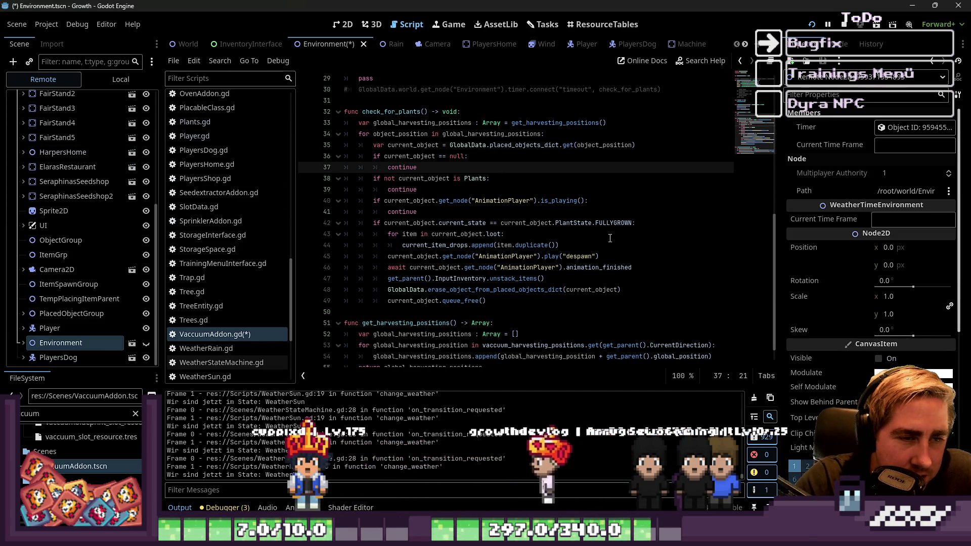
pyautogui.click(470, 156)
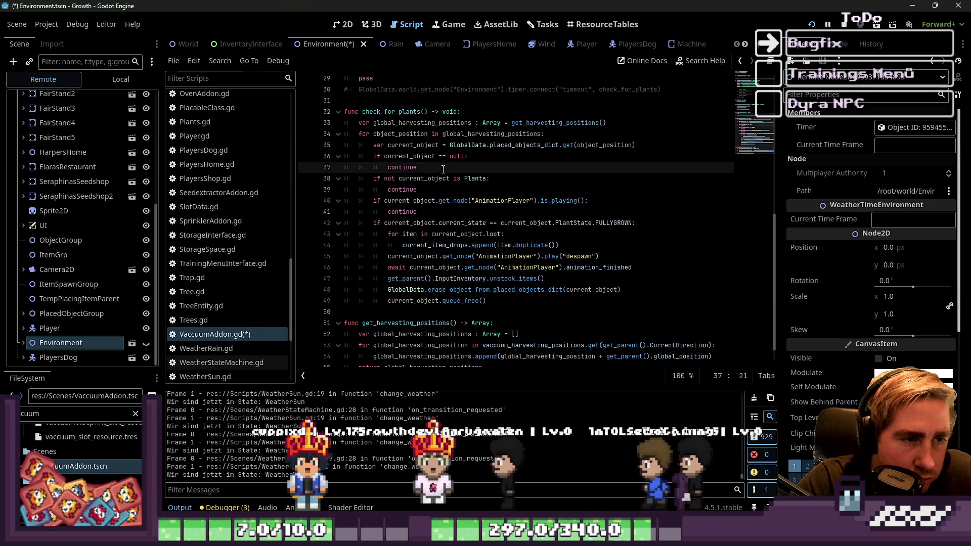
pyautogui.press('Down')
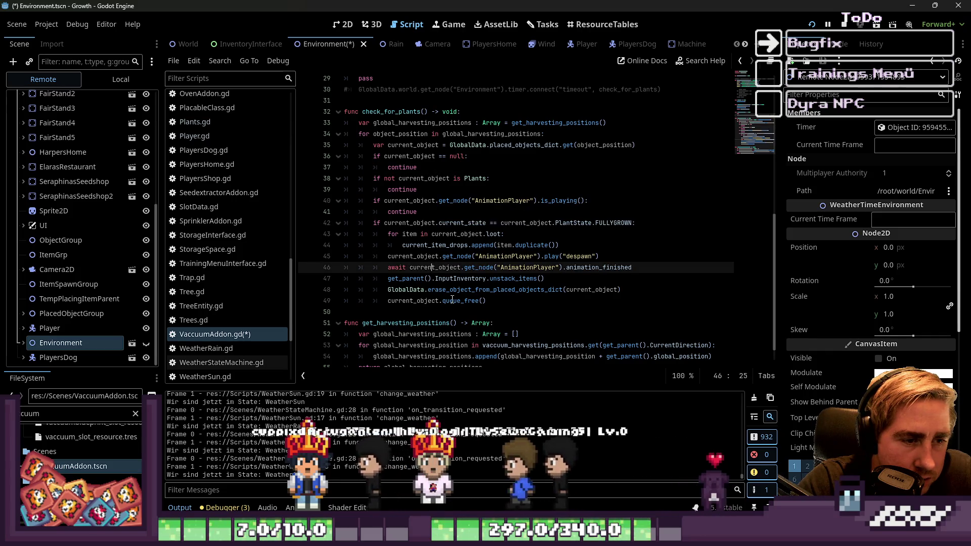
pyautogui.doubleClick(515, 290)
pyautogui.moveTo(544, 279); pyautogui.dragTo(390, 281)
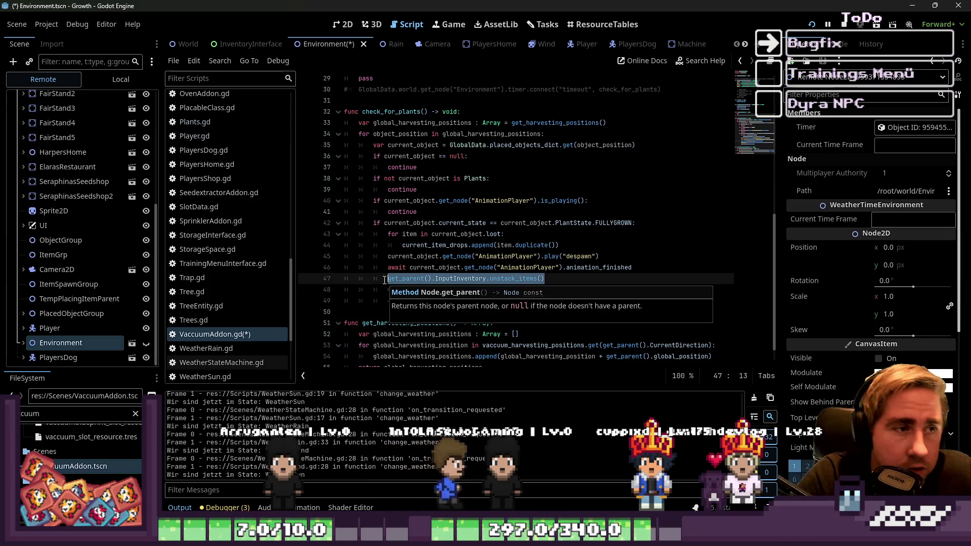
pyautogui.press('Up')
pyautogui.press('Up')
pyautogui.press('Up')
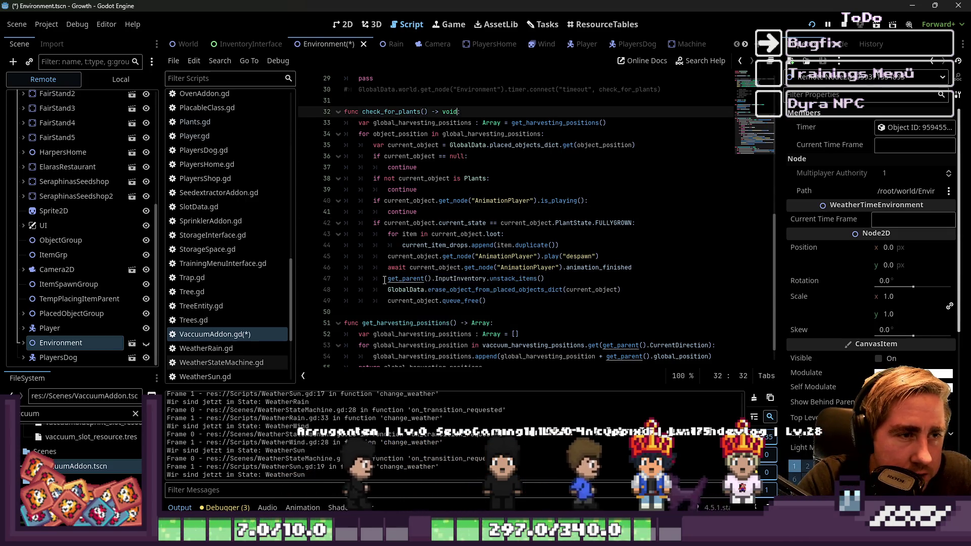
# Add an if testing get_parent().InputInventory.items[0] against null at the top of check_for_plants.
pyautogui.press('End')
pyautogui.press('Return')
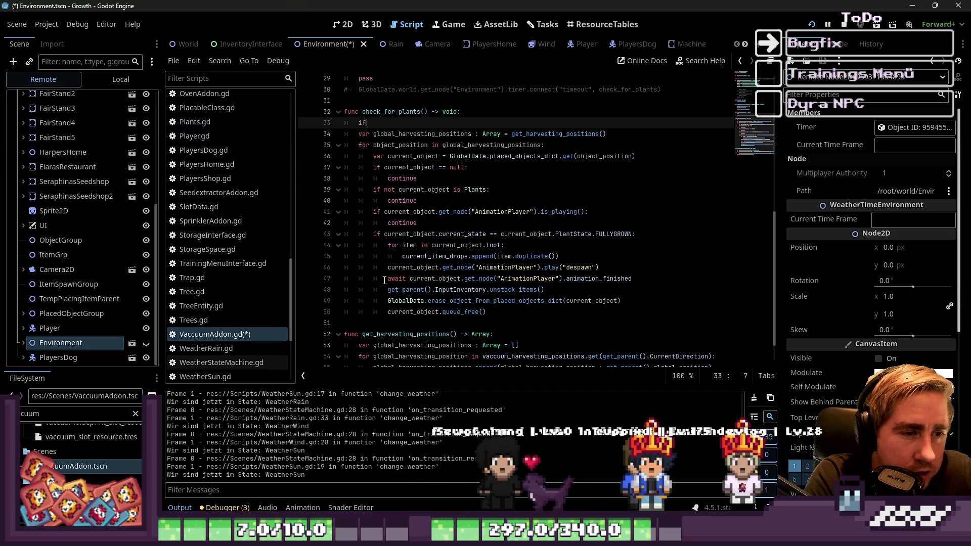
pyautogui.press('Down')
pyautogui.press('Down')
pyautogui.press('Down')
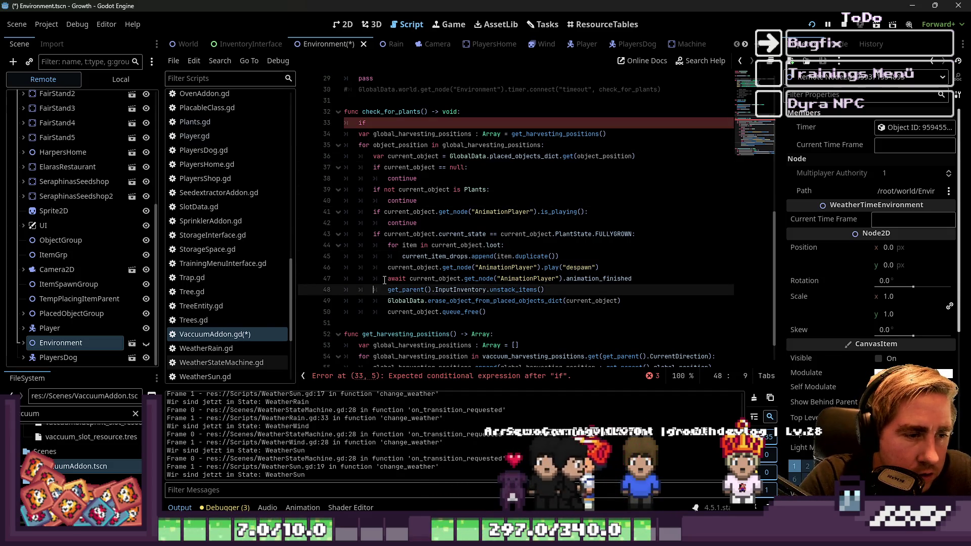
pyautogui.hotkey('ctrl', 'c')
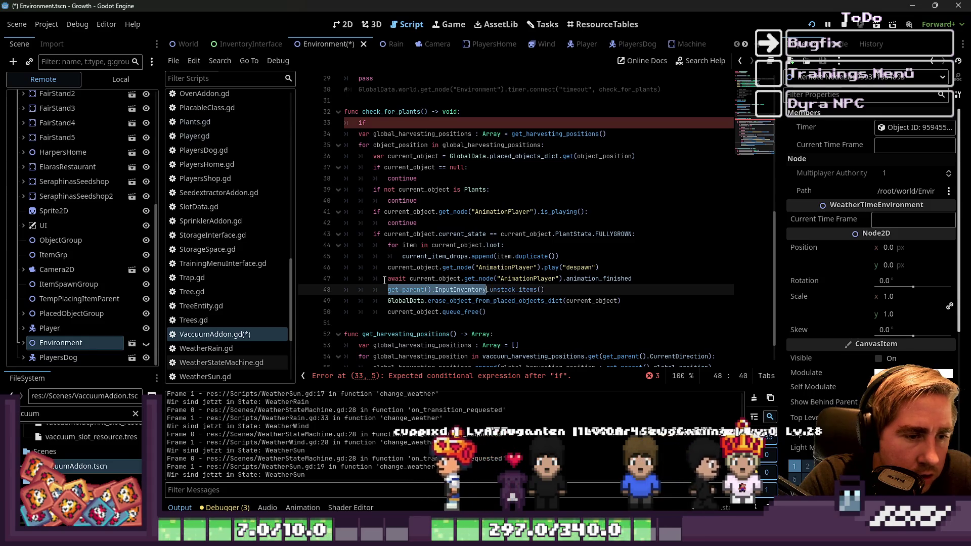
pyautogui.press('Up')
pyautogui.press('Up')
pyautogui.press('Up')
pyautogui.hotkey('ctrl', 'v')
pyautogui.press('BackSpace')
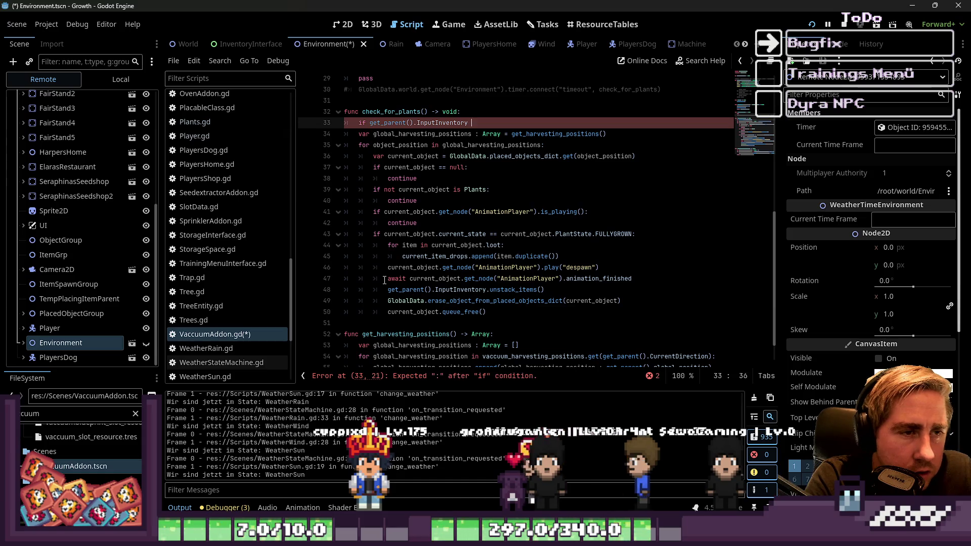
pyautogui.write('it')
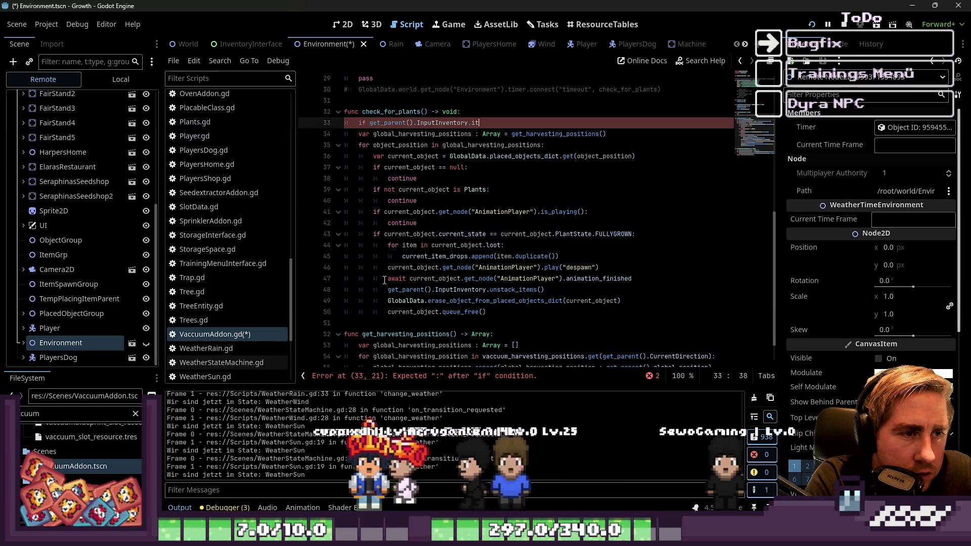
pyautogui.write('.teims')
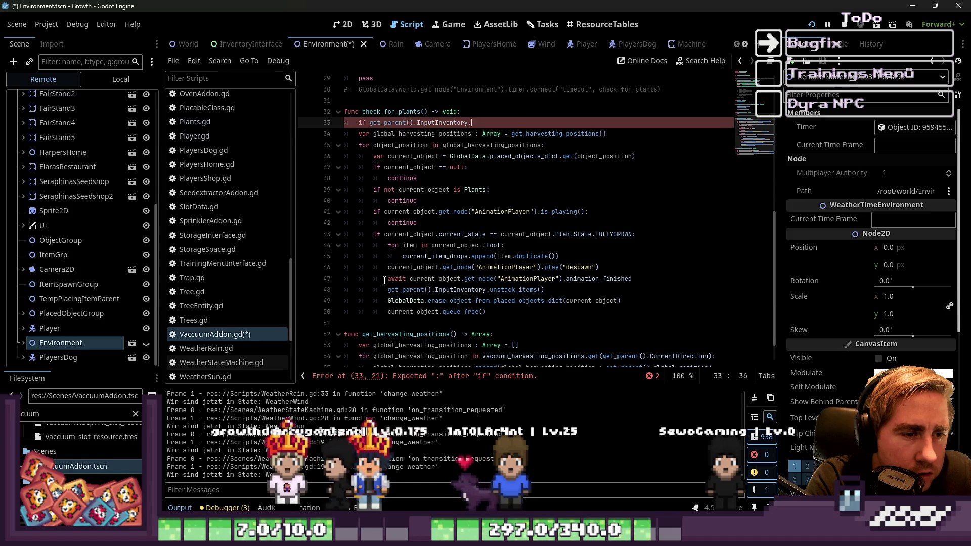
pyautogui.press('BackSpace')
pyautogui.press('BackSpace')
pyautogui.press('BackSpace')
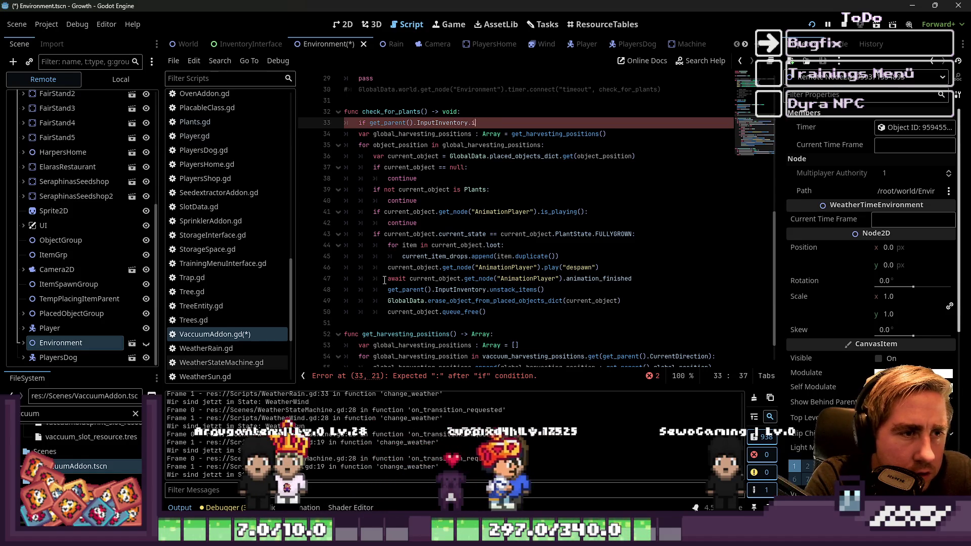
pyautogui.write('[0] != ')
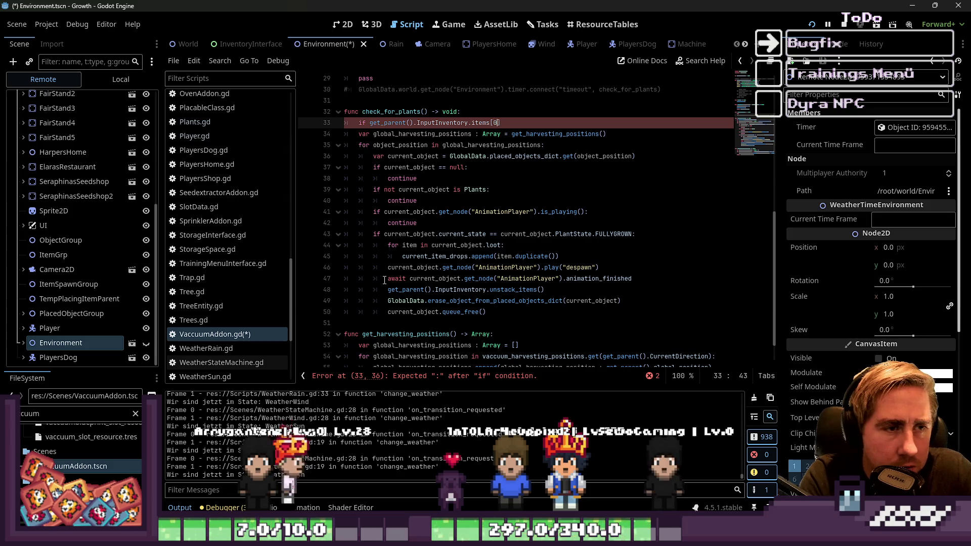
pyautogui.write('nzu')
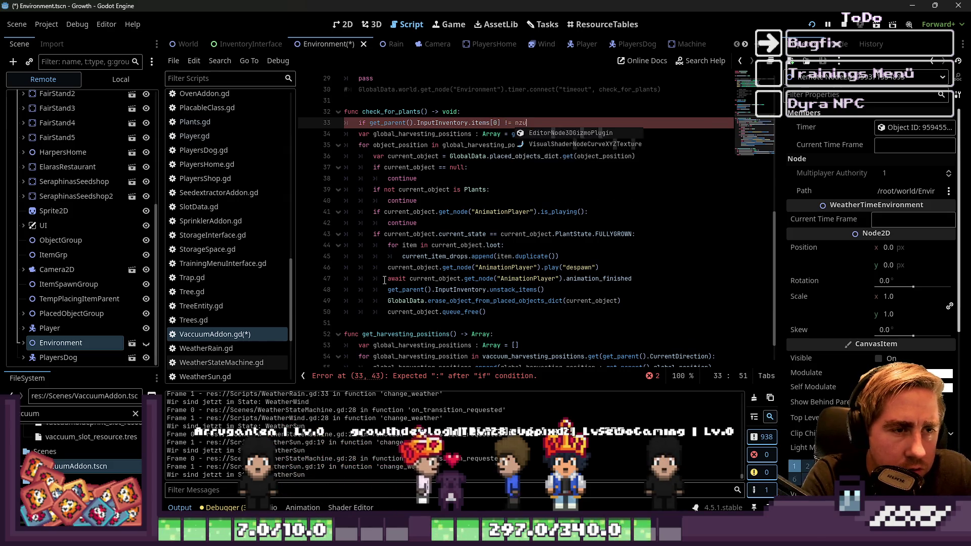
pyautogui.press('BackSpace')
pyautogui.press('BackSpace')
pyautogui.write('ull:')
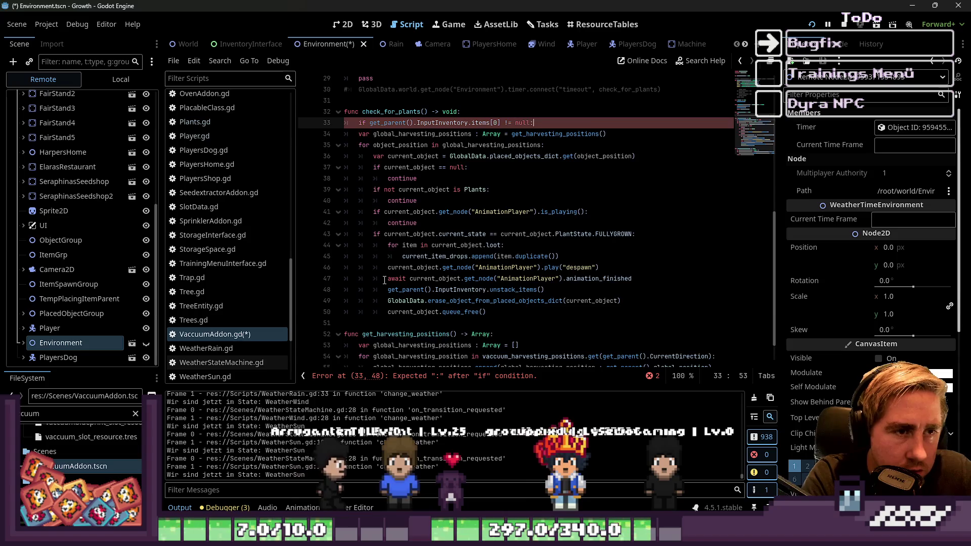
# Put 'return' under the condition, change it to '== null', and save VaccuumAddon.gd.
pyautogui.press('Return')
pyautogui.write('re')
pyautogui.press('Up')
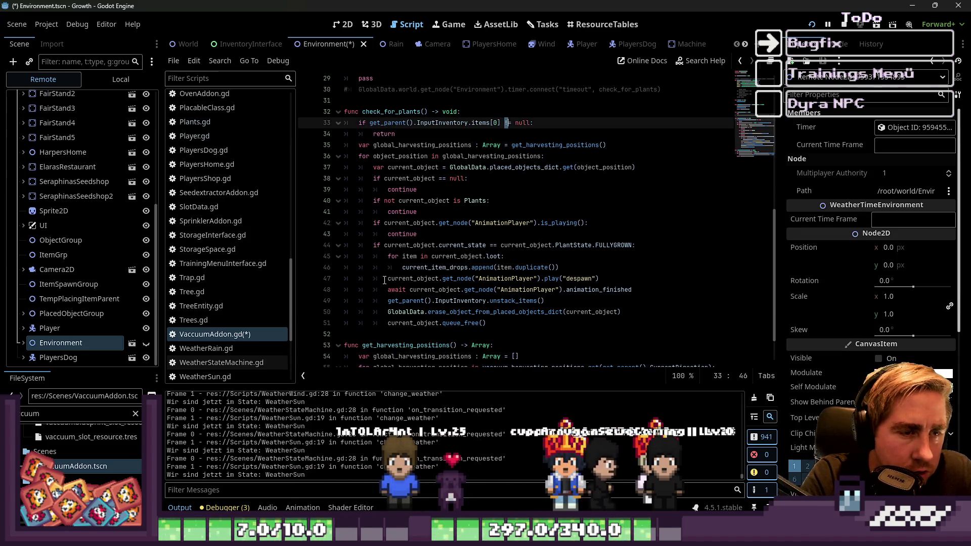
pyautogui.press('Delete')
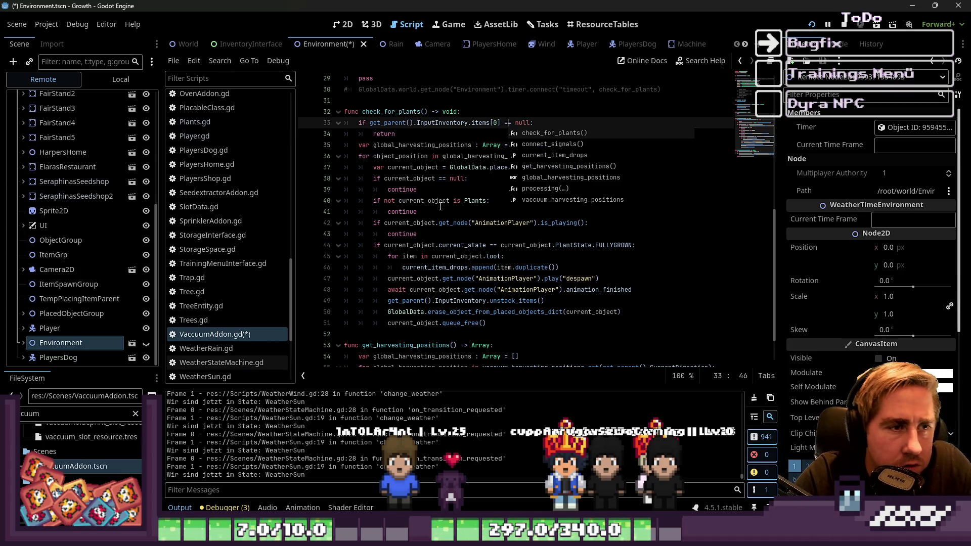
pyautogui.write('=')
pyautogui.hotkey('ctrl', 's')
pyautogui.click(517, 227)
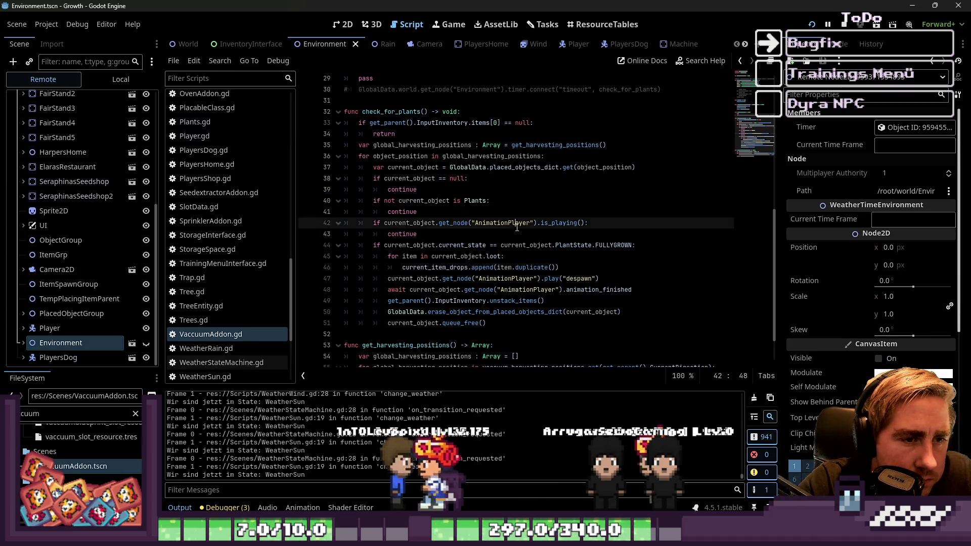
pyautogui.press('Up')
pyautogui.press('Up')
pyautogui.press('Up')
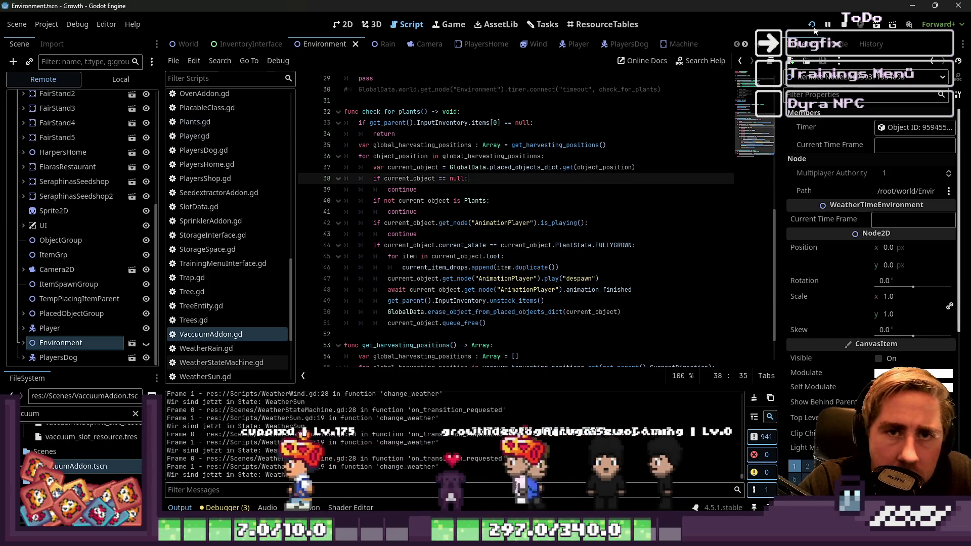
# Relaunch the game and start a new game with a character named 'daw'.
pyautogui.click(812, 25)
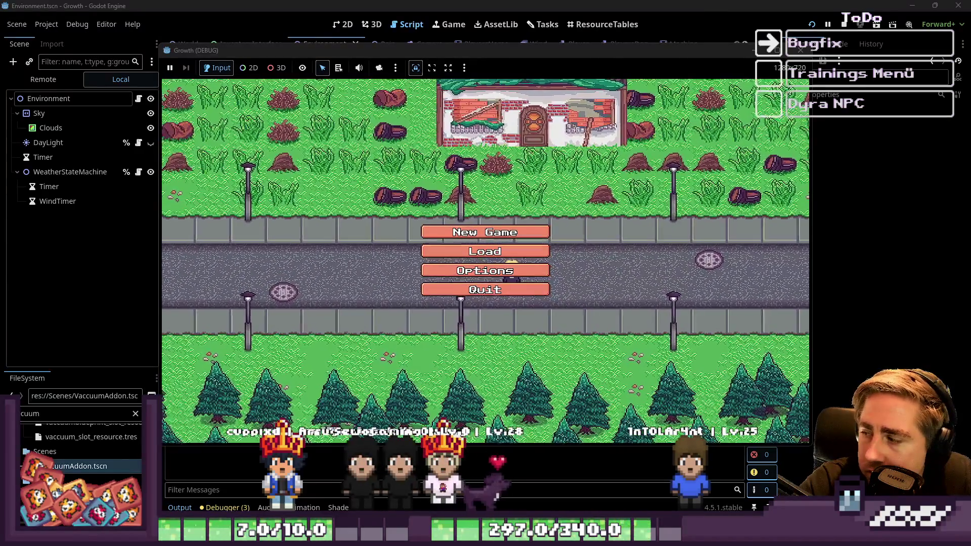
pyautogui.click(484, 232)
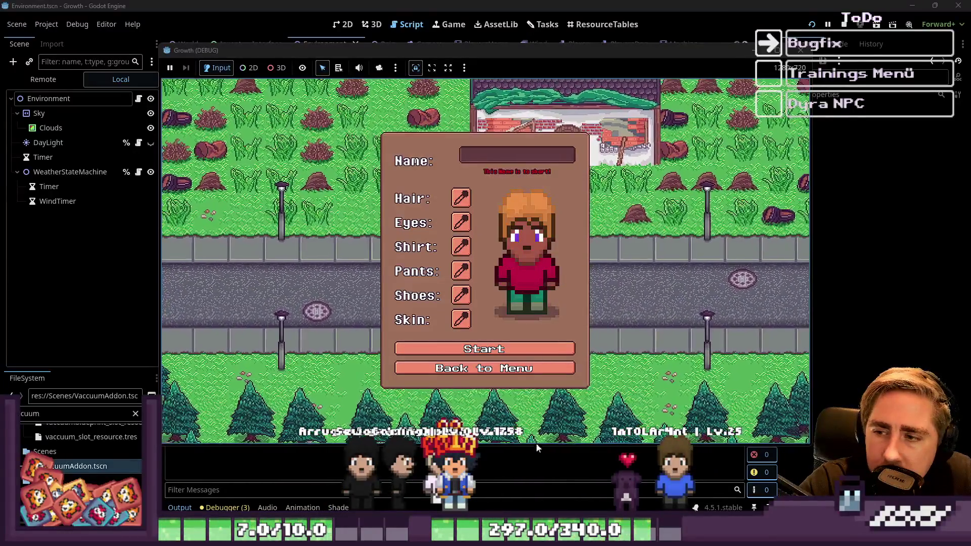
pyautogui.click(528, 154)
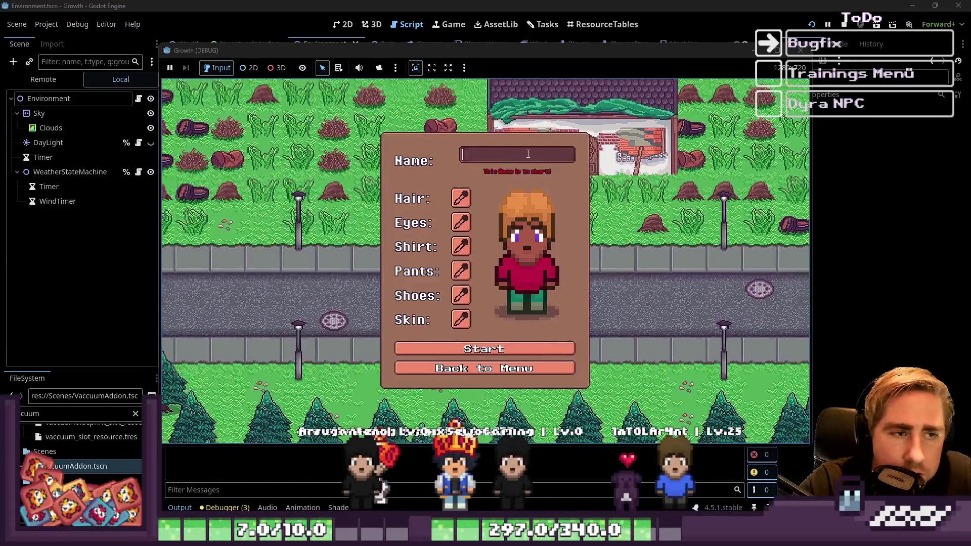
pyautogui.write('daw')
pyautogui.click(536, 349)
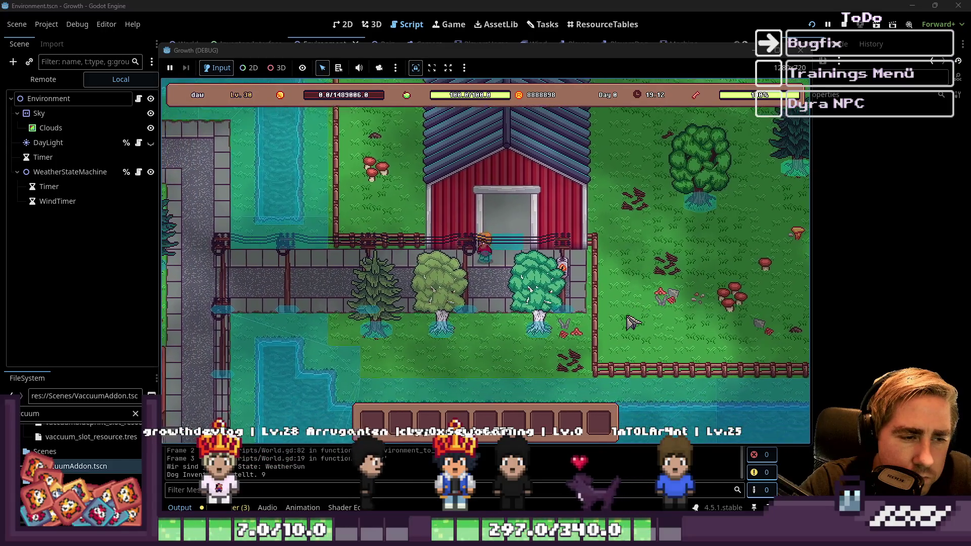
# Open the item inventory and drag Custard Apple Seeds into hotbar slot 7.
pyautogui.press('a')
pyautogui.press('i')
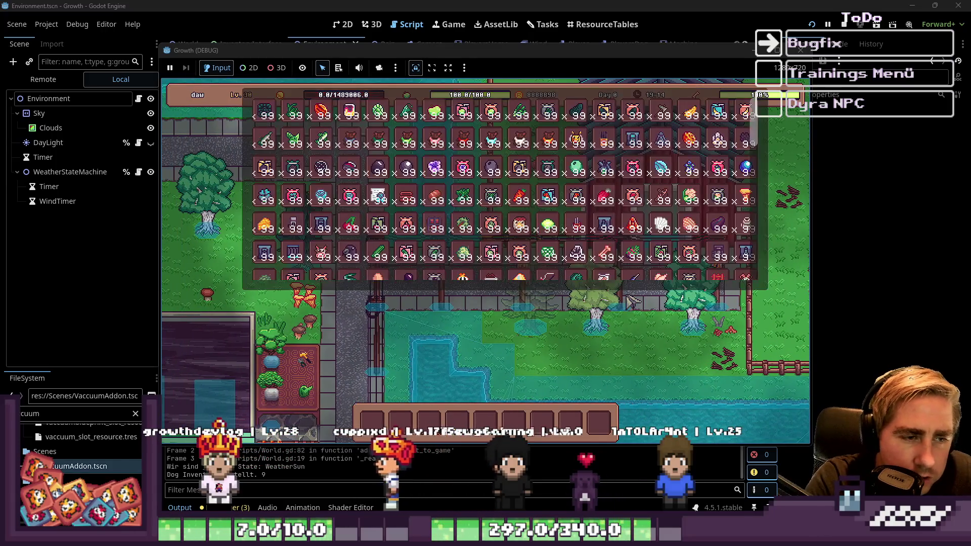
pyautogui.moveTo(516, 236)
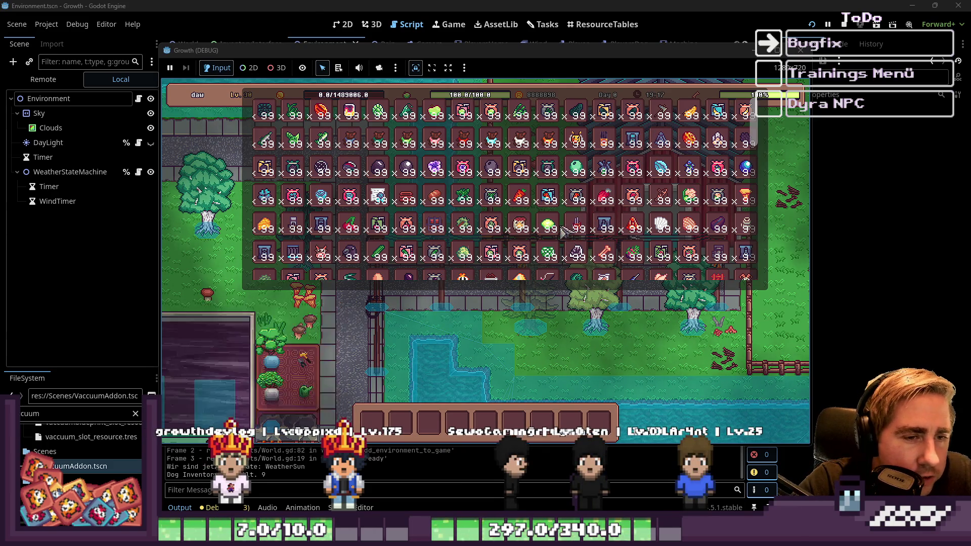
pyautogui.scroll(-2, 562, 231)
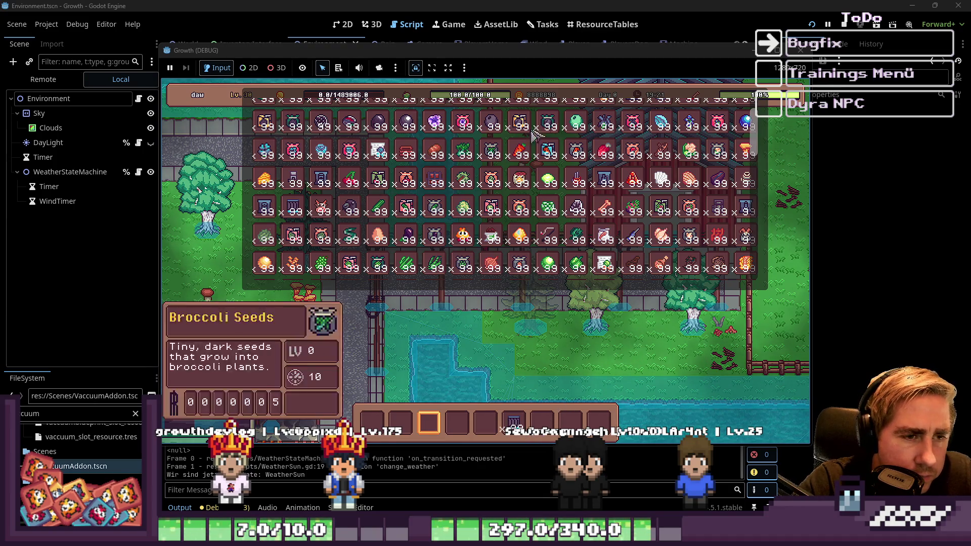
pyautogui.scroll(3, 533, 134)
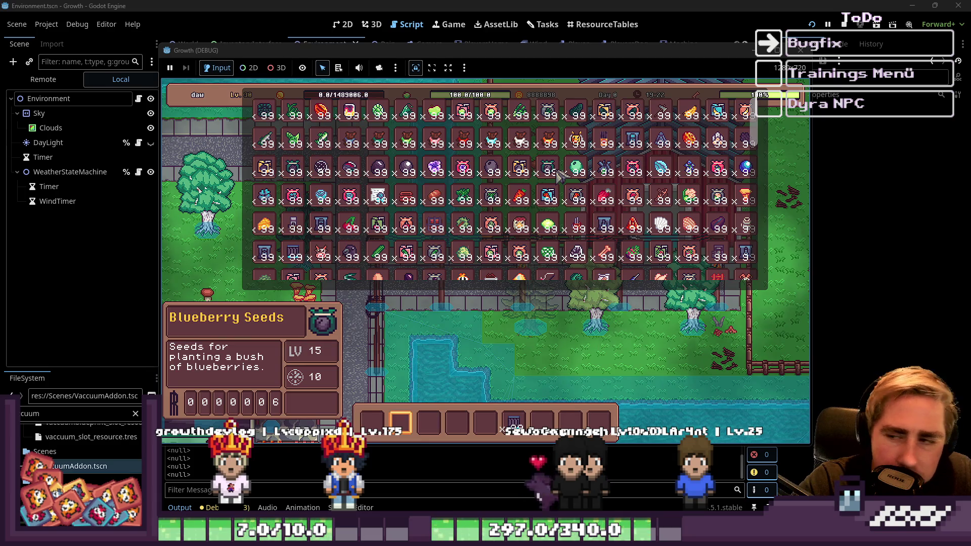
pyautogui.scroll(-3, 556, 202)
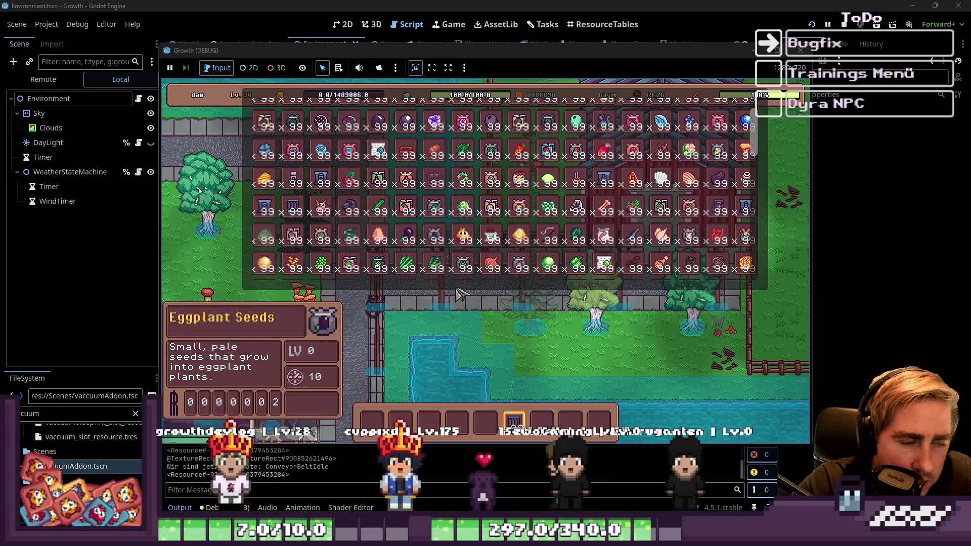
pyautogui.scroll(-5, 610, 235)
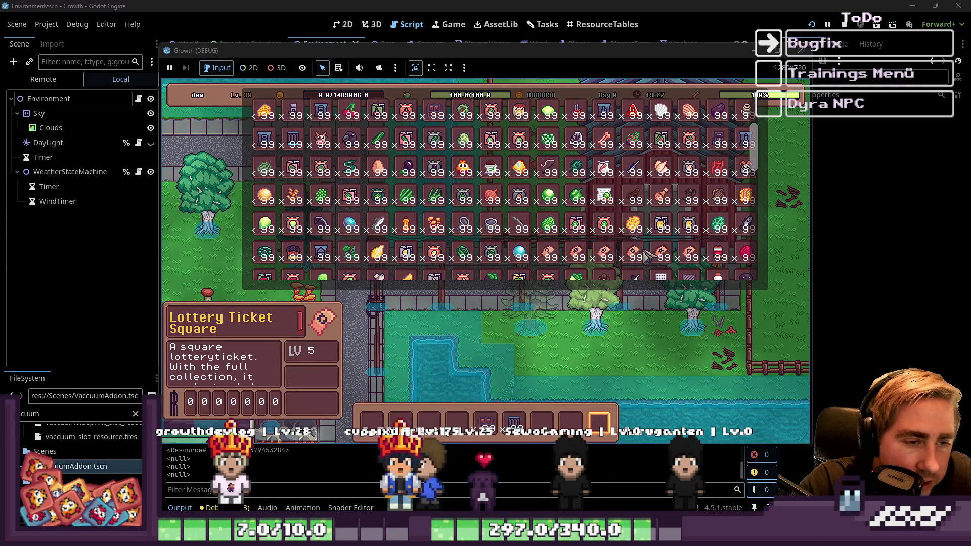
pyautogui.scroll(5, 497, 251)
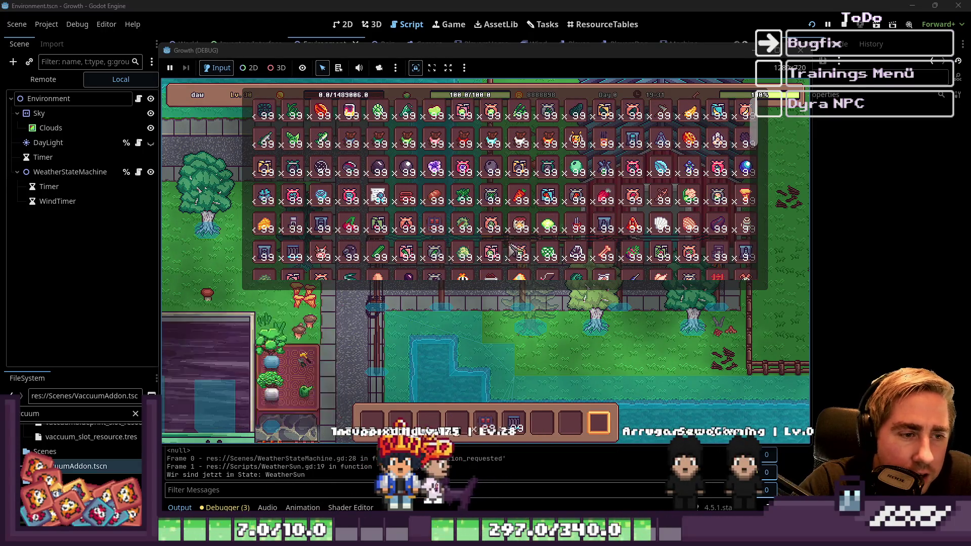
pyautogui.moveTo(521, 259); pyautogui.dragTo(542, 420)
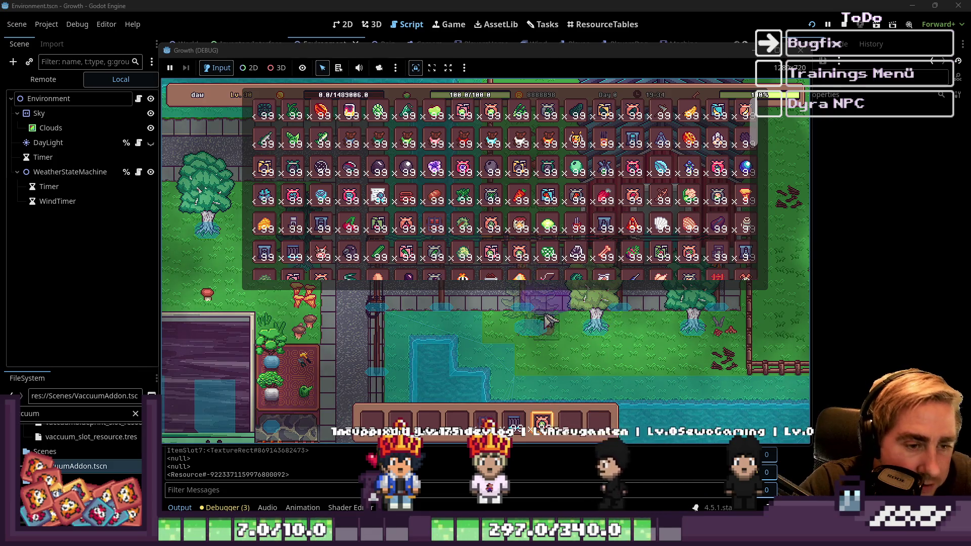
# Select hotbar slot 8, browse the inventory, close it, and walk toward the machines.
pyautogui.press('8')
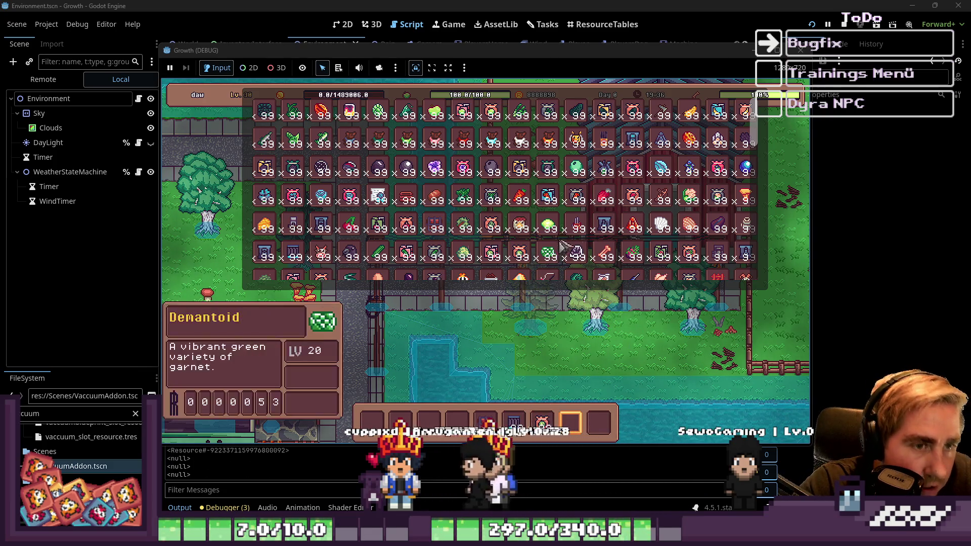
pyautogui.press('i')
pyautogui.press('i')
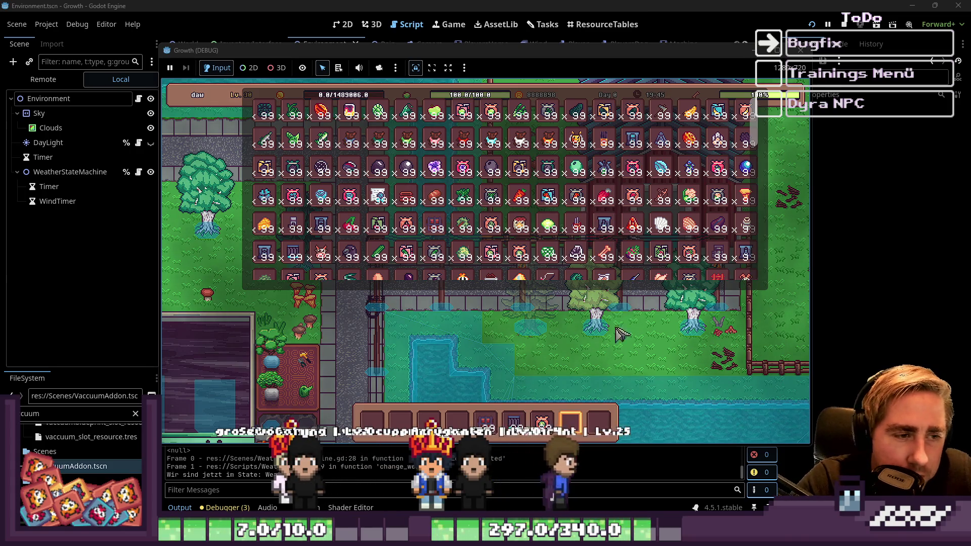
pyautogui.scroll(3, 592, 395)
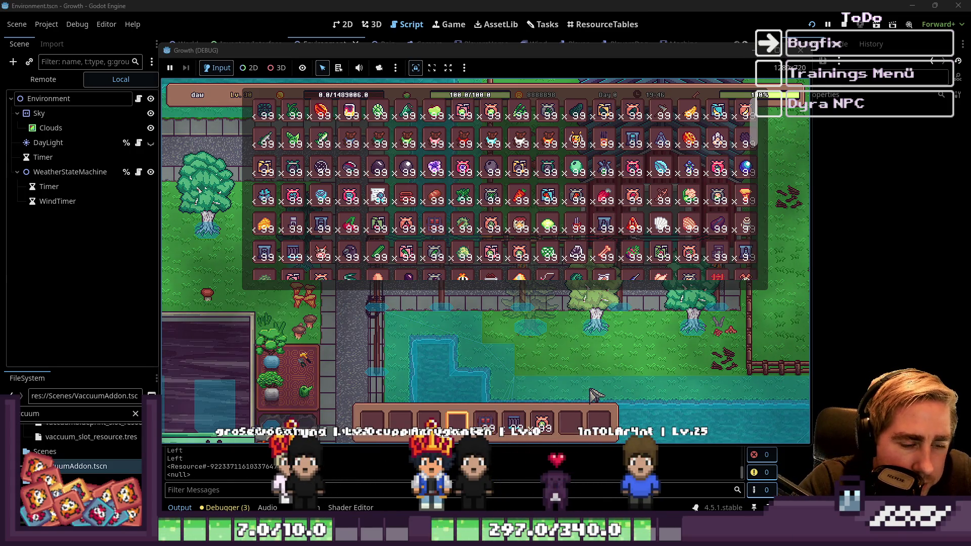
pyautogui.moveTo(561, 256)
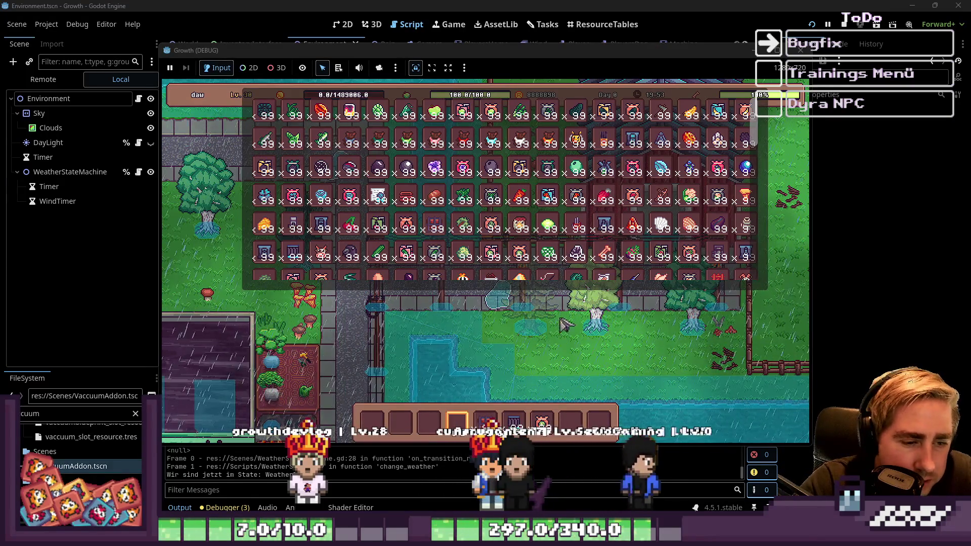
pyautogui.scroll(-5, 547, 243)
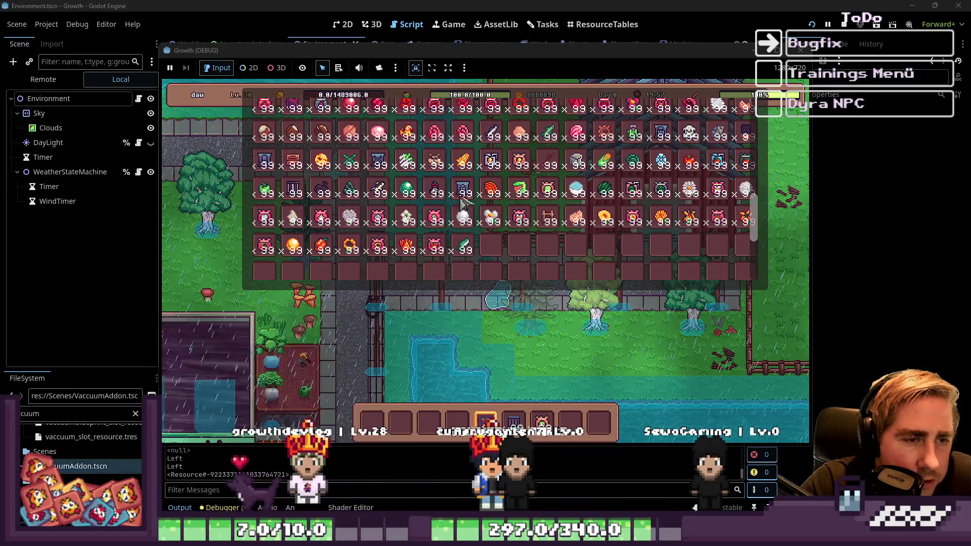
pyautogui.click(588, 336)
pyautogui.press('a')
pyautogui.scroll(1, 579, 315)
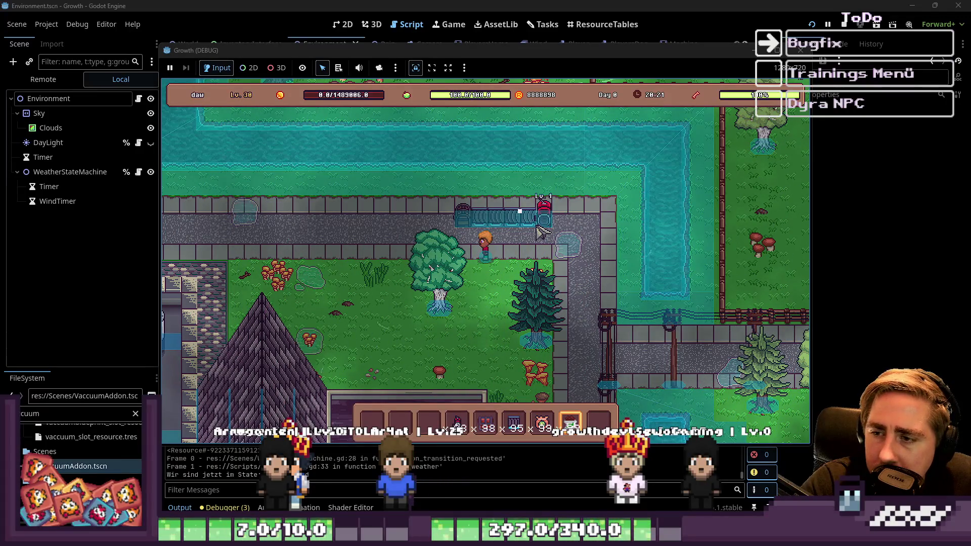
# Select hotbar slot 3 by the conveyor, watch items ride it, and pick up fertilizer.
pyautogui.press('3')
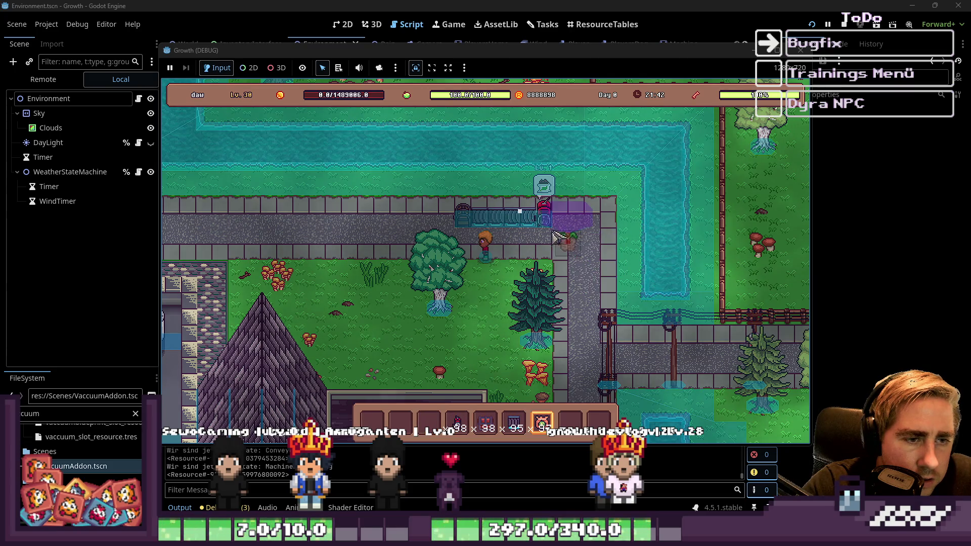
pyautogui.scroll(4, 543, 242)
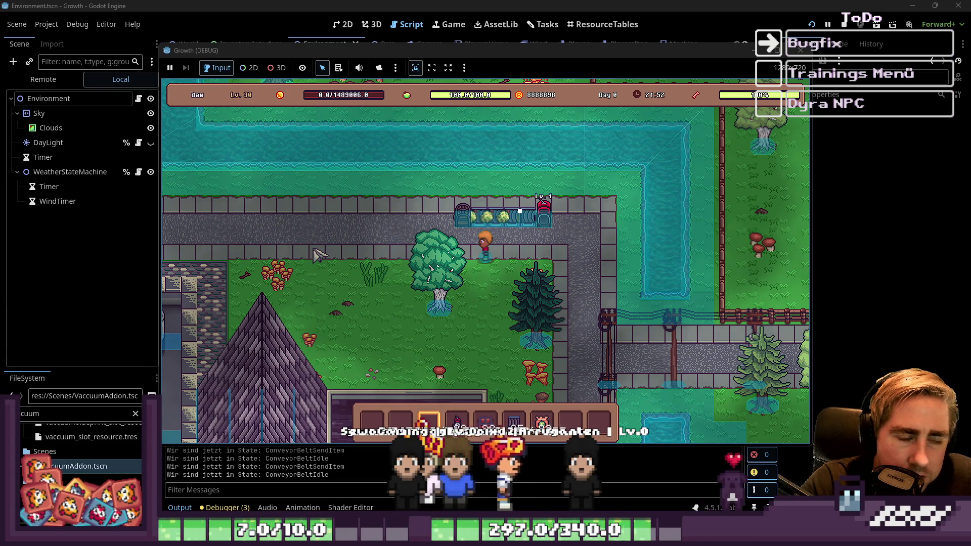
pyautogui.press('i')
pyautogui.click(457, 390)
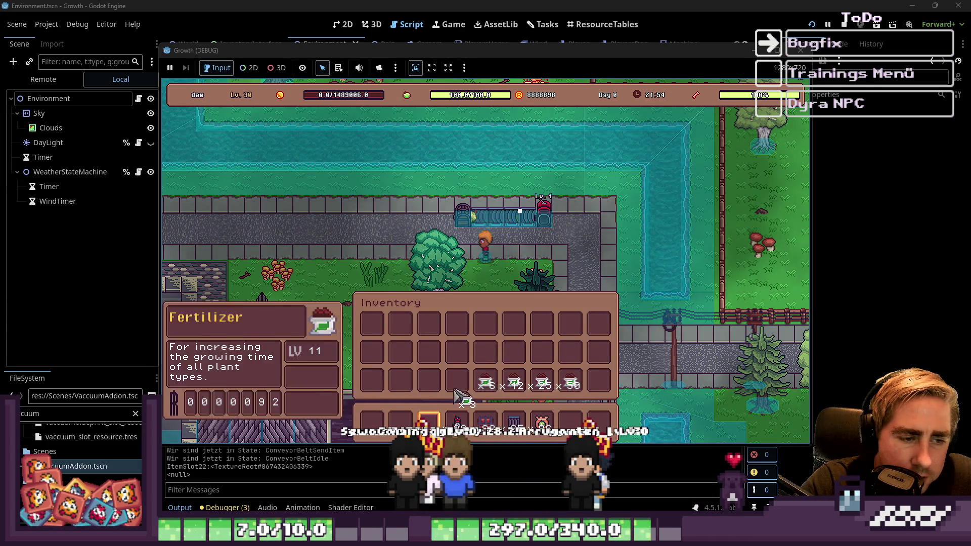
# Move the 50-item fertilizer stacks into the hotbar and load fertilizer into the conveyor machine.
pyautogui.press('i')
pyautogui.press('i')
pyautogui.click(571, 386)
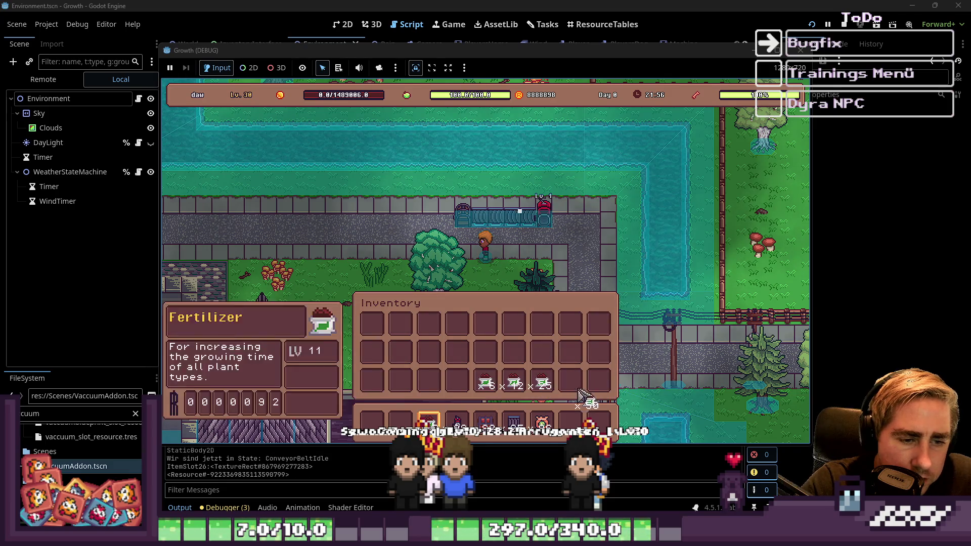
pyautogui.click(485, 384)
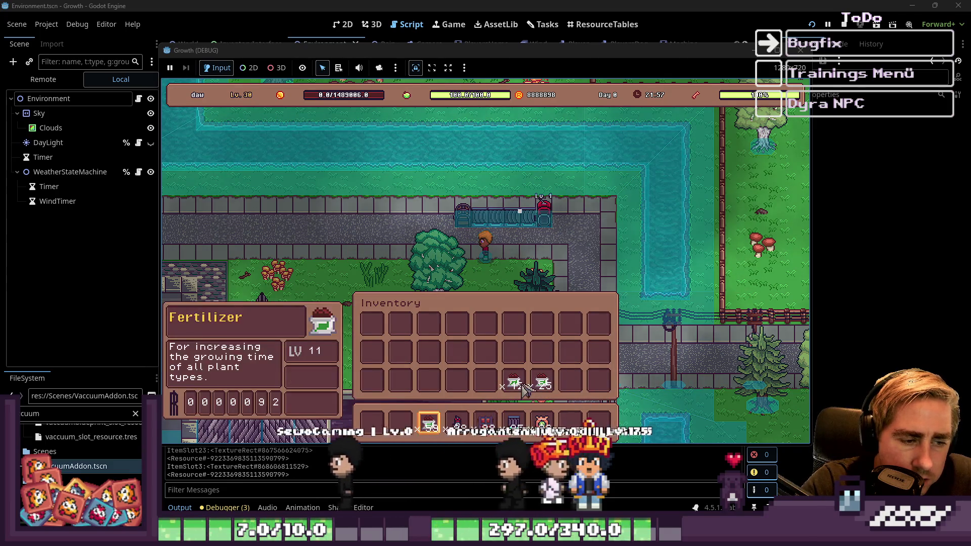
pyautogui.click(542, 387)
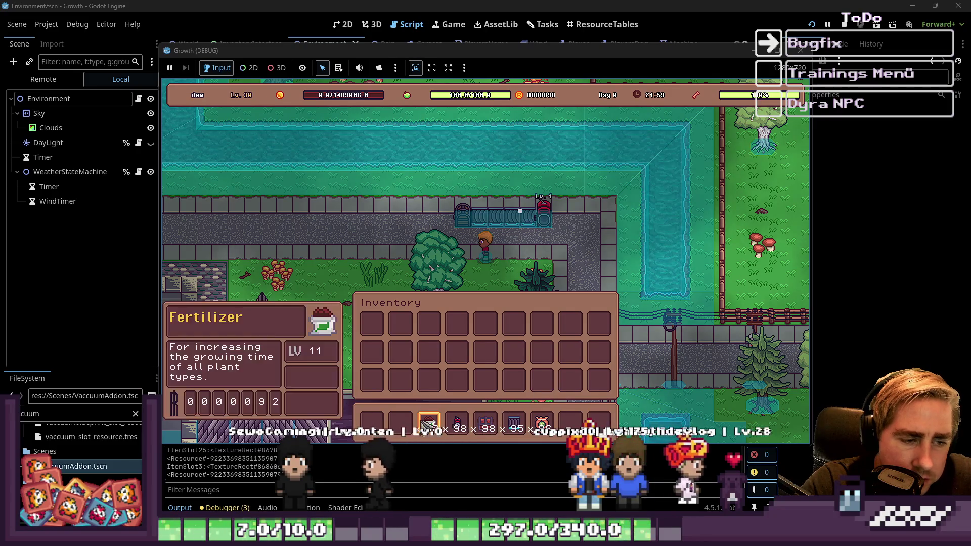
pyautogui.press('i')
pyautogui.click(545, 222)
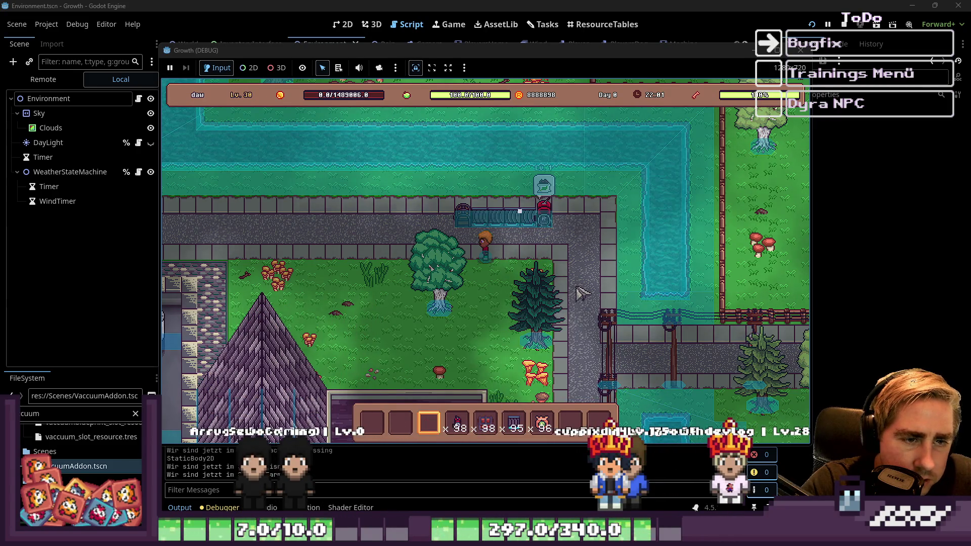
# Walk the character around the conveyor machine and left along the path.
pyautogui.press('a')
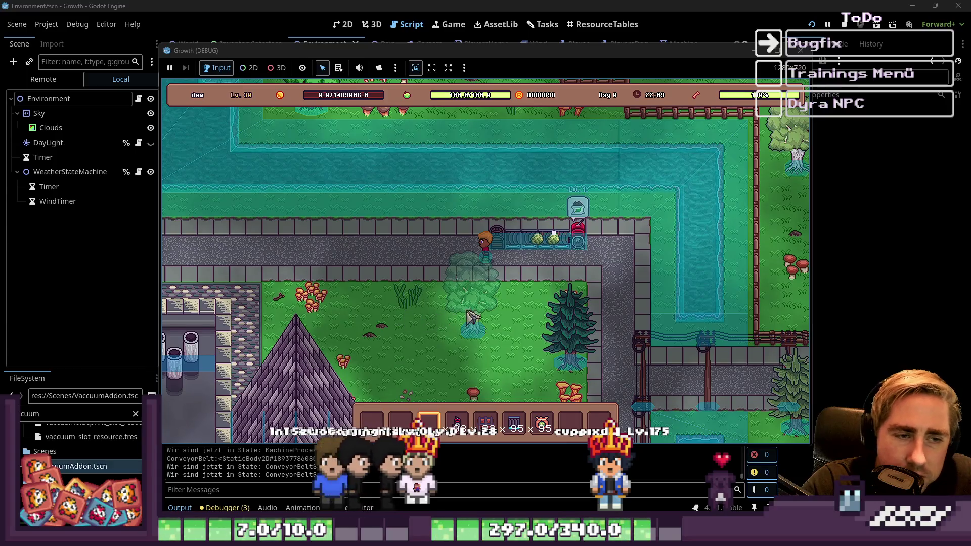
pyautogui.press('d')
pyautogui.press('w')
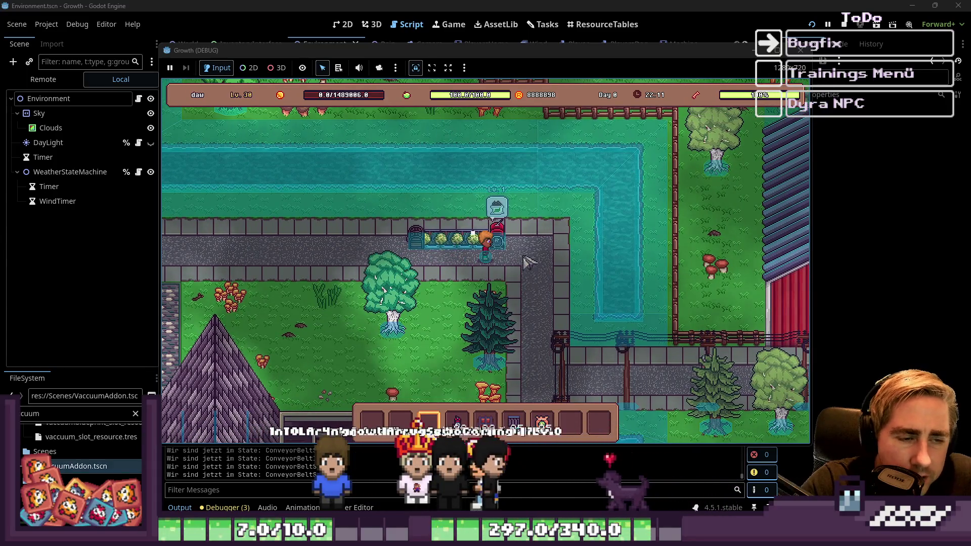
pyautogui.press('s')
pyautogui.press('d')
pyautogui.press('w')
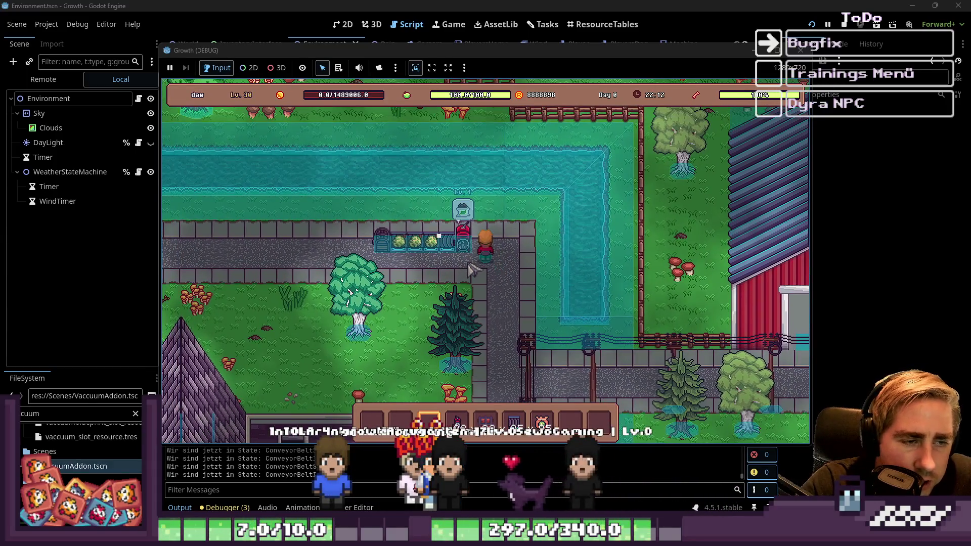
pyautogui.press('a')
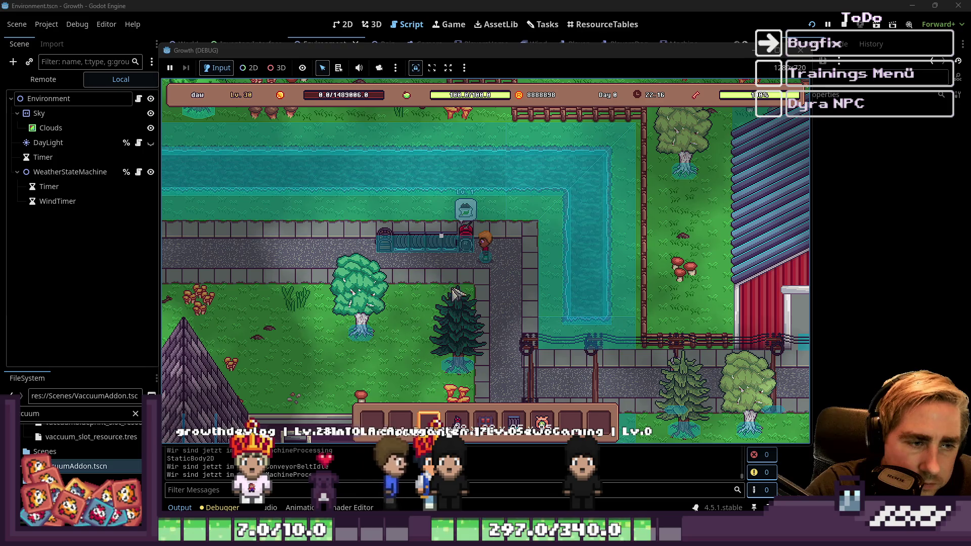
pyautogui.press('a')
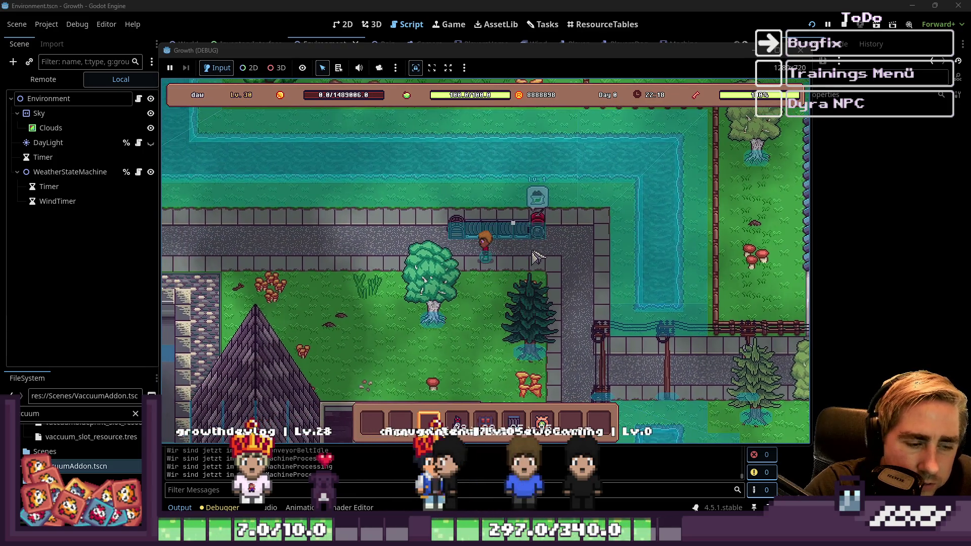
# Switch hotbar slots 7 and 3 and click a plant, breaking at Plants.gd line 106.
pyautogui.press('7')
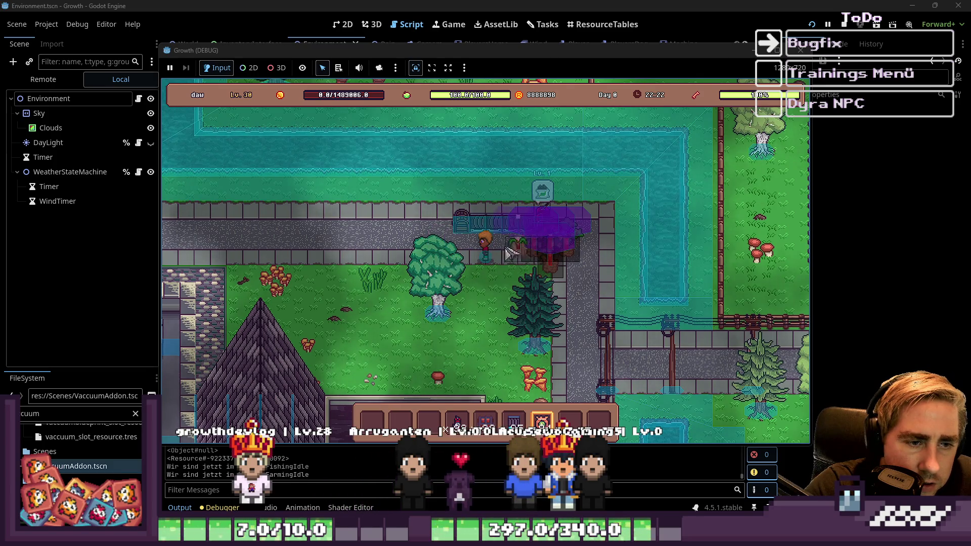
pyautogui.press('a')
pyautogui.press('3')
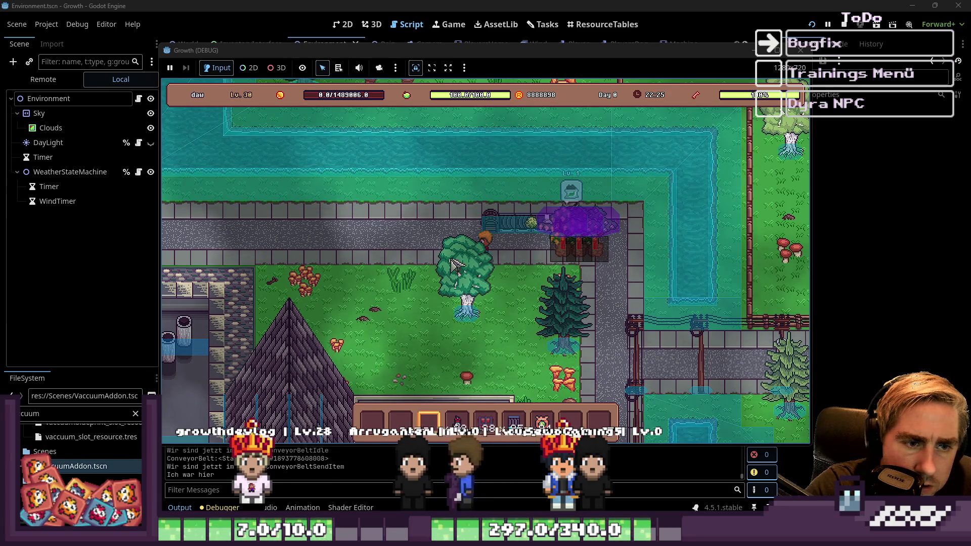
pyautogui.click(561, 251)
pyautogui.click(490, 250)
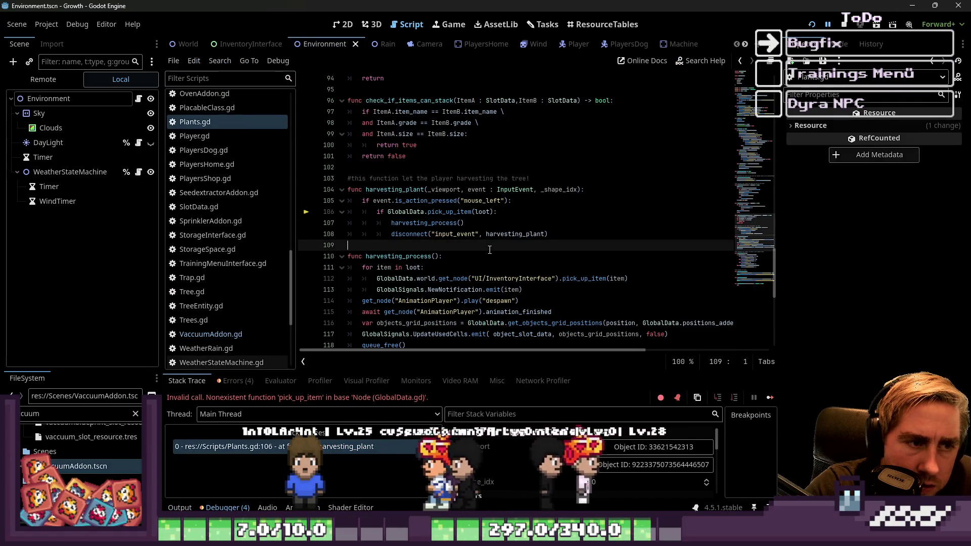
pyautogui.doubleClick(450, 212)
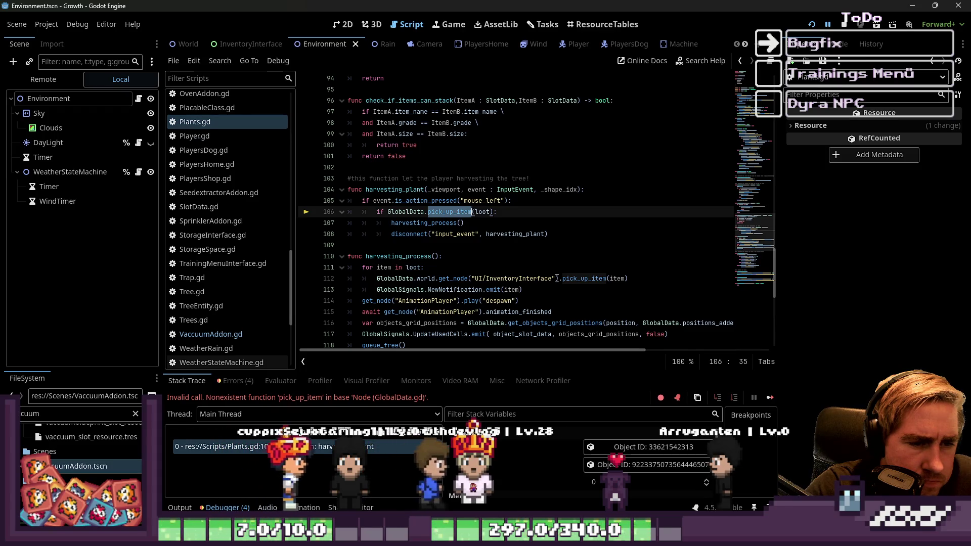
pyautogui.moveTo(558, 279); pyautogui.dragTo(375, 280)
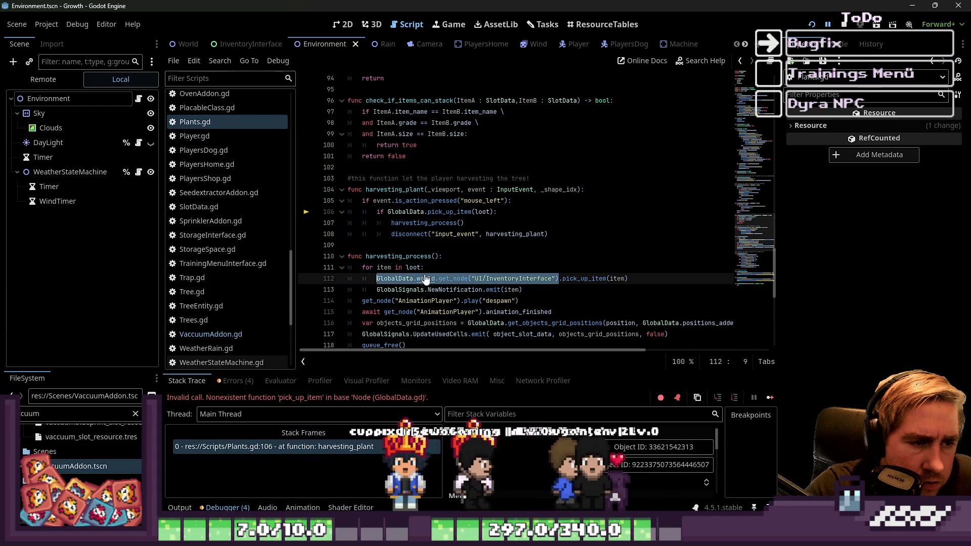
pyautogui.moveTo(497, 211)
pyautogui.mouseDown()
pyautogui.moveTo(463, 223)
pyautogui.moveTo(360, 213)
pyautogui.mouseUp()
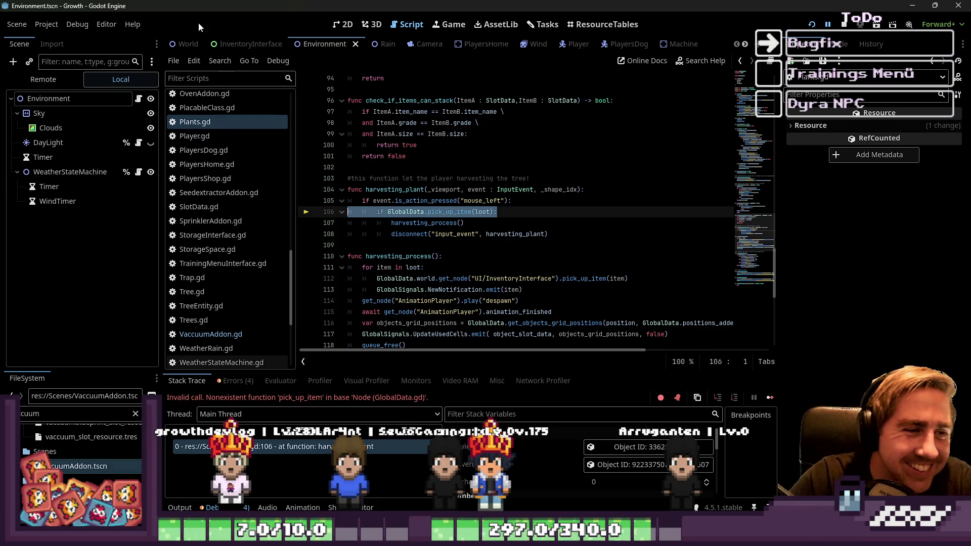
pyautogui.press('End')
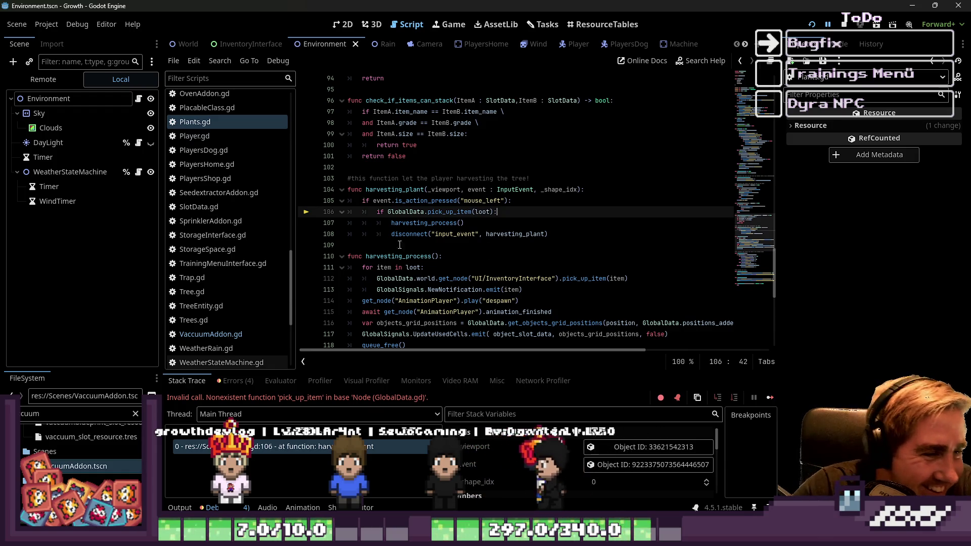
# Delete the pick_up_item if line (line 106) from harvesting_plant in Plants.gd.
pyautogui.click(398, 234)
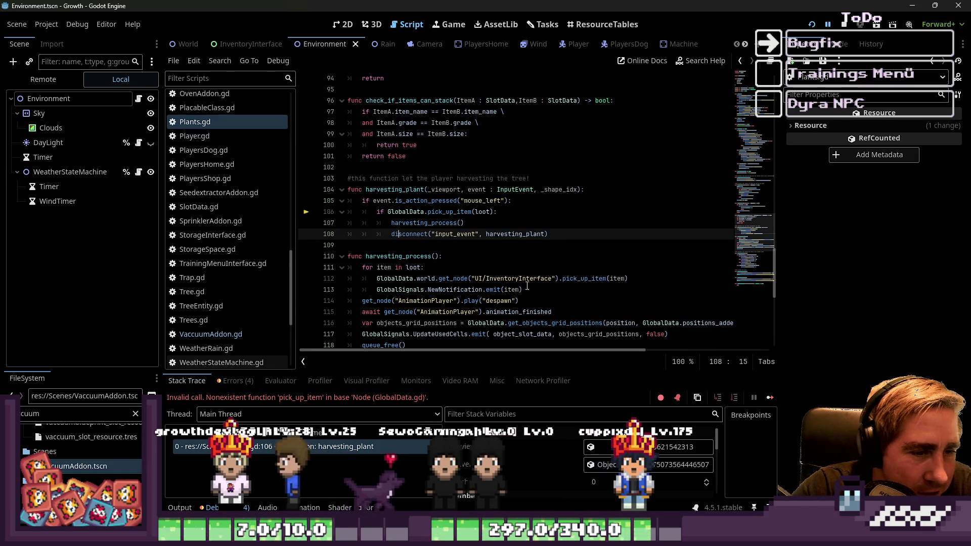
pyautogui.click(546, 279)
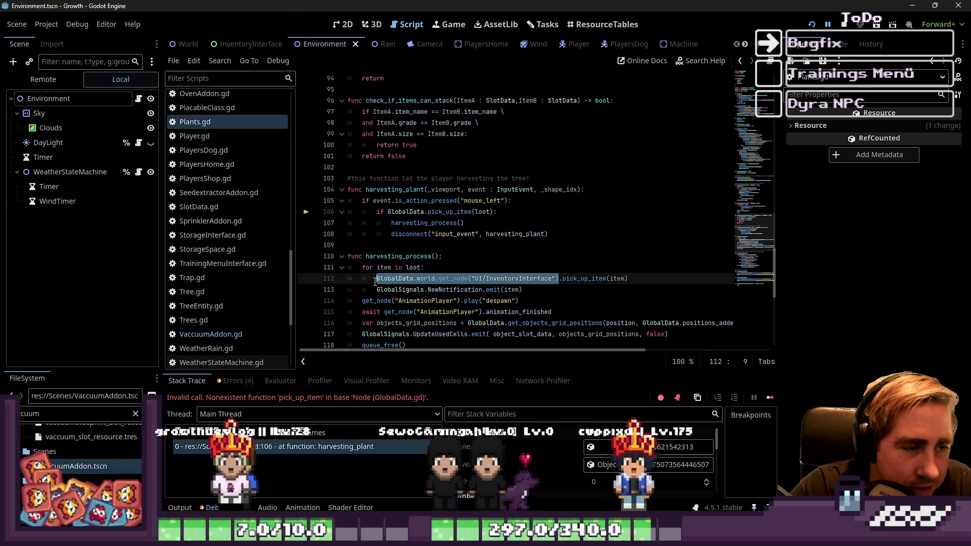
pyautogui.scroll(-1, 487, 243)
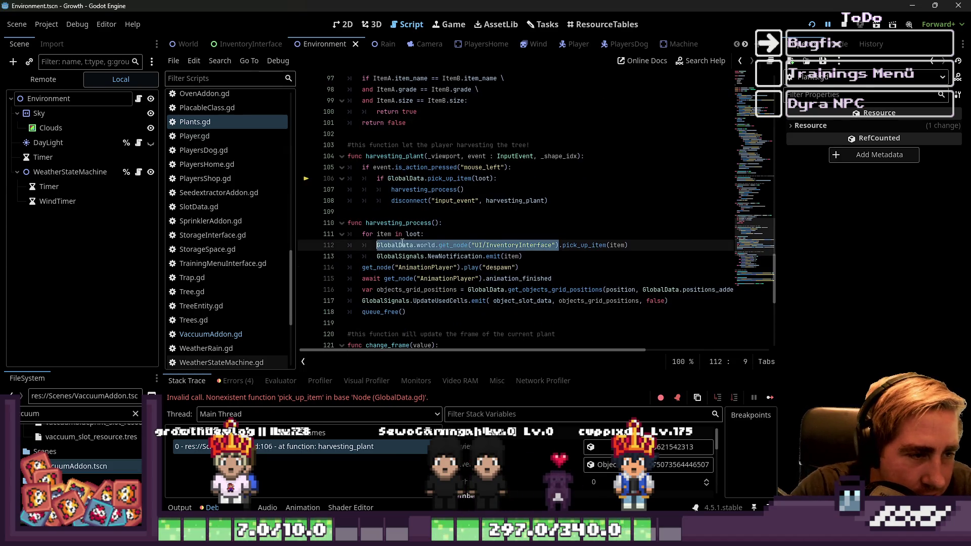
pyautogui.click(497, 181)
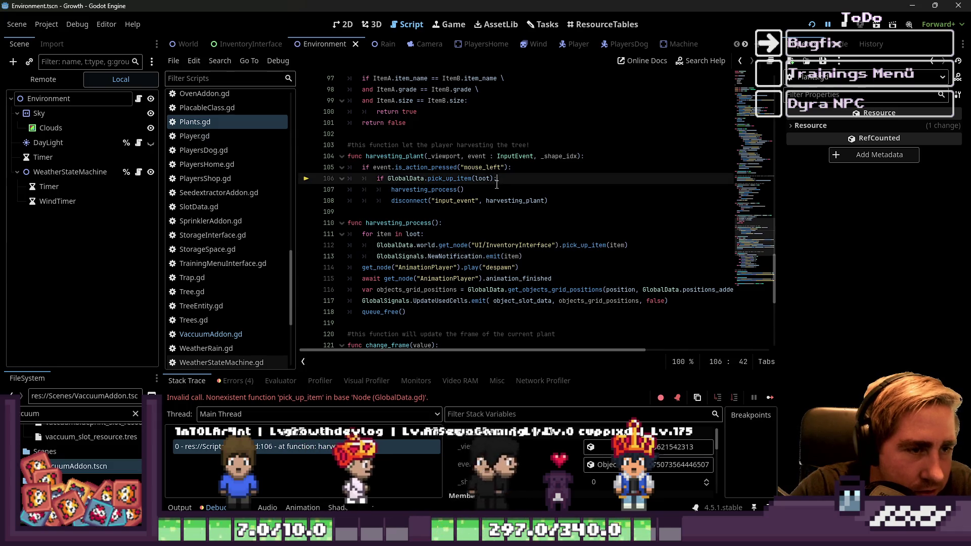
pyautogui.moveTo(497, 181); pyautogui.dragTo(255, 176)
pyautogui.press('Delete')
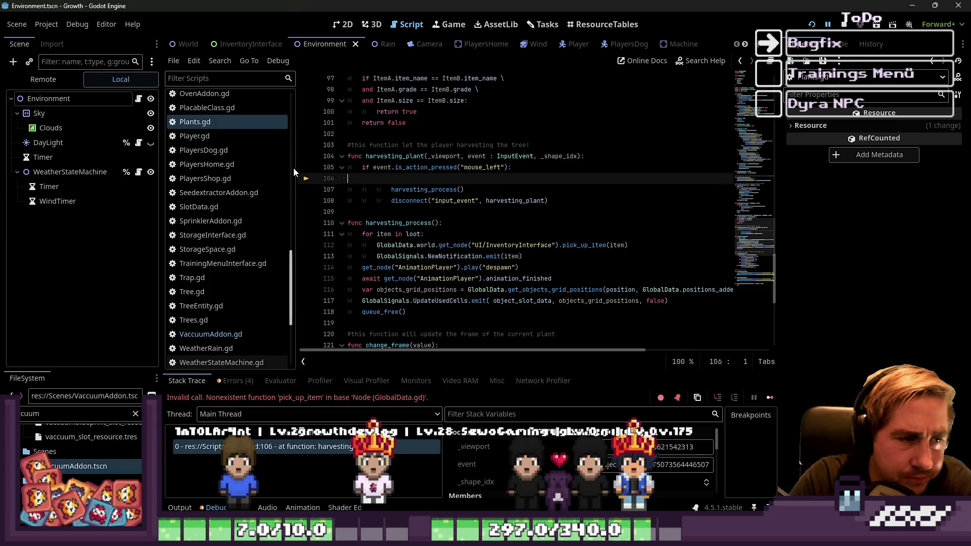
pyautogui.press('Delete')
# Fix the indentation of the harvesting_process and disconnect lines and save Plants.gd.
pyautogui.hotkey('shift', 'Tab')
pyautogui.hotkey('shift', 'Tab')
pyautogui.press('Tab')
pyautogui.press('Down')
pyautogui.press('Tab')
pyautogui.press('Up')
pyautogui.press('Down')
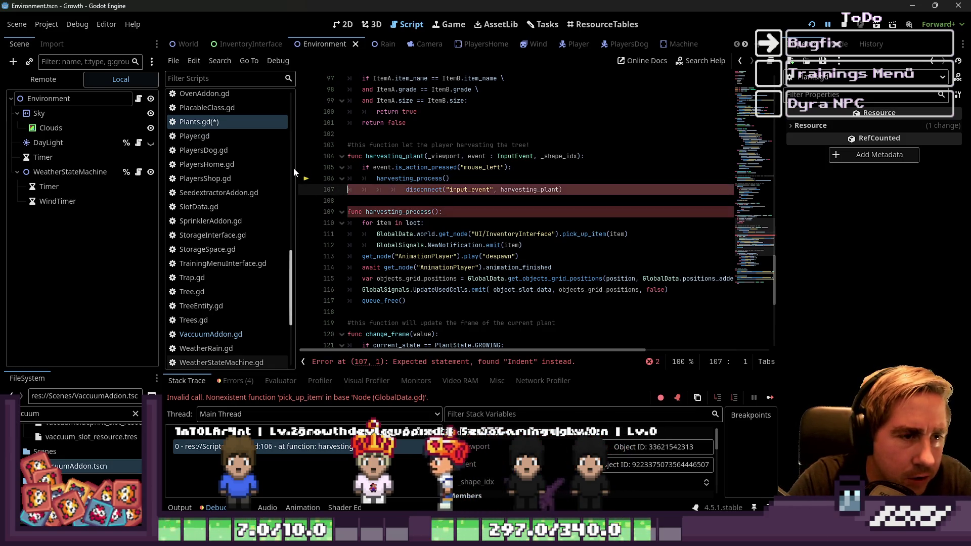
pyautogui.hotkey('shift', 'Tab')
pyautogui.hotkey('shift', 'Tab')
pyautogui.press('Up')
pyautogui.press('Home')
pyautogui.press('Home')
pyautogui.hotkey('ctrl', 's')
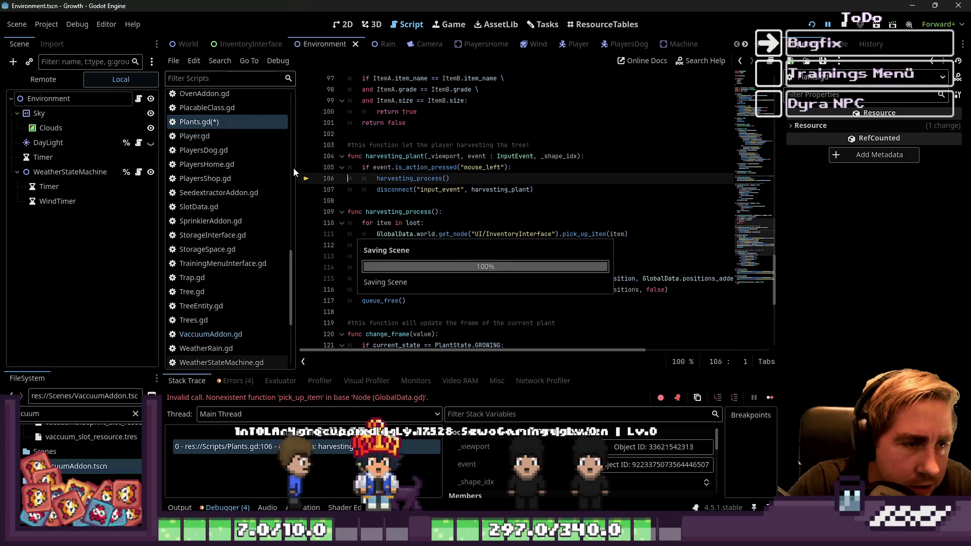
# Check the input_event/harvesting_plant connection on line 107 and stop the running game.
pyautogui.doubleClick(439, 189)
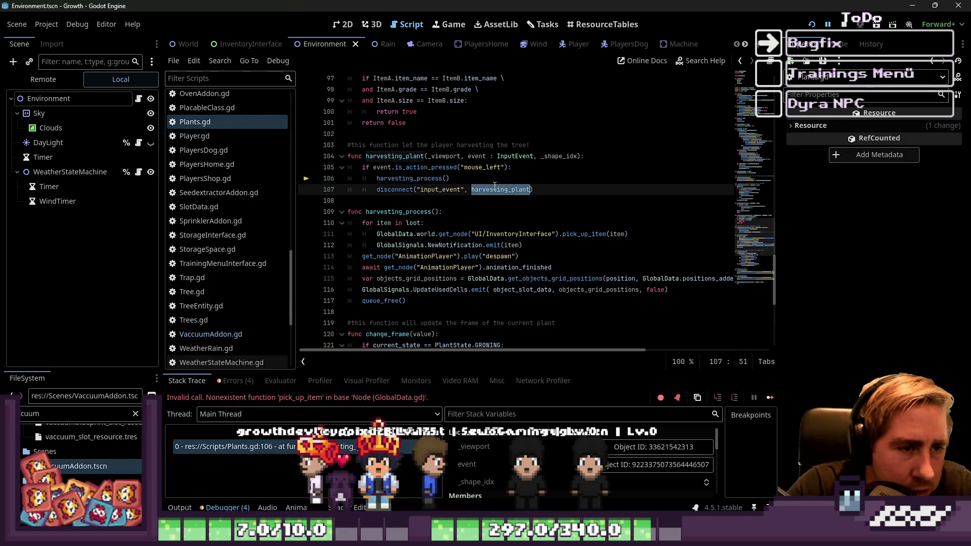
pyautogui.doubleClick(500, 189)
pyautogui.click(848, 29)
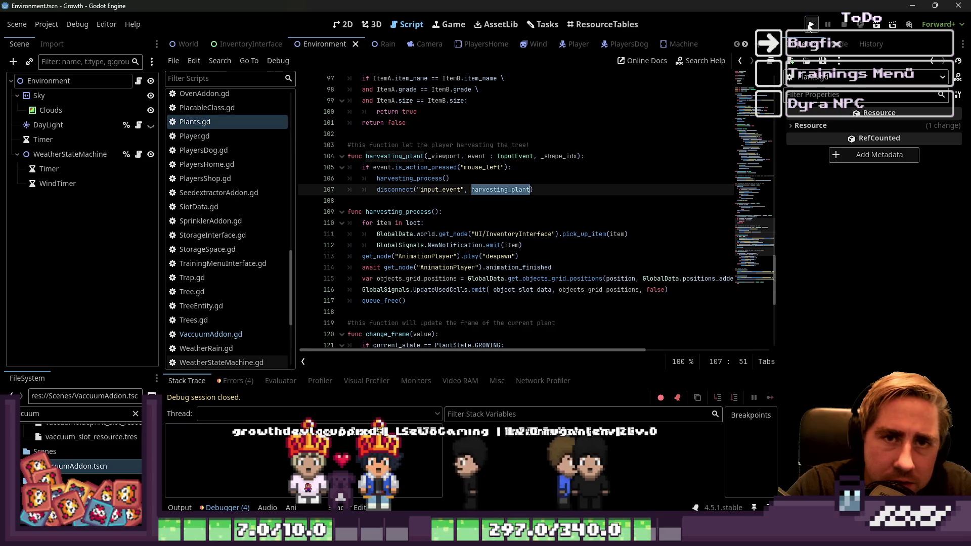
# Switch to the 2D view, launch the game, and start a character named 'qew'.
pyautogui.click(341, 25)
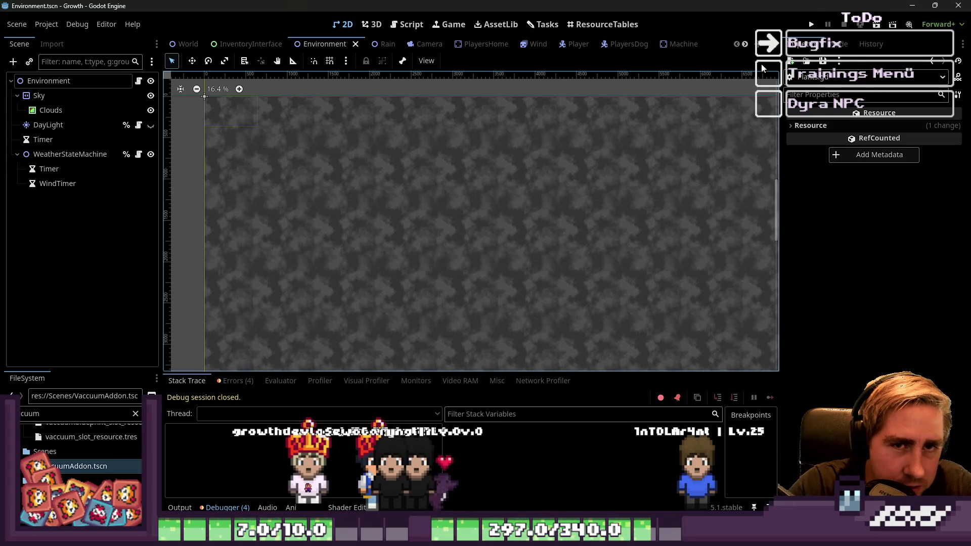
pyautogui.click(813, 24)
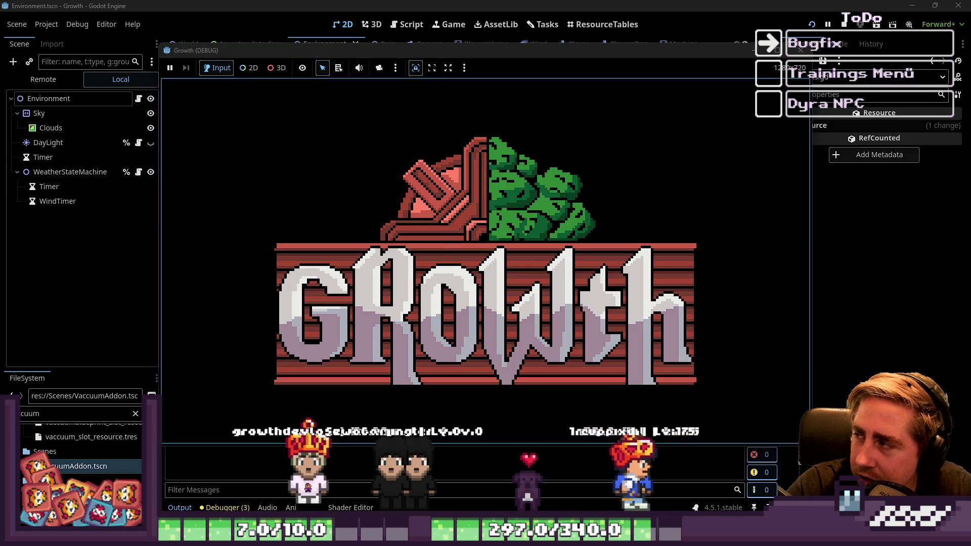
pyautogui.click(485, 232)
pyautogui.write('qew')
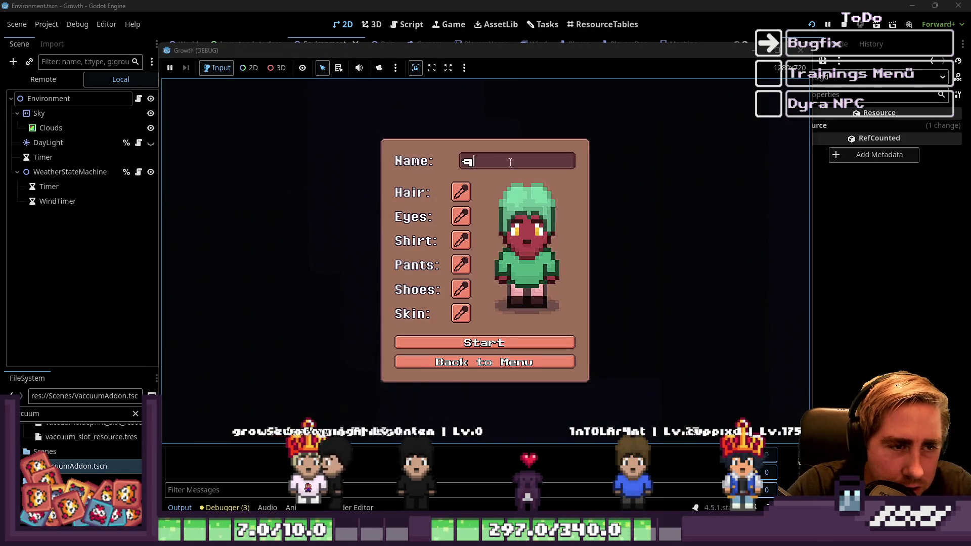
pyautogui.click(480, 342)
# Browse the debug item grid and switch between hotbar slots 9 and 3.
pyautogui.press('i')
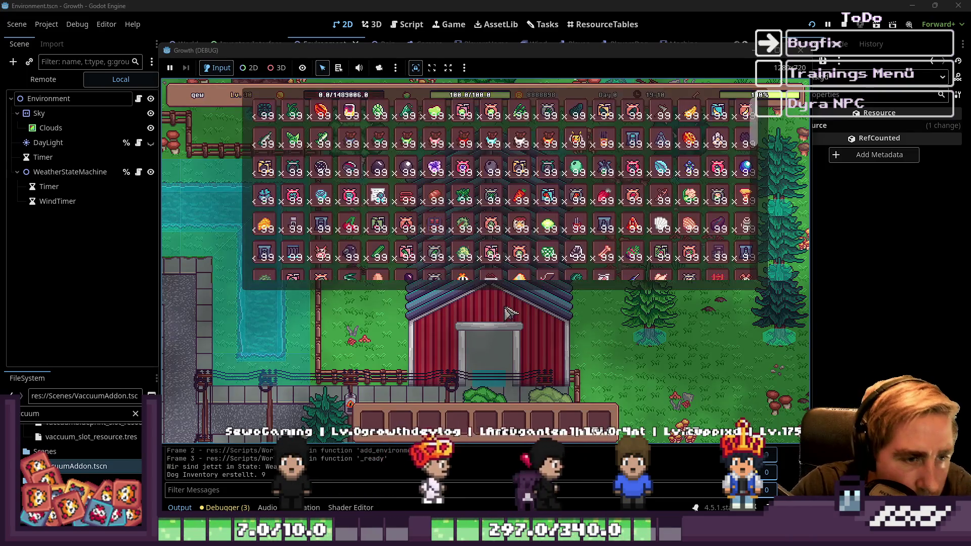
pyautogui.scroll(-4, 544, 246)
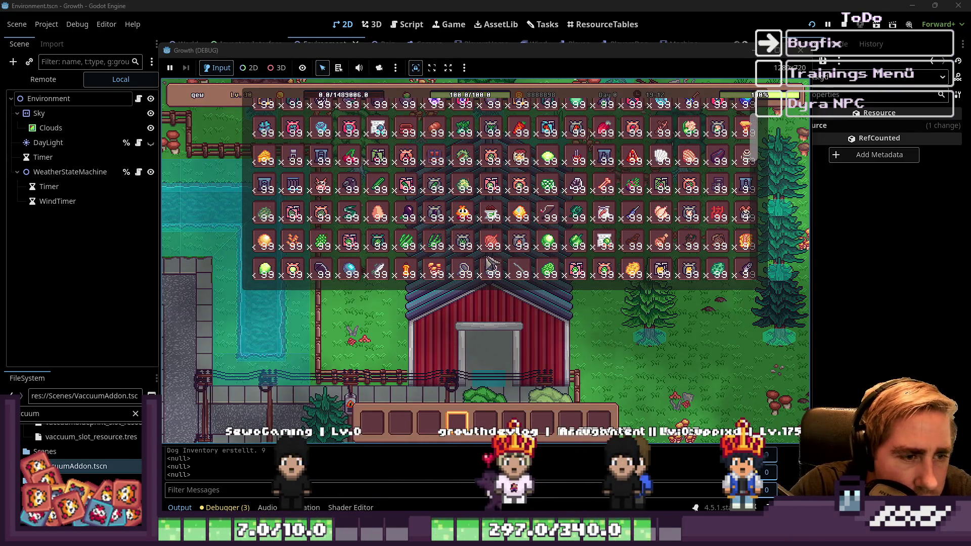
pyautogui.scroll(-2, 546, 245)
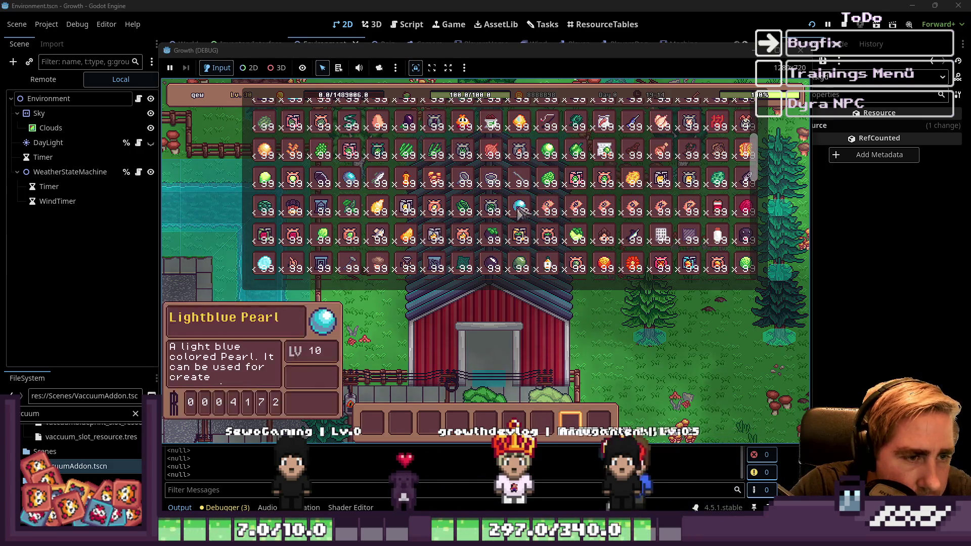
pyautogui.scroll(3, 546, 243)
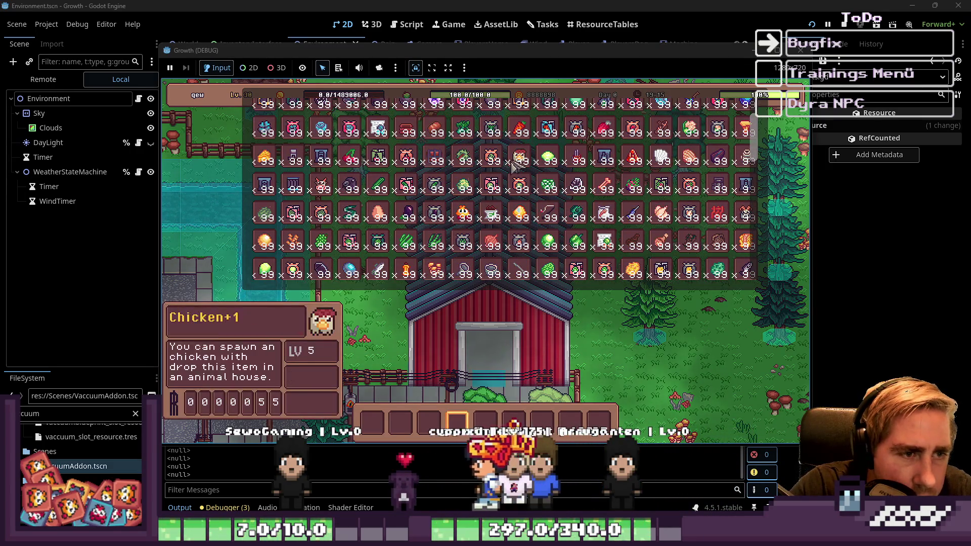
pyautogui.scroll(4, 491, 162)
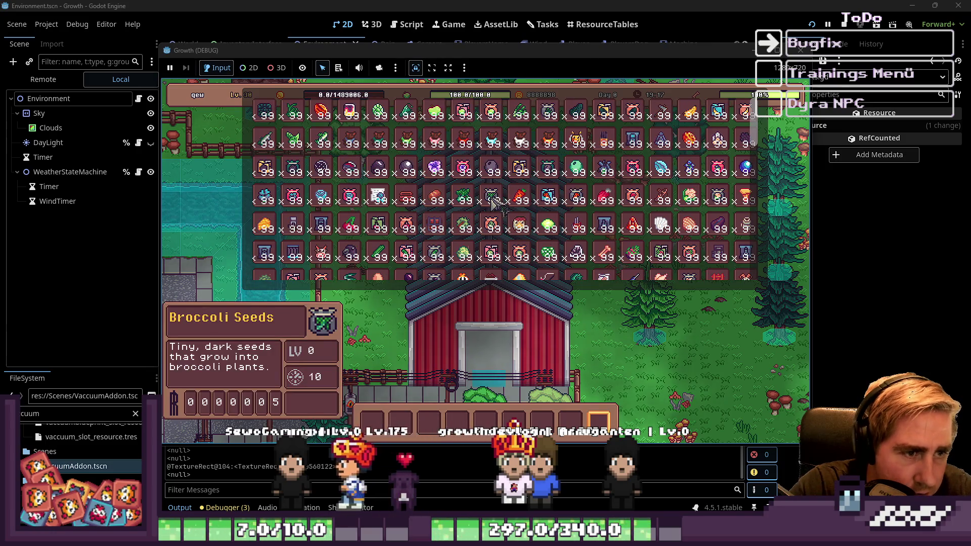
pyautogui.scroll(4, 607, 343)
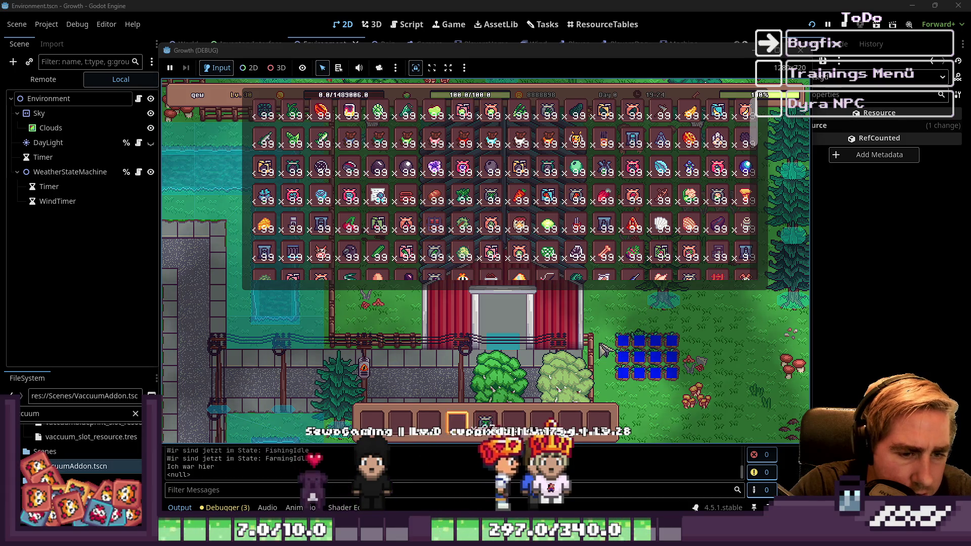
pyautogui.scroll(3, 604, 349)
pyautogui.moveTo(714, 235)
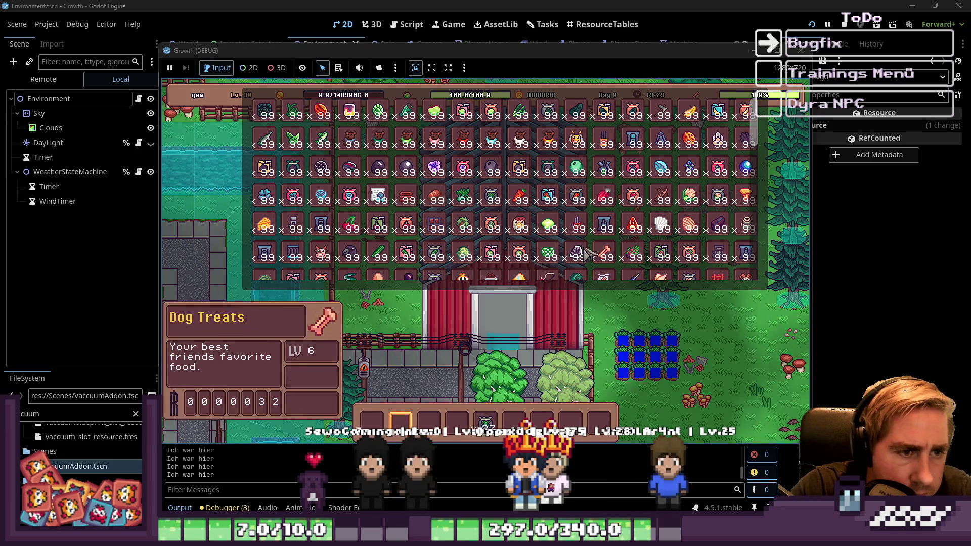
pyautogui.press('9')
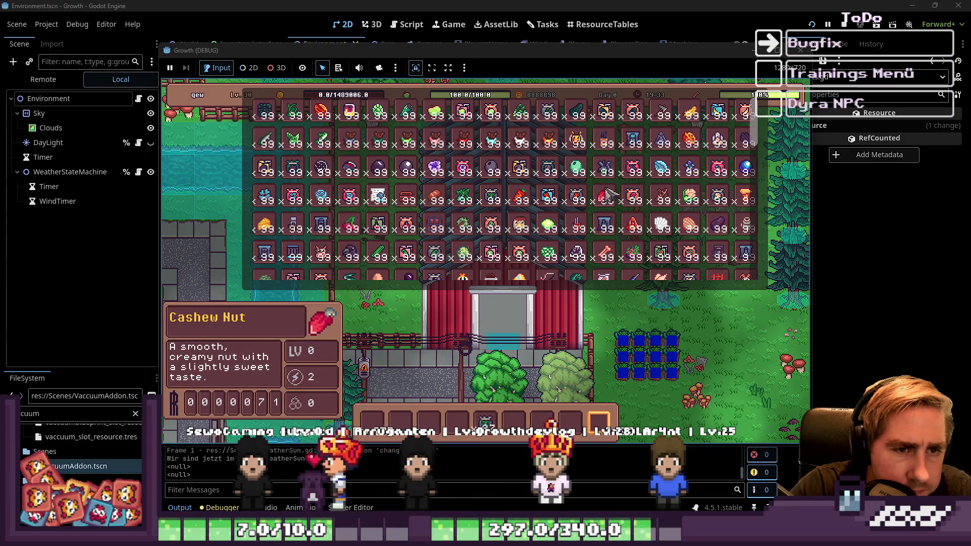
pyautogui.scroll(-3, 609, 193)
pyautogui.press('3')
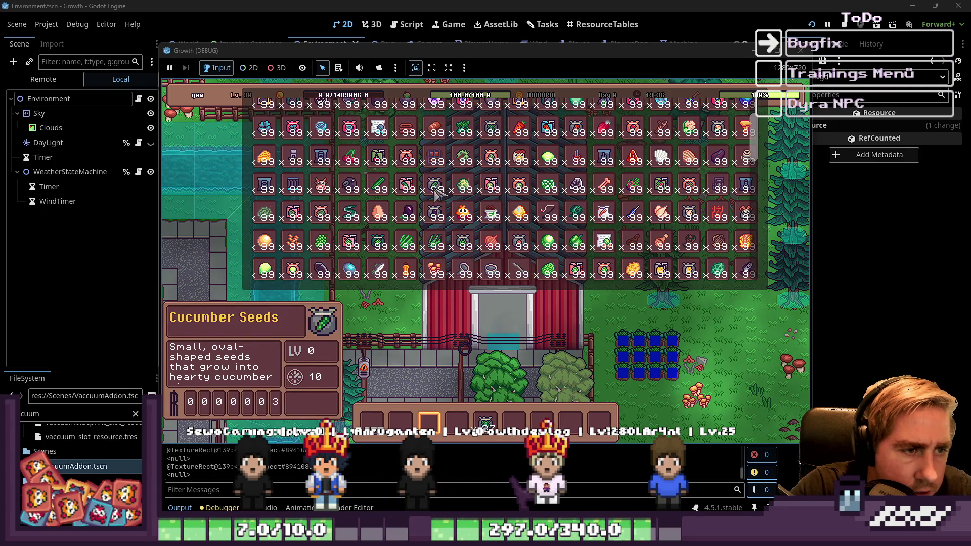
# Drop the Iron Bowl stack, pick it back up, and place slot 4 items on nearby tiles.
pyautogui.moveTo(492, 270); pyautogui.dragTo(480, 340)
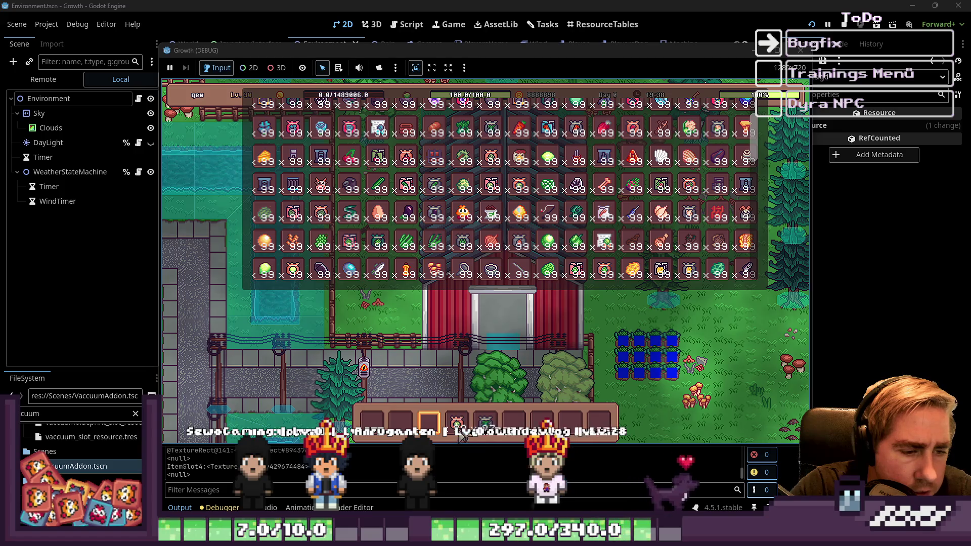
pyautogui.press('4')
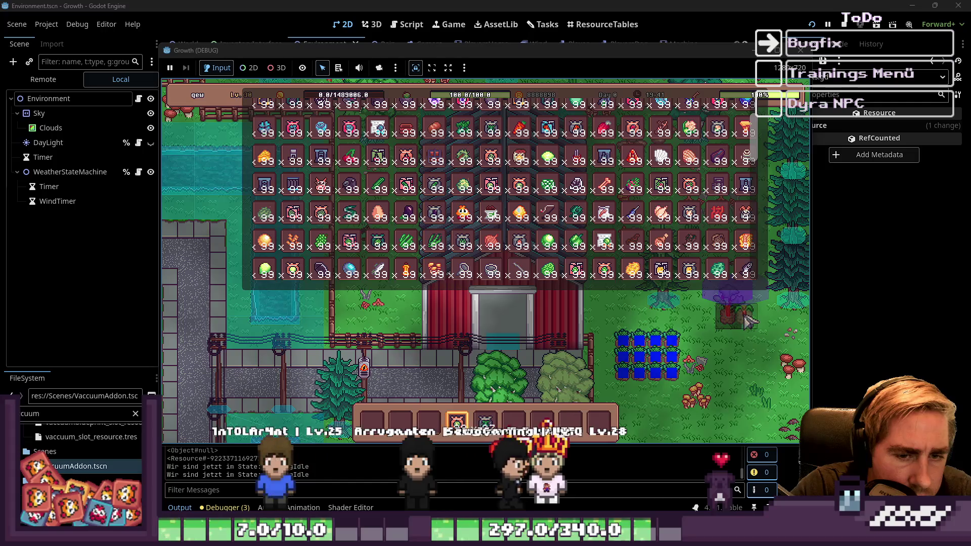
pyautogui.click(758, 321)
pyautogui.click(759, 324)
pyautogui.click(753, 329)
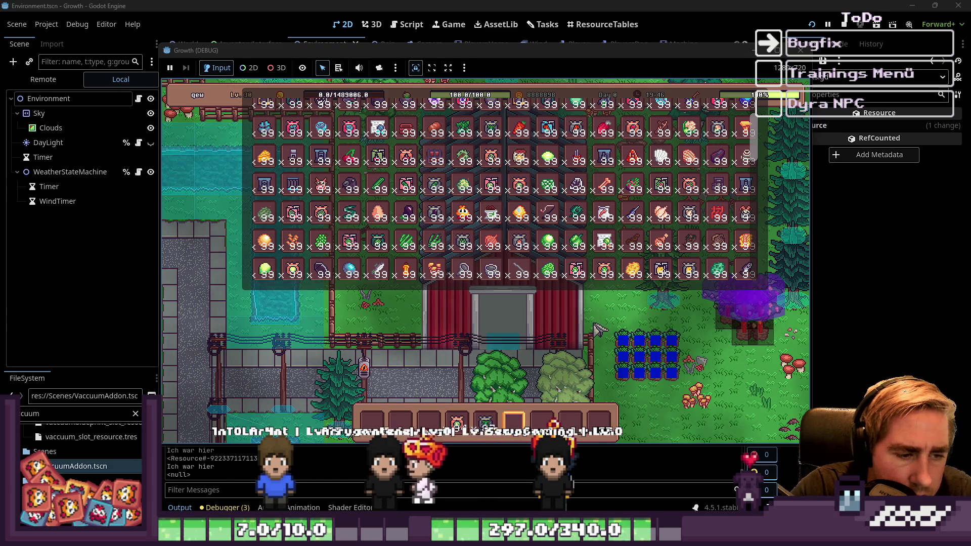
# Close the item grid, walk down from the barn door, and stop the game.
pyautogui.press('6')
pyautogui.press('i')
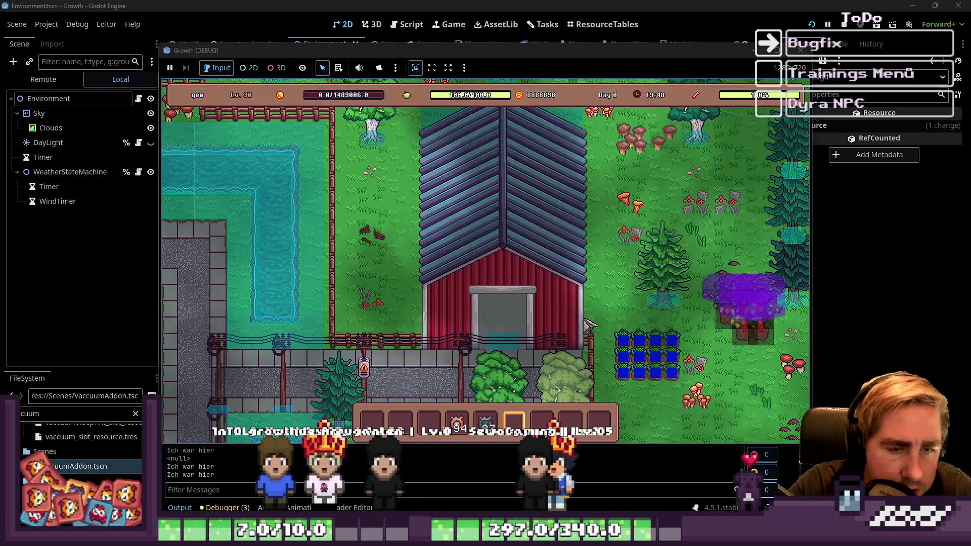
pyautogui.press('s')
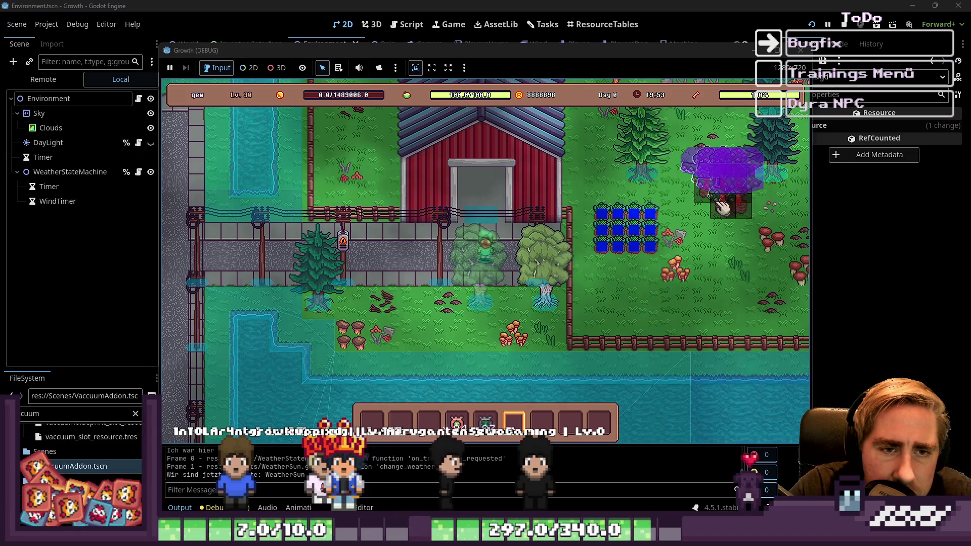
pyautogui.click(799, 49)
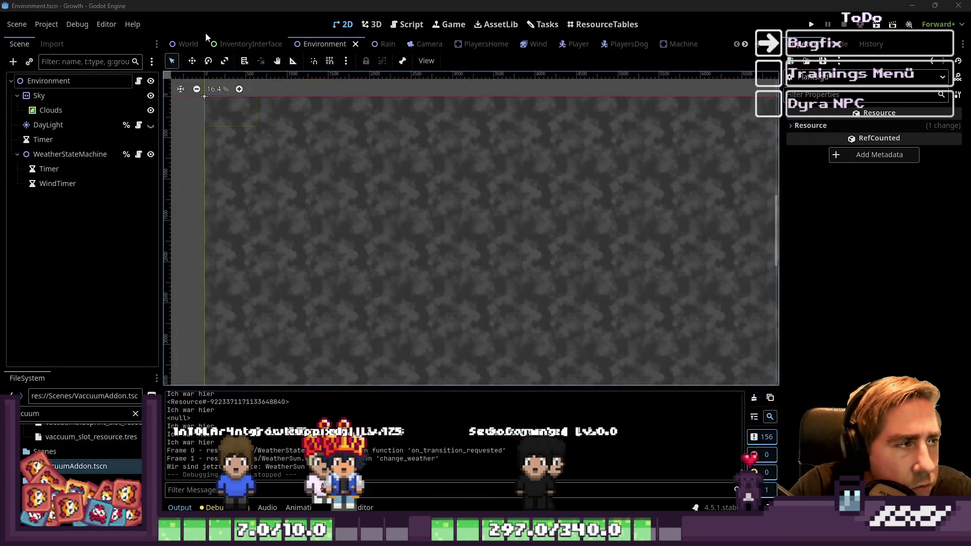
# Enable Deploy with Remote Debug and disable Visible Collision Shapes in the Debug menu.
pyautogui.click(87, 29)
pyautogui.click(123, 39)
pyautogui.click(114, 74)
# Run the project and start a new game with a character named 'sad'.
pyautogui.click(811, 25)
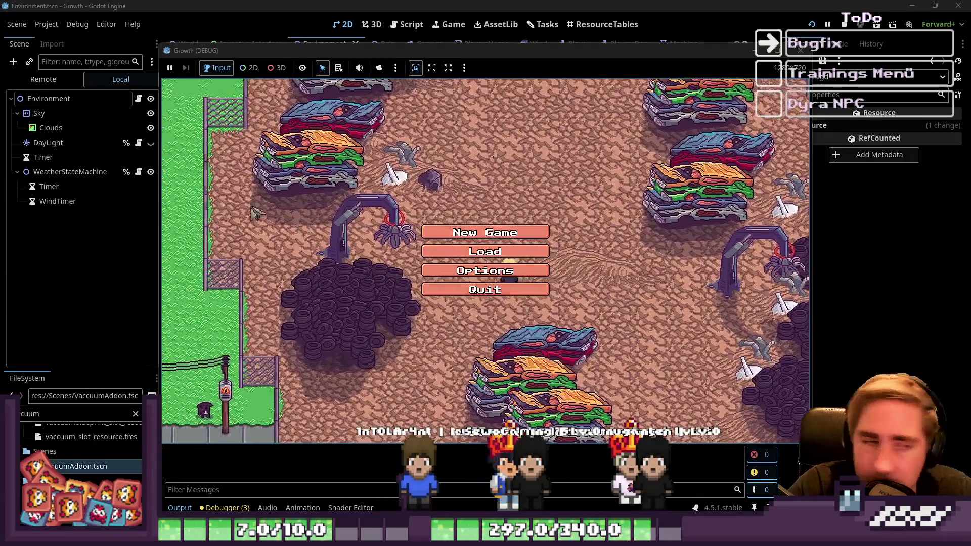
pyautogui.click(440, 232)
pyautogui.write('sad')
pyautogui.click(475, 346)
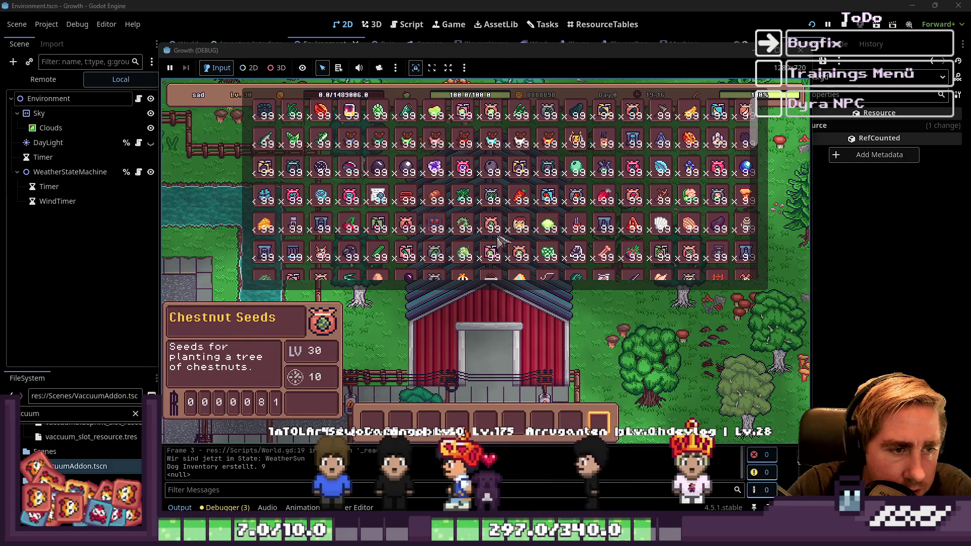
# Put an item in hotbar slot 1, close the grid, and plant a sapling beside the barn.
pyautogui.click(520, 261)
pyautogui.press('i')
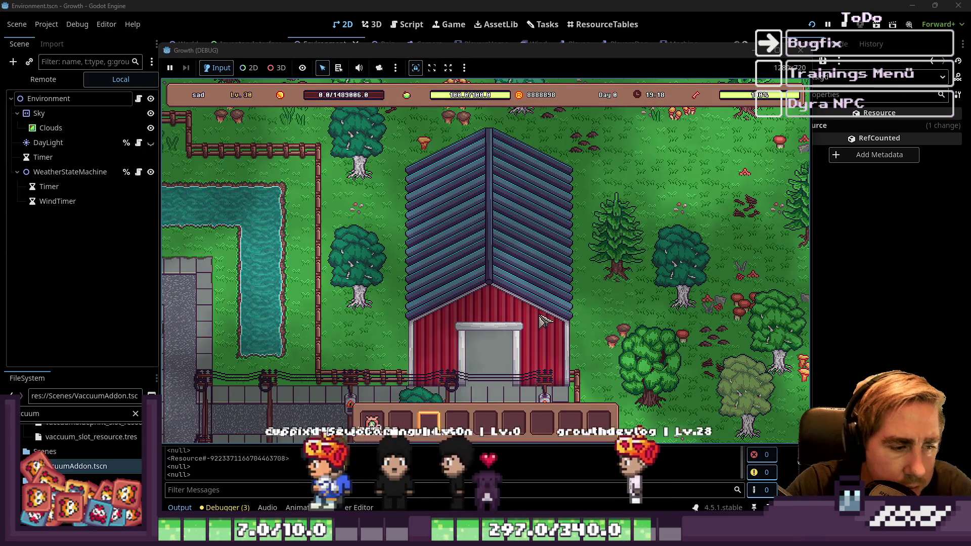
pyautogui.press('s')
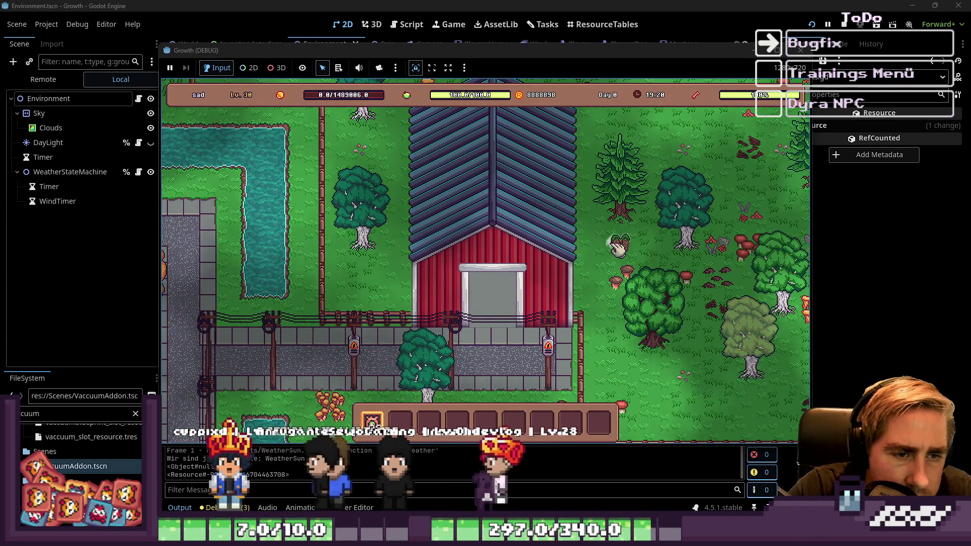
pyautogui.click(632, 253)
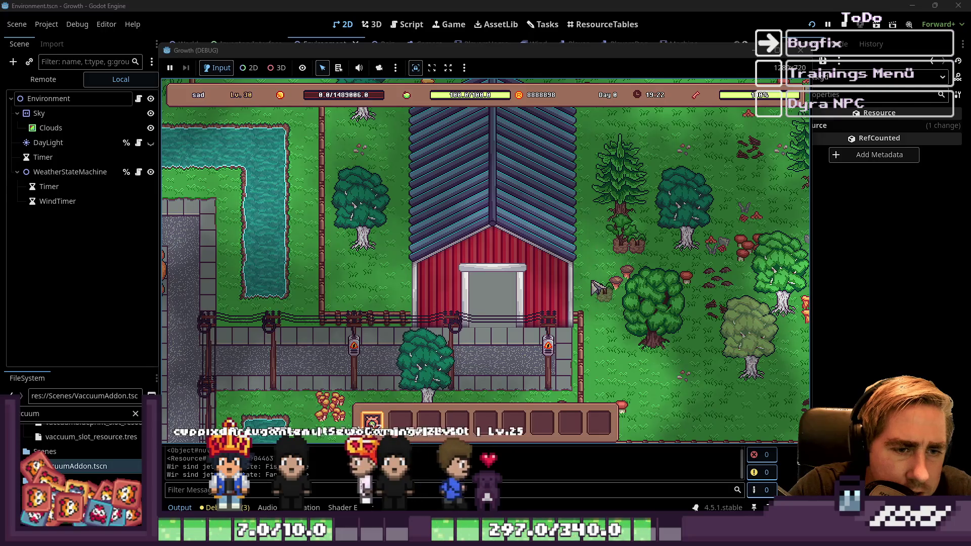
pyautogui.scroll(1, 597, 287)
pyautogui.scroll(2, 597, 287)
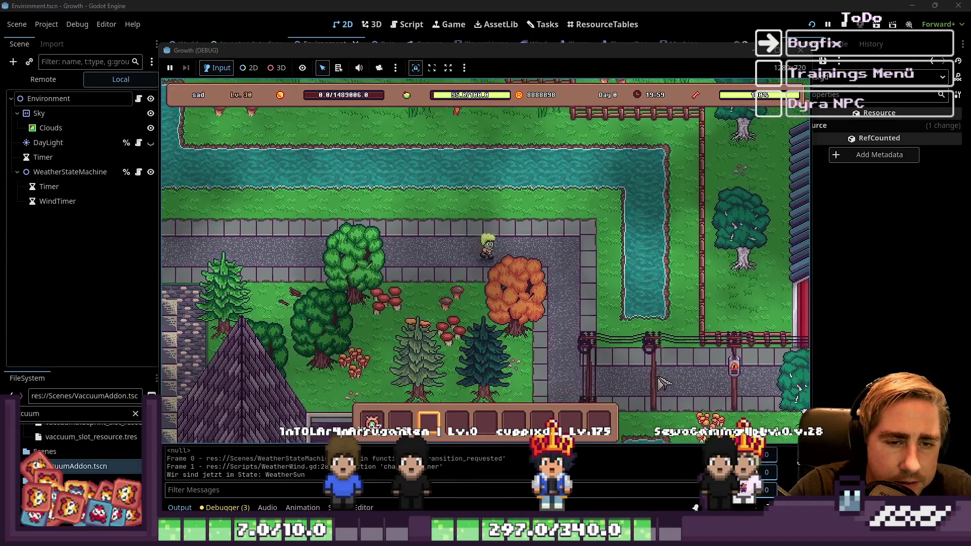
# Walk toward the fence, along the road, back to the barn door, then reopen inventory and debug grid.
pyautogui.press('s')
pyautogui.press('9')
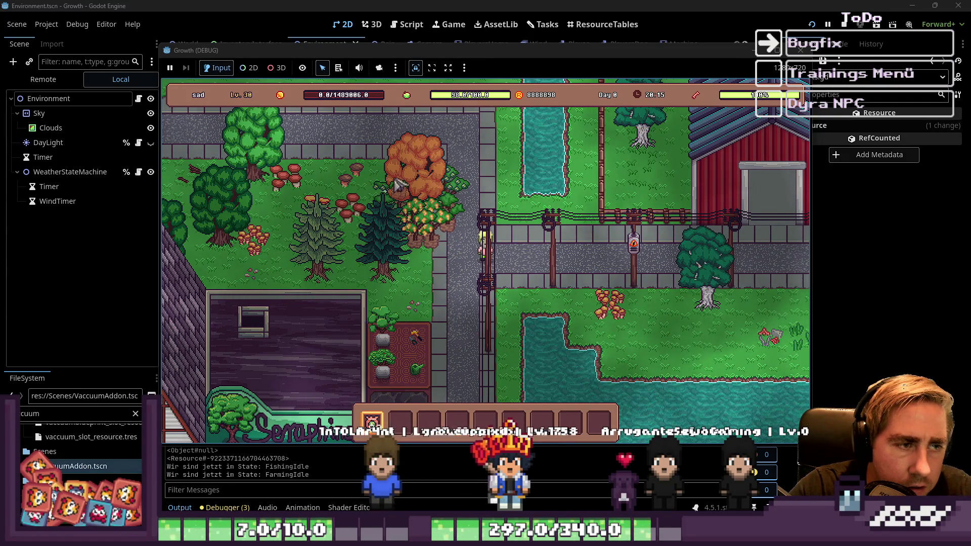
pyautogui.press('d')
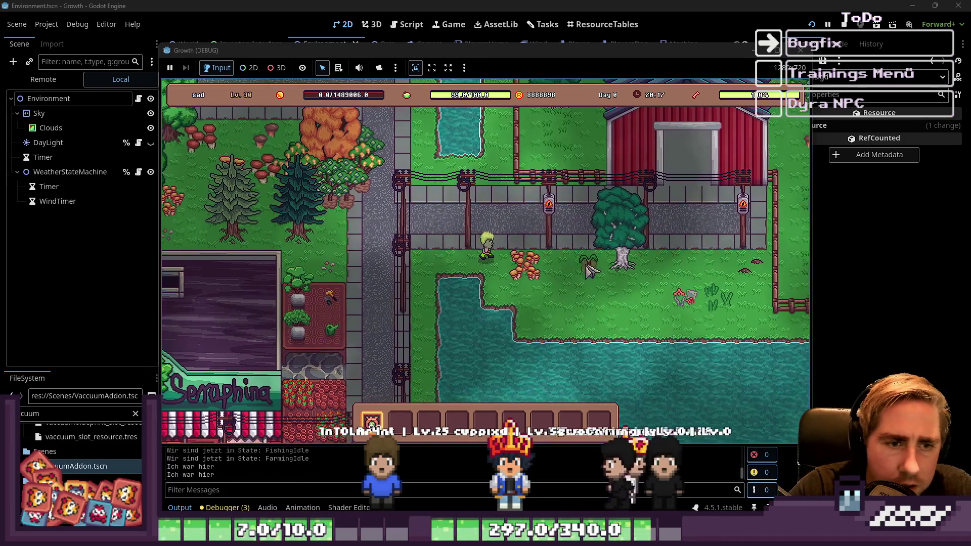
pyautogui.press('s')
pyautogui.press('d')
pyautogui.press('w')
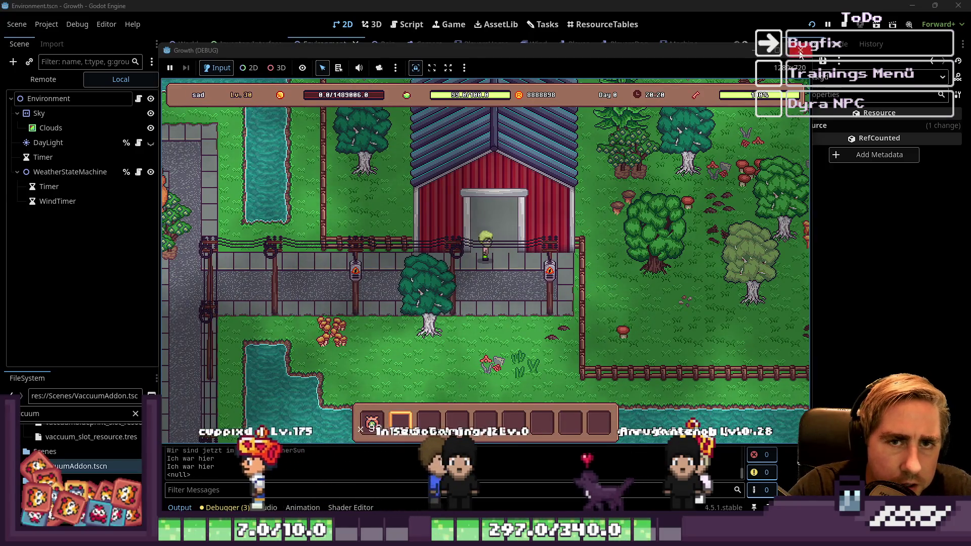
pyautogui.press('i')
pyautogui.press('i')
pyautogui.press('F2')
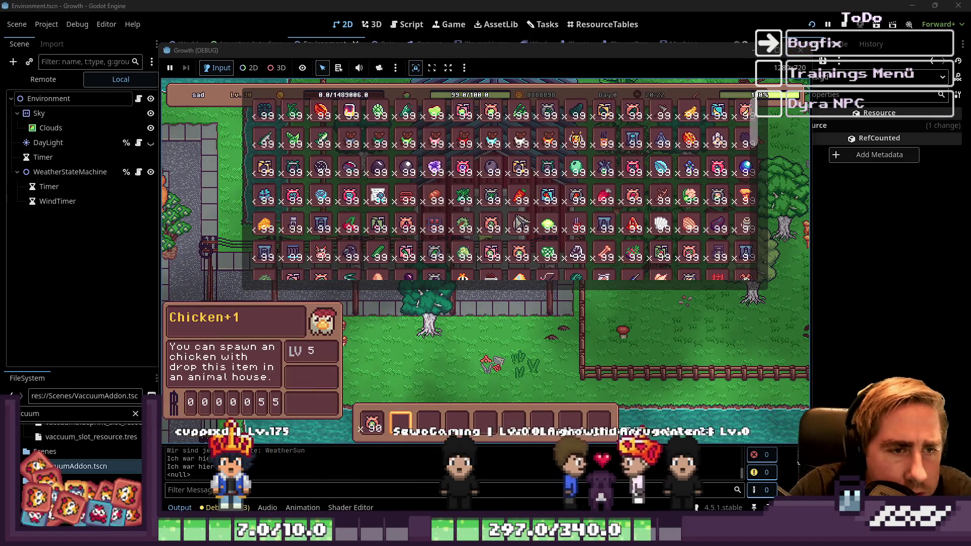
# Put Cherry Seeds in hotbar slot 3 and plant a row of cherry trees on the grass below the road.
pyautogui.scroll(-2, 579, 263)
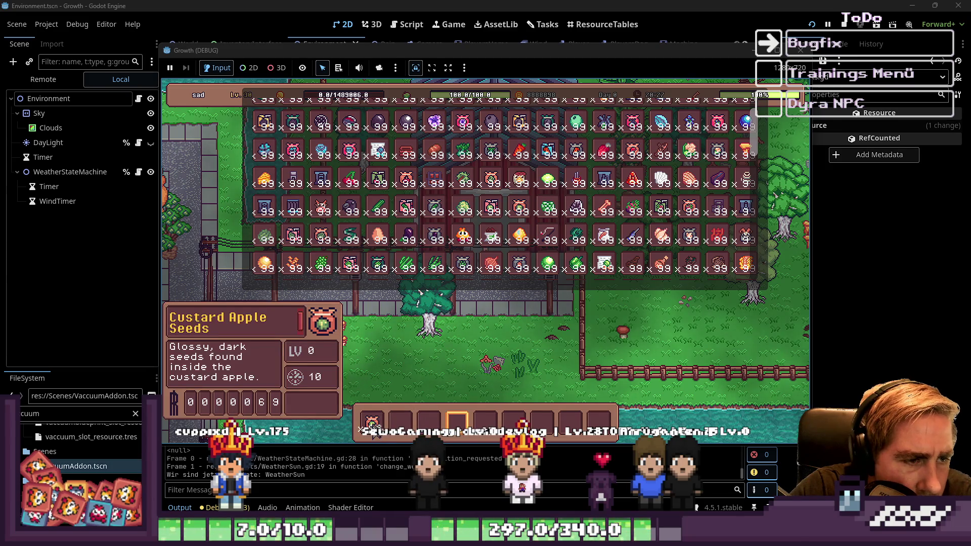
pyautogui.click(410, 187)
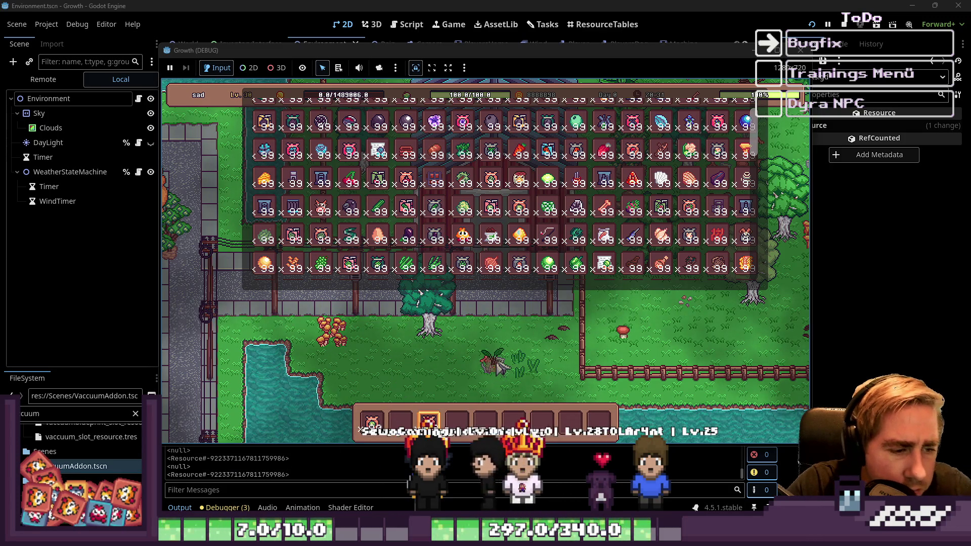
pyautogui.click(521, 338)
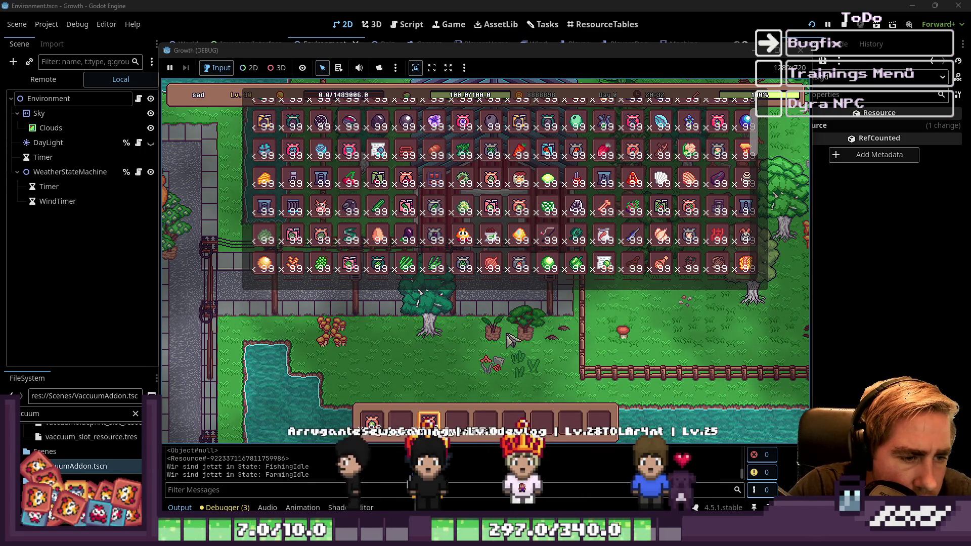
pyautogui.click(460, 339)
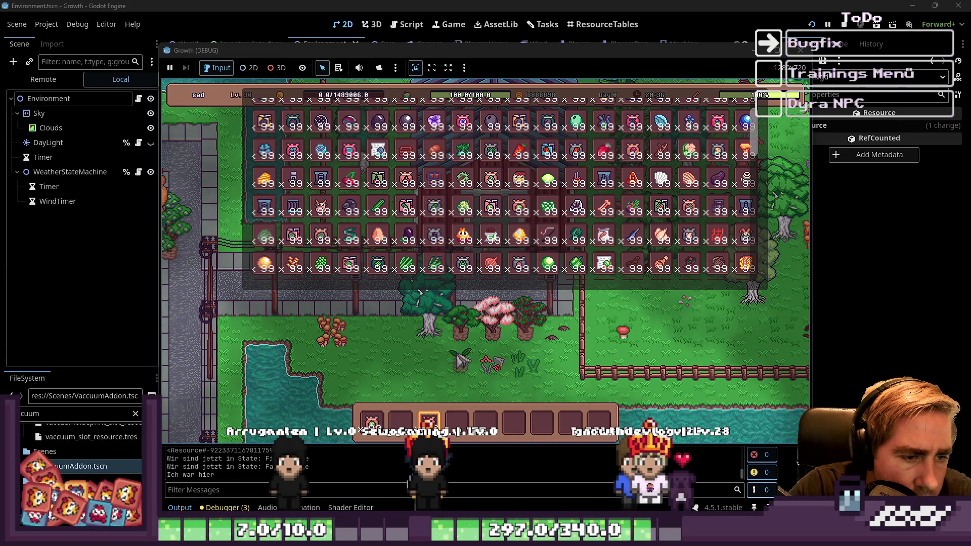
pyautogui.moveTo(460, 361); pyautogui.dragTo(315, 372)
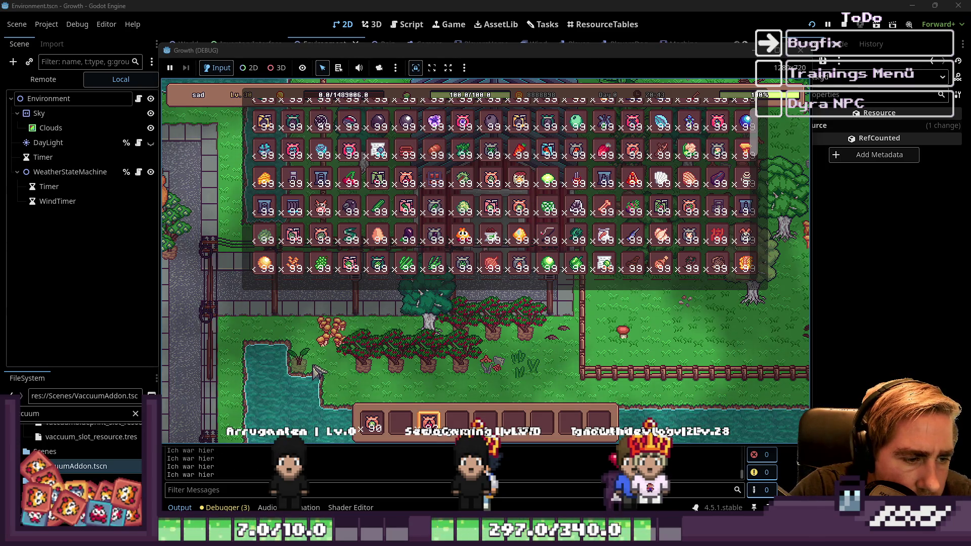
# Reselect the sapling slot and plant a row of seedlings across the tilled soil.
pyautogui.press('2')
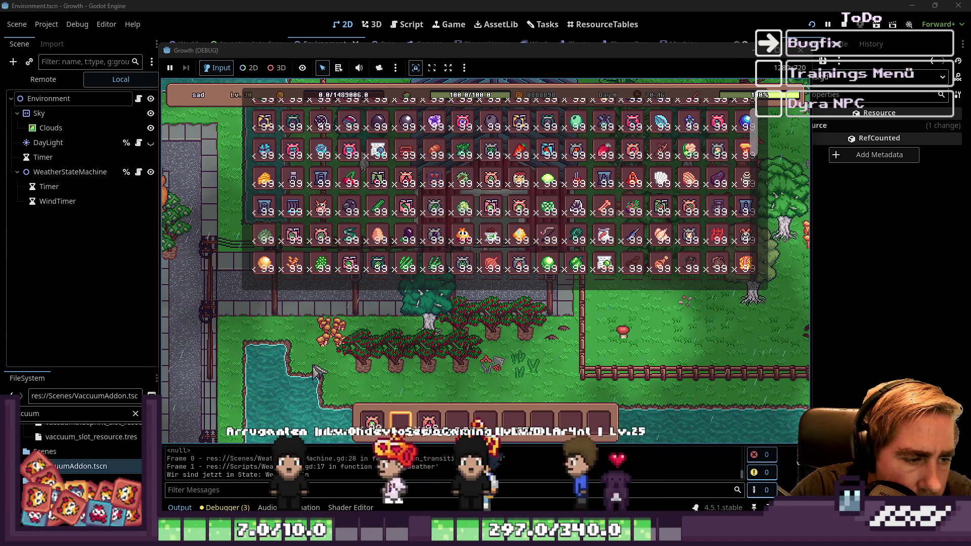
pyautogui.press('3')
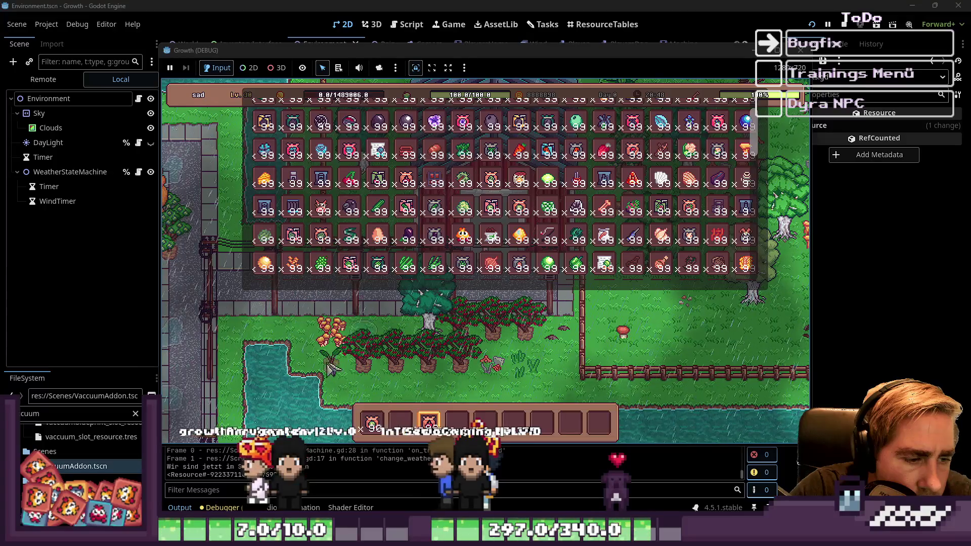
pyautogui.scroll(-5, 560, 258)
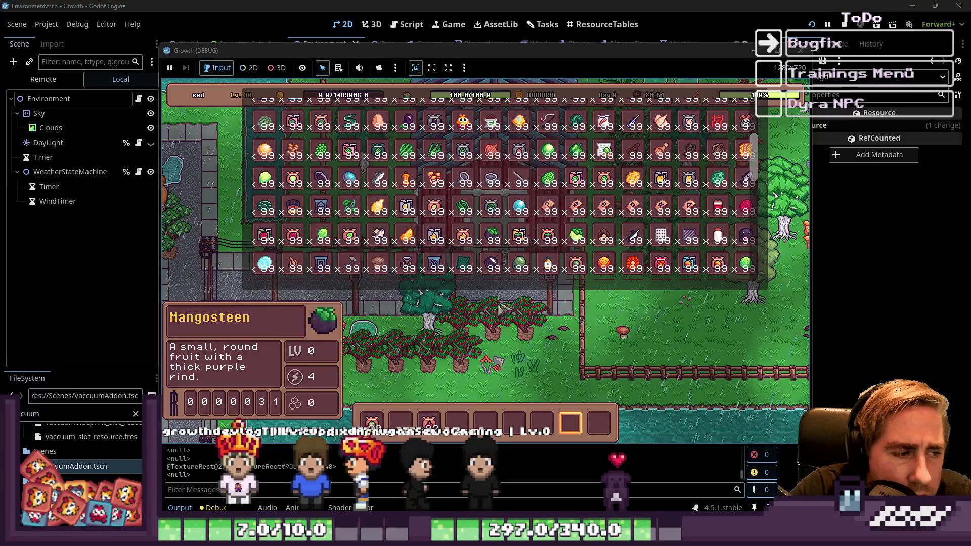
pyautogui.scroll(-1, 550, 342)
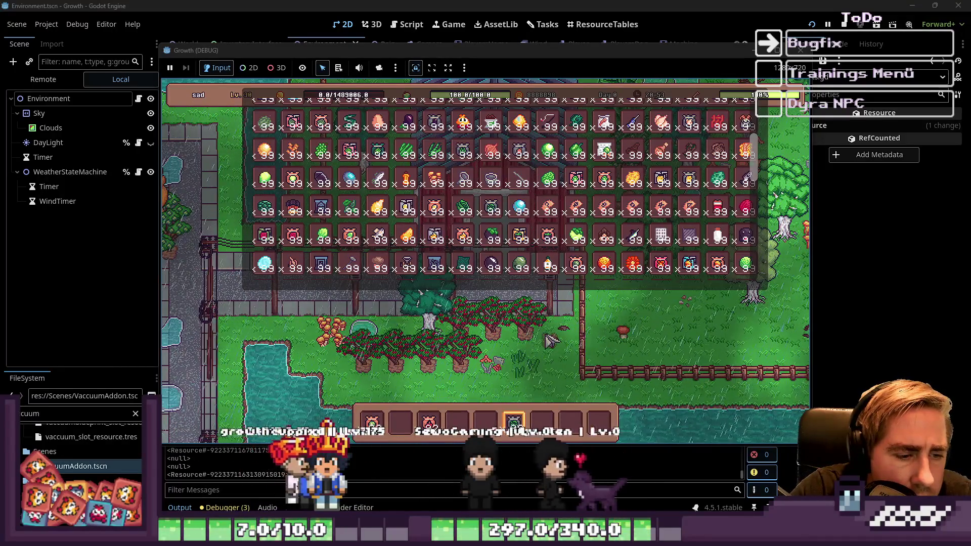
pyautogui.click(558, 374)
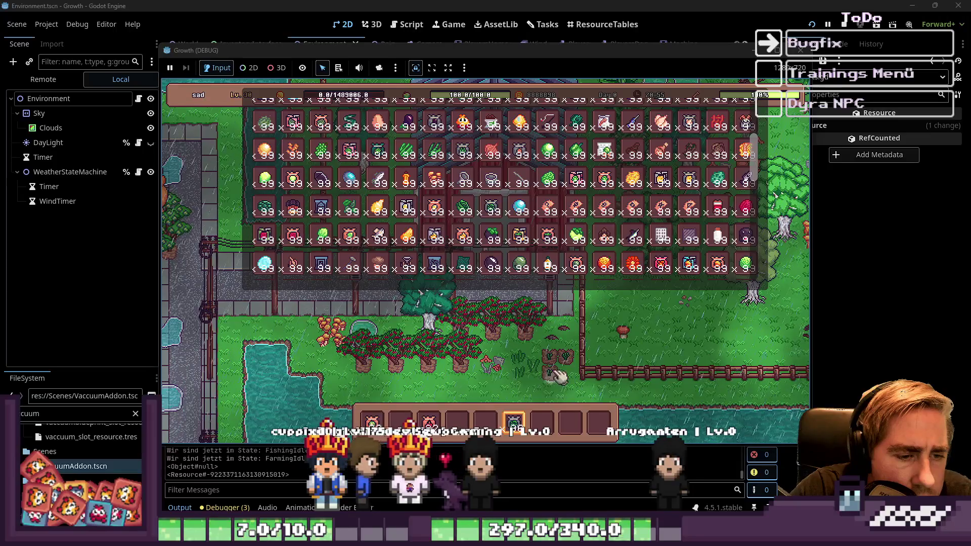
pyautogui.moveTo(568, 394); pyautogui.dragTo(506, 395)
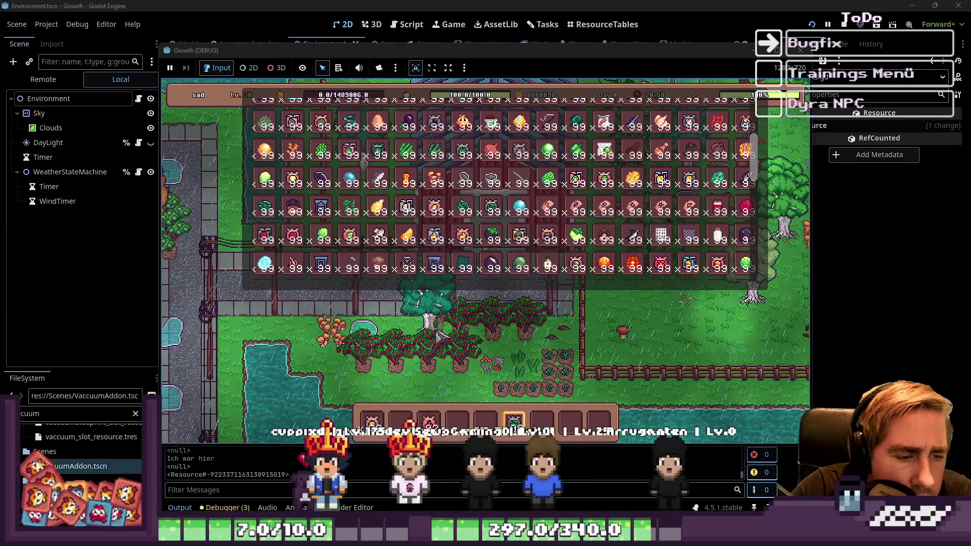
pyautogui.scroll(-1, 543, 245)
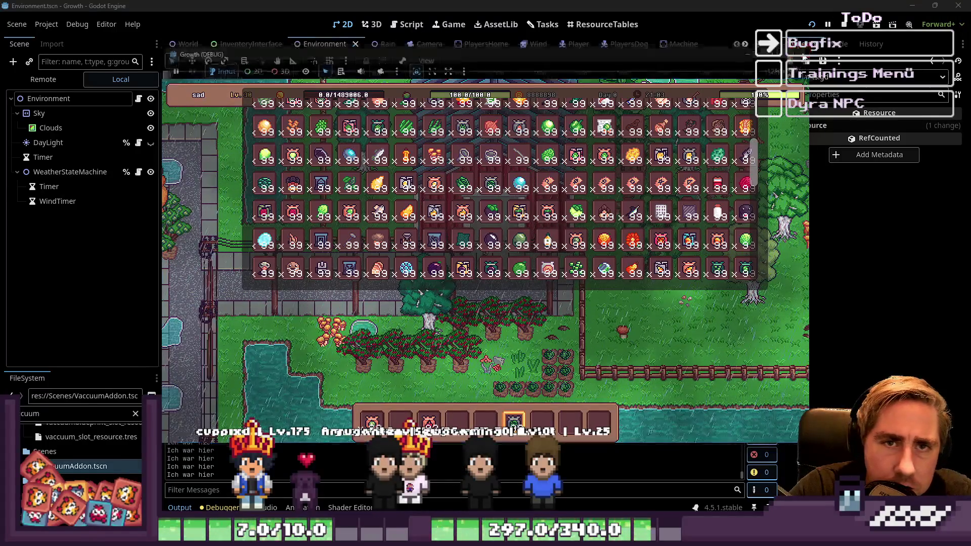
# Stop the game, filter FileSystem for 'custard', and open the Custard Apple Seeds slot resource.
pyautogui.press('F8')
pyautogui.doubleClick(89, 414)
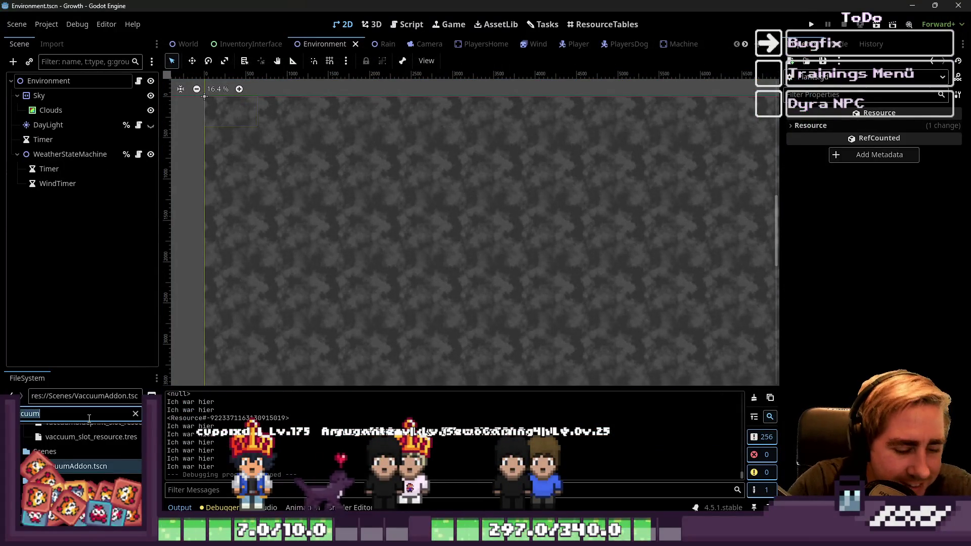
pyautogui.write('custard')
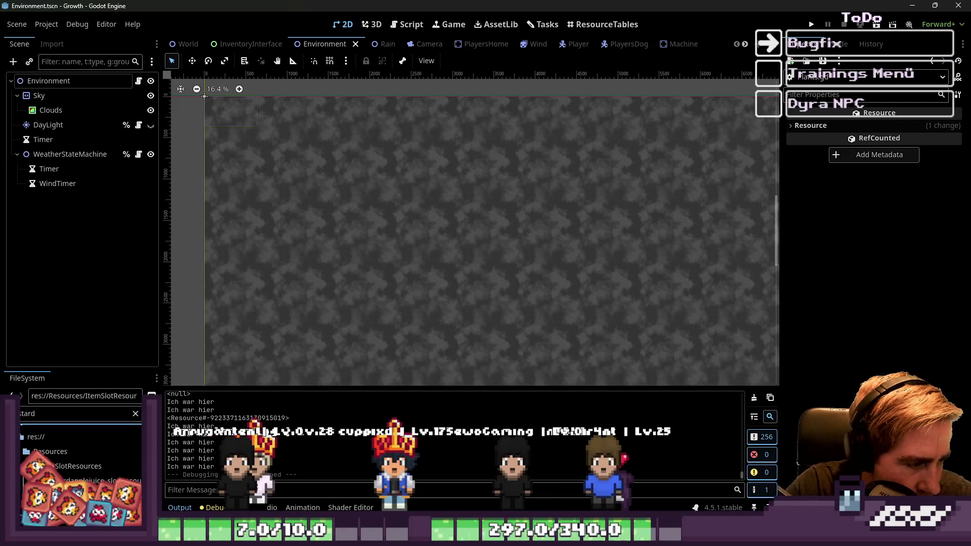
pyautogui.moveTo(777, 301); pyautogui.dragTo(652, 289)
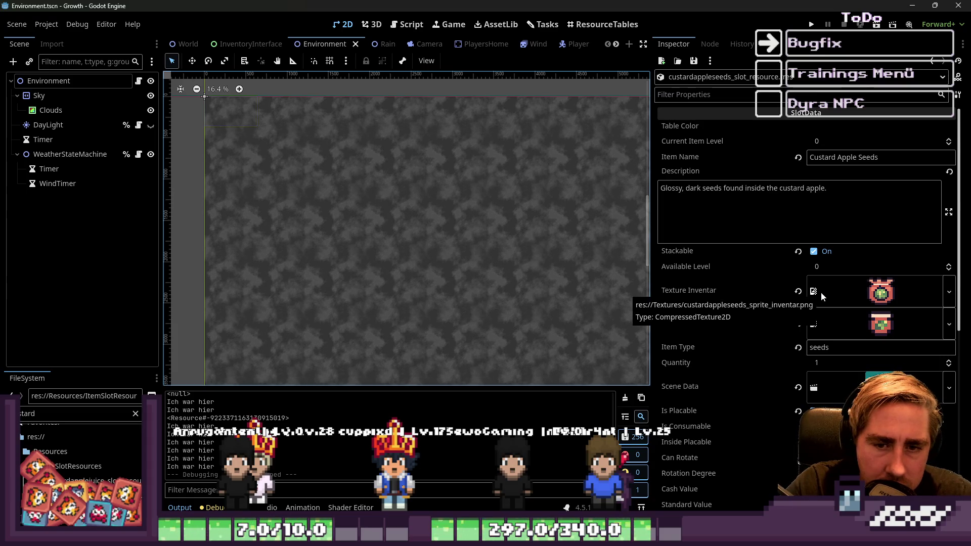
# Set the seeds' Object Size to 32 × 32 in the Inspector.
pyautogui.scroll(-10, 829, 283)
pyautogui.click(829, 263)
pyautogui.write('32')
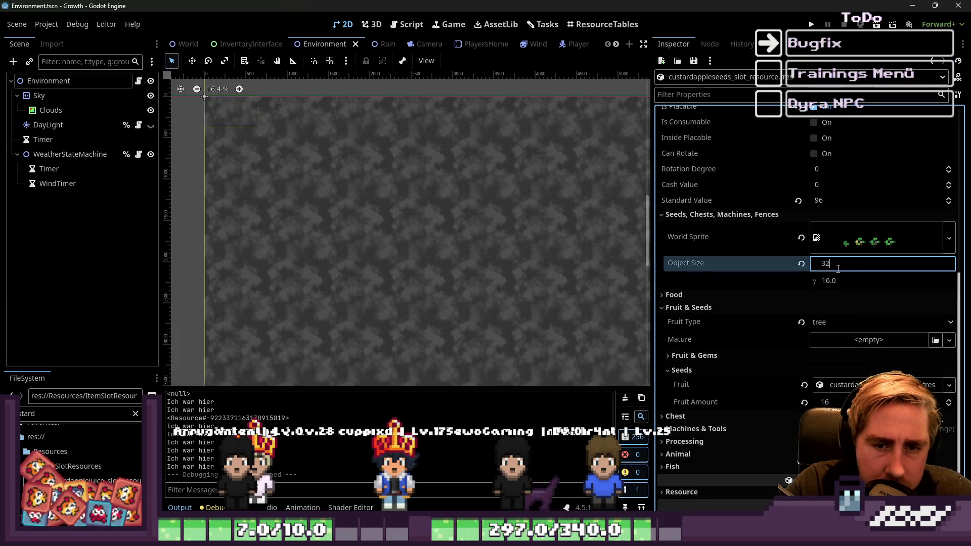
pyautogui.click(829, 281)
pyautogui.write('32')
pyautogui.press('Return')
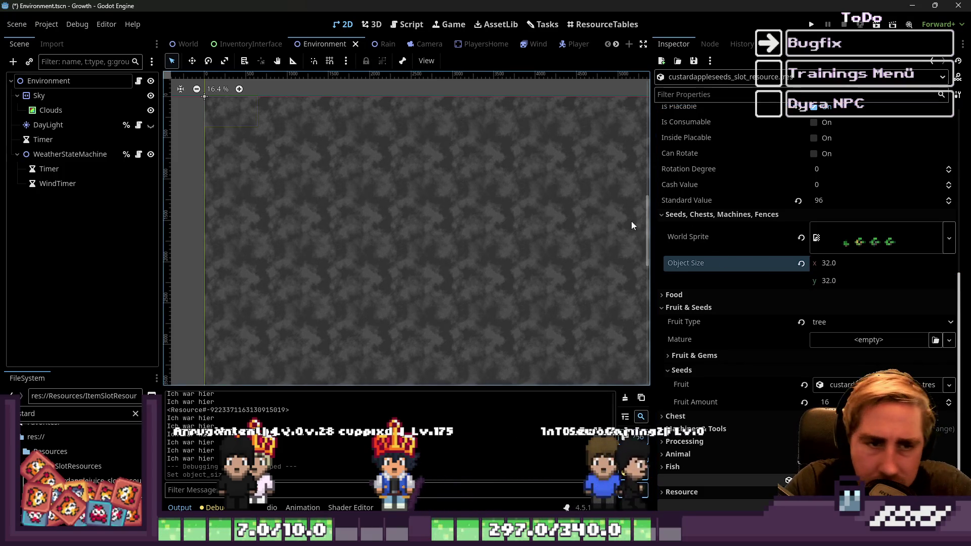
pyautogui.moveTo(652, 237); pyautogui.dragTo(815, 236)
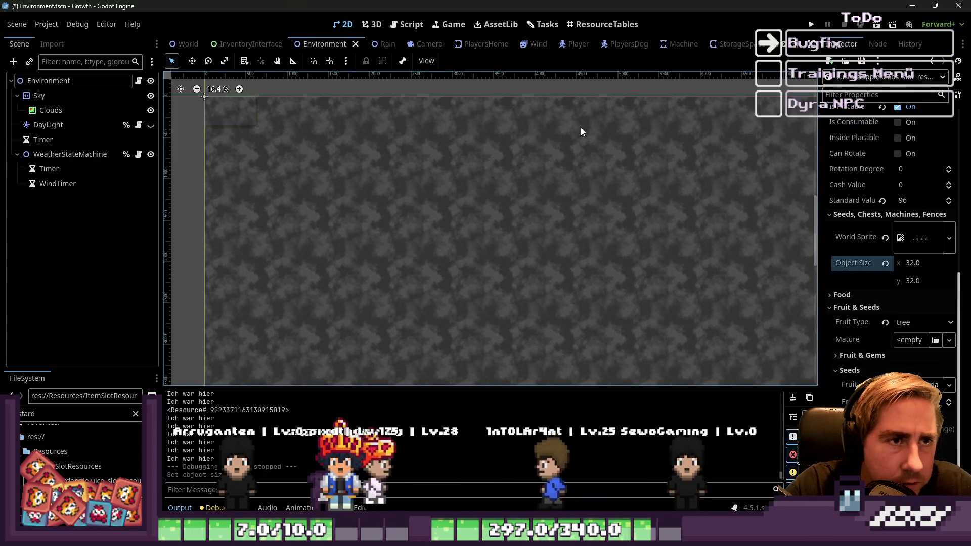
pyautogui.click(407, 24)
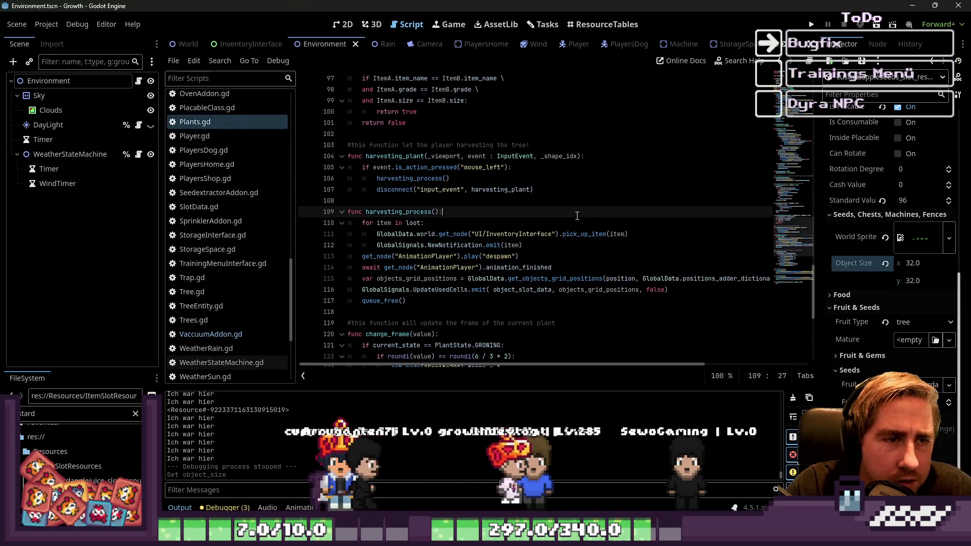
# Run the project and start a new game with a character named 'd'.
pyautogui.press('F5')
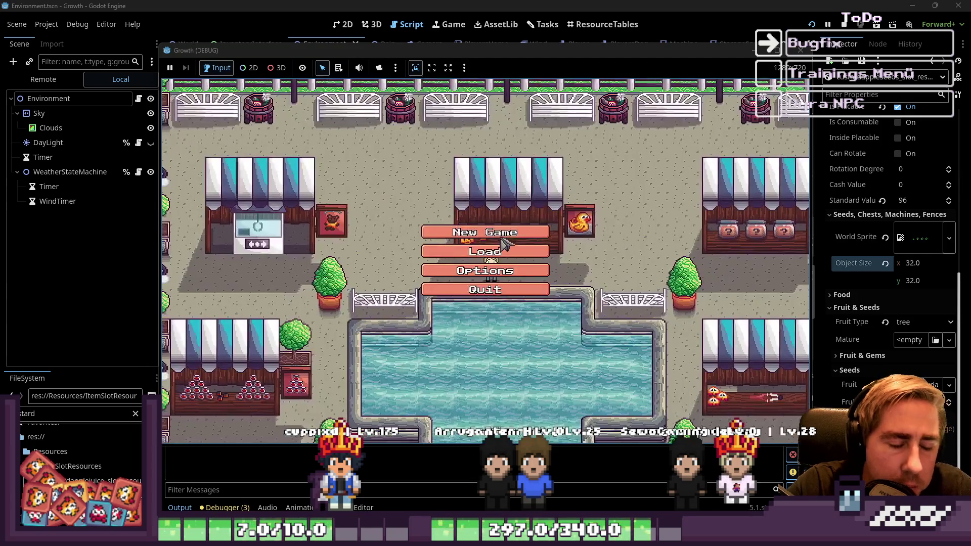
pyautogui.click(510, 232)
pyautogui.write('d')
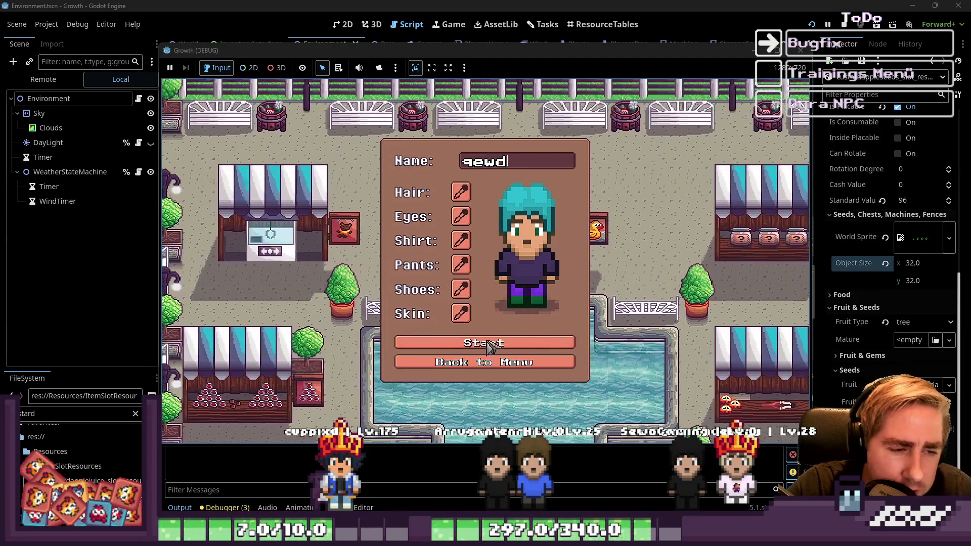
pyautogui.click(521, 348)
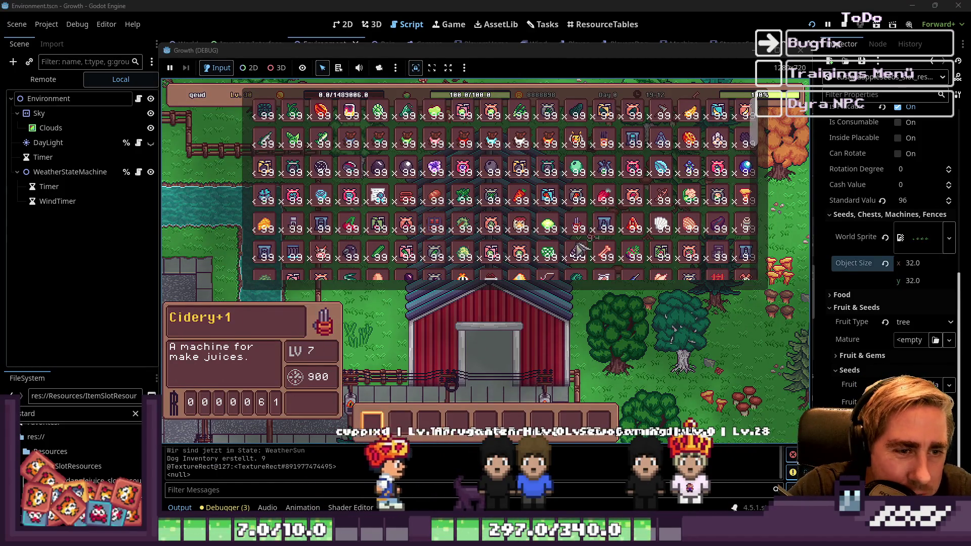
# Drag the carrot into hotbar slot 7 and another item into slot 4.
pyautogui.scroll(-3, 584, 185)
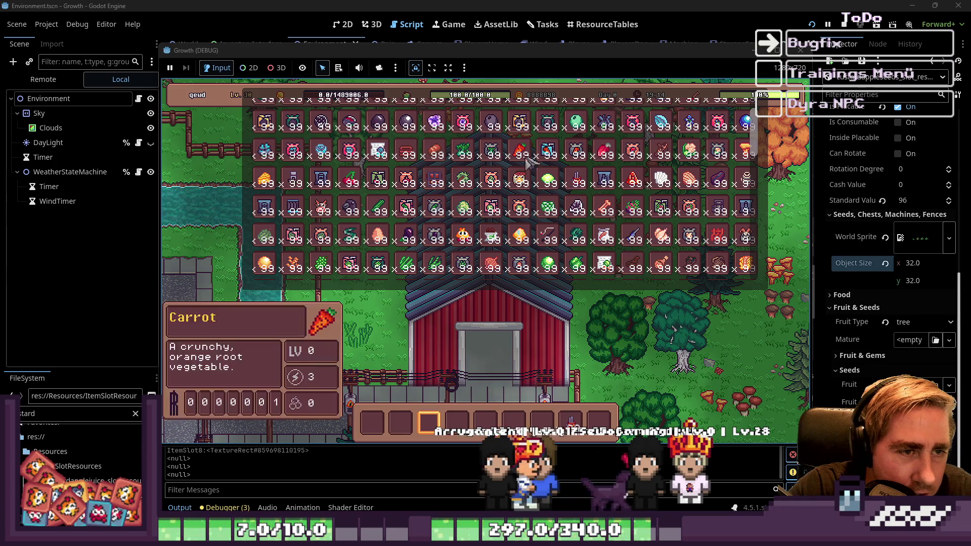
pyautogui.moveTo(521, 152); pyautogui.dragTo(542, 421)
pyautogui.moveTo(455, 208)
pyautogui.mouseDown()
pyautogui.moveTo(433, 304)
pyautogui.moveTo(460, 427)
pyautogui.mouseUp()
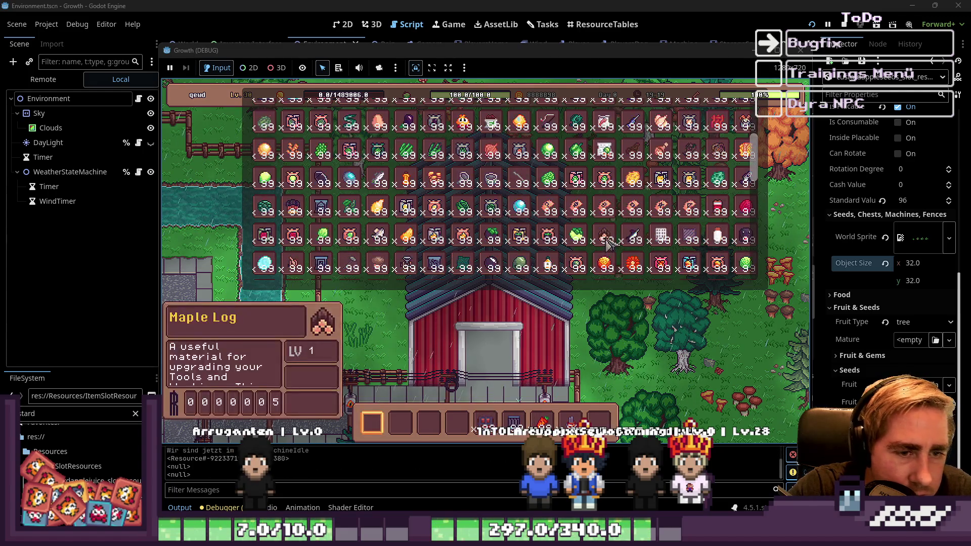
pyautogui.scroll(-5, 552, 268)
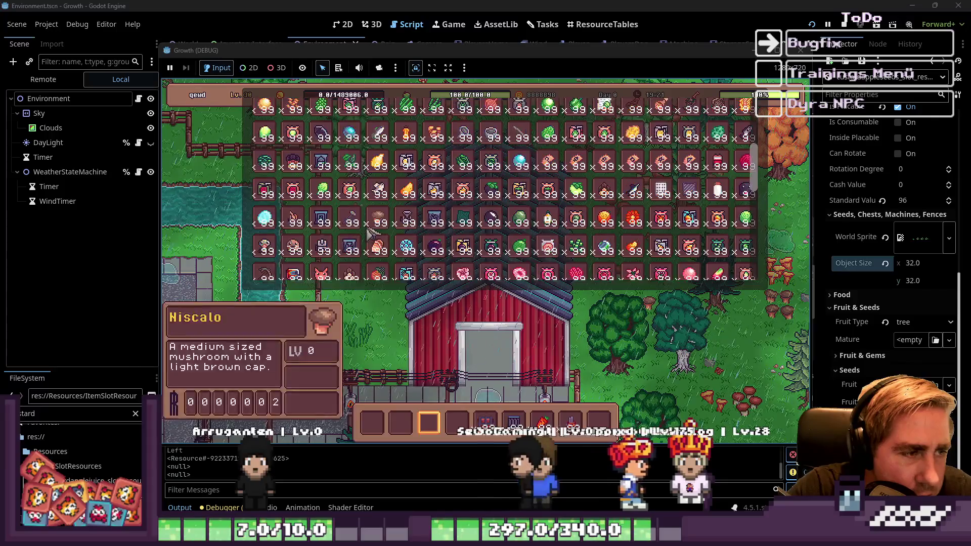
pyautogui.scroll(2, 439, 253)
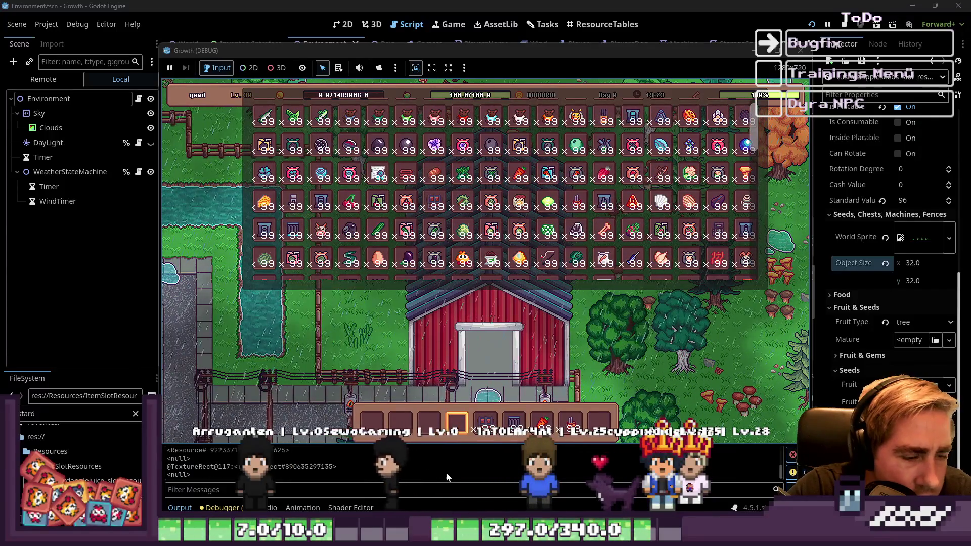
pyautogui.scroll(-7, 619, 165)
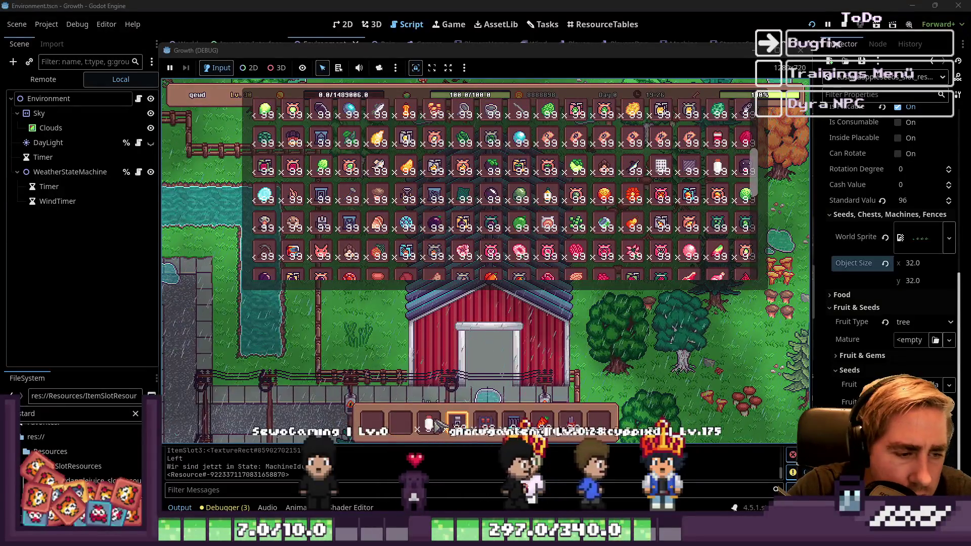
pyautogui.scroll(5, 431, 195)
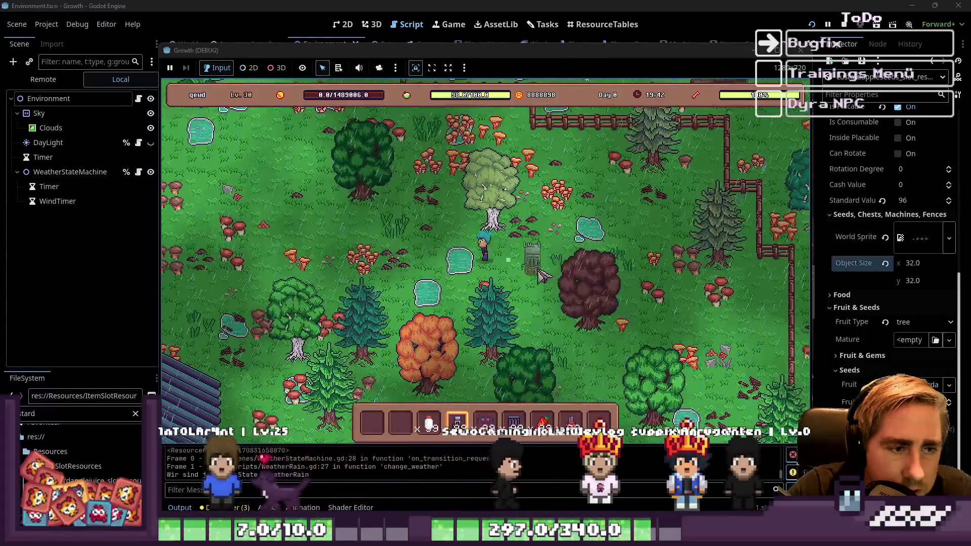
# Walk to the conveyor line and extend it with four more belt pieces.
pyautogui.press('a')
pyautogui.press('s')
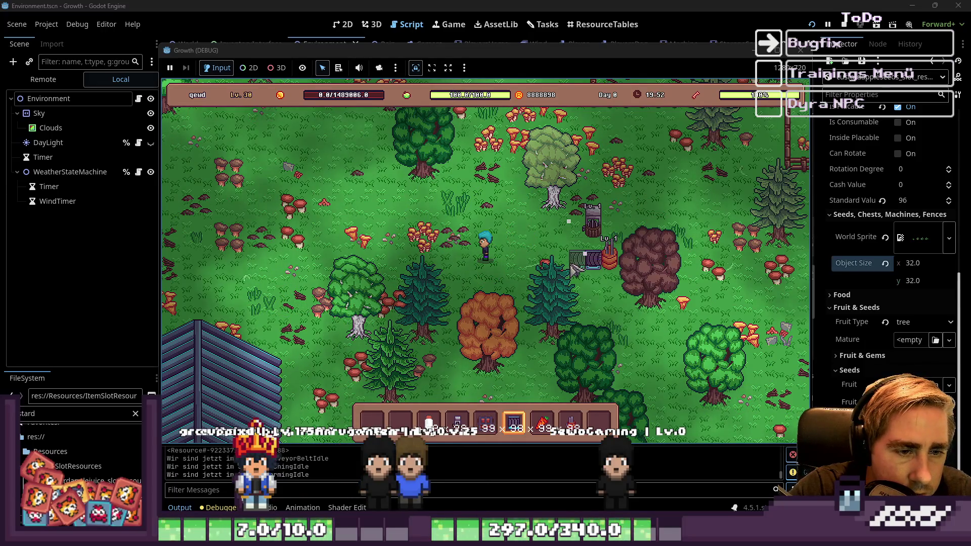
pyautogui.click(576, 225)
pyautogui.click(562, 260)
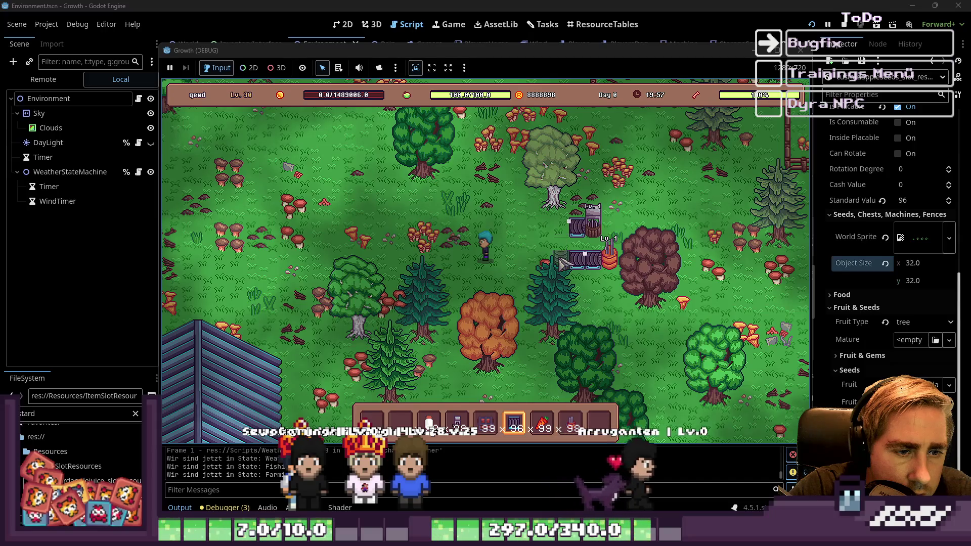
pyautogui.scroll(-1, 557, 277)
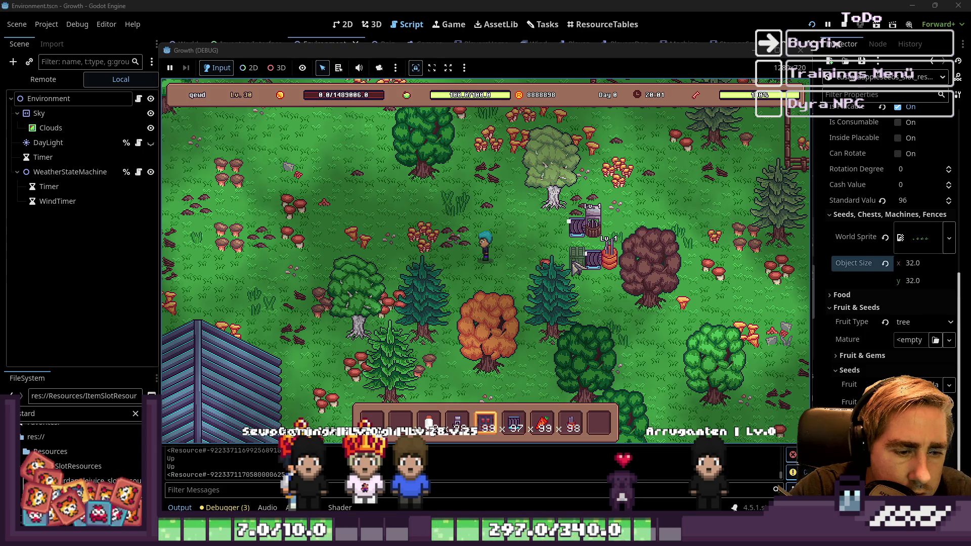
pyautogui.scroll(-1, 575, 268)
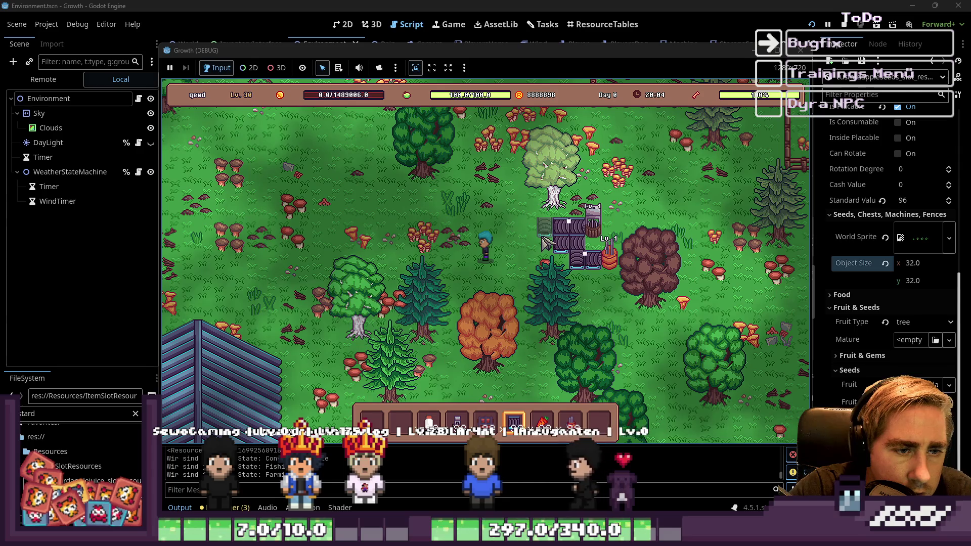
pyautogui.click(545, 244)
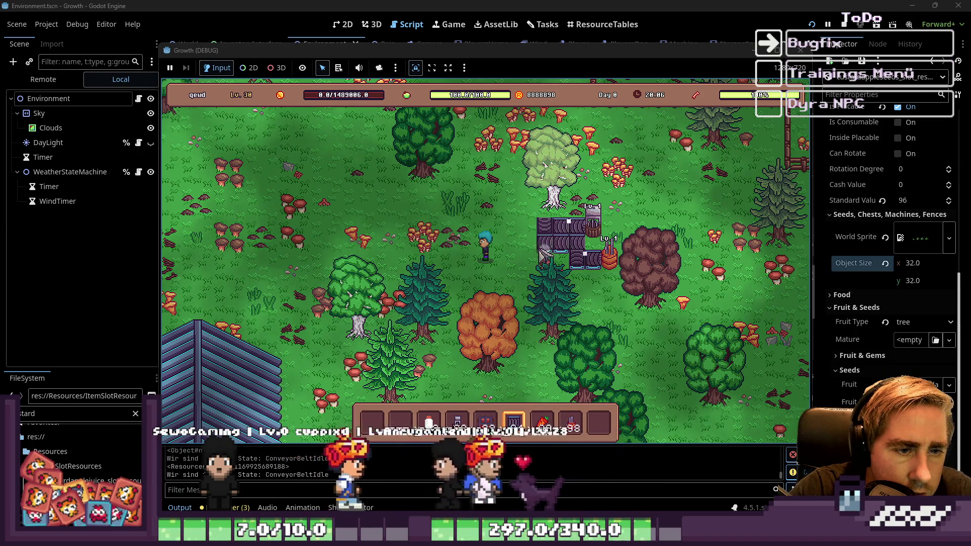
pyautogui.click(530, 242)
# Place a machine block left of the belts and feed the carrot into it.
pyautogui.scroll(1, 512, 247)
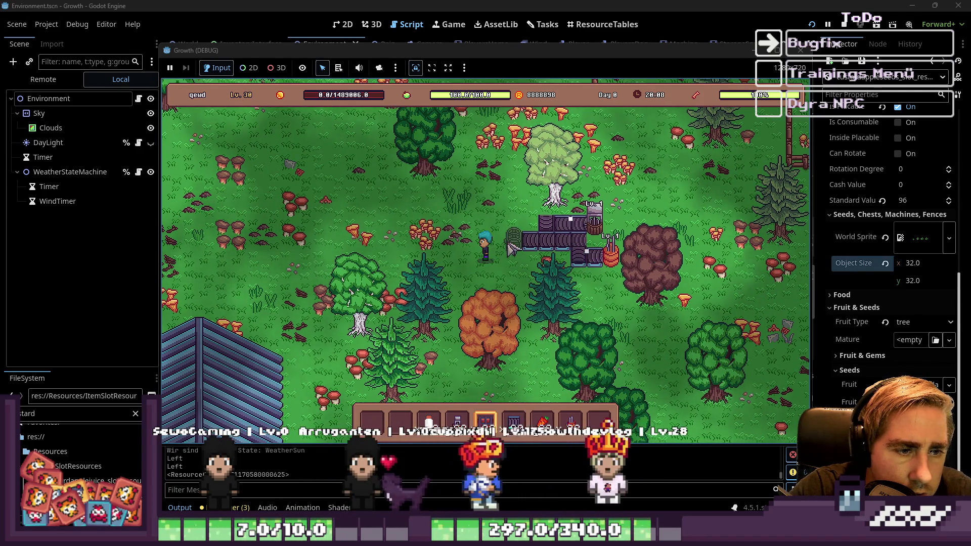
pyautogui.click(510, 247)
pyautogui.scroll(2, 526, 285)
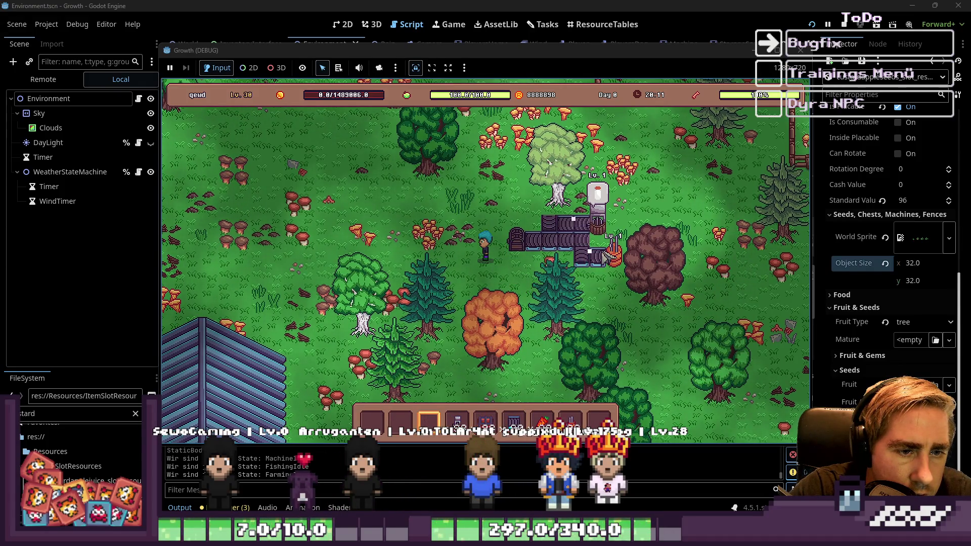
pyautogui.scroll(-4, 611, 271)
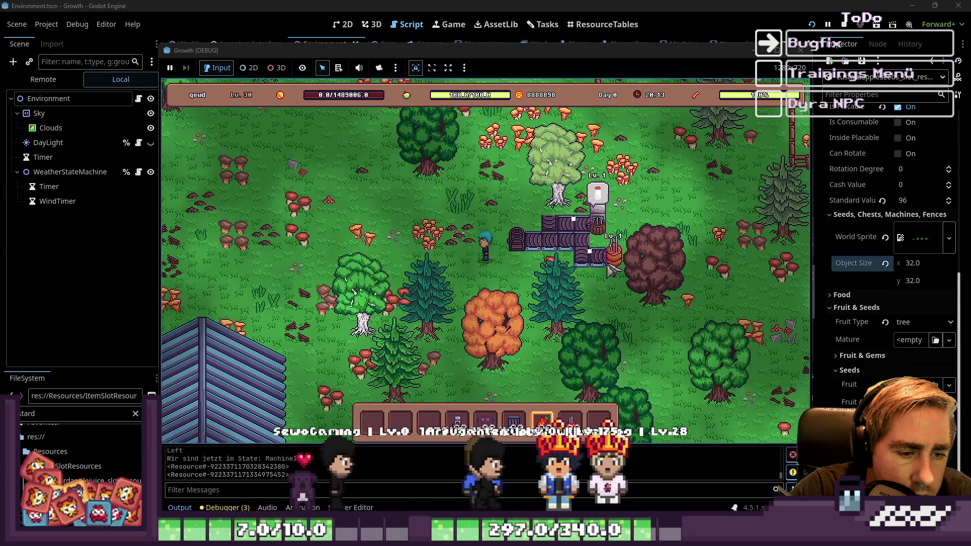
pyautogui.click(610, 271)
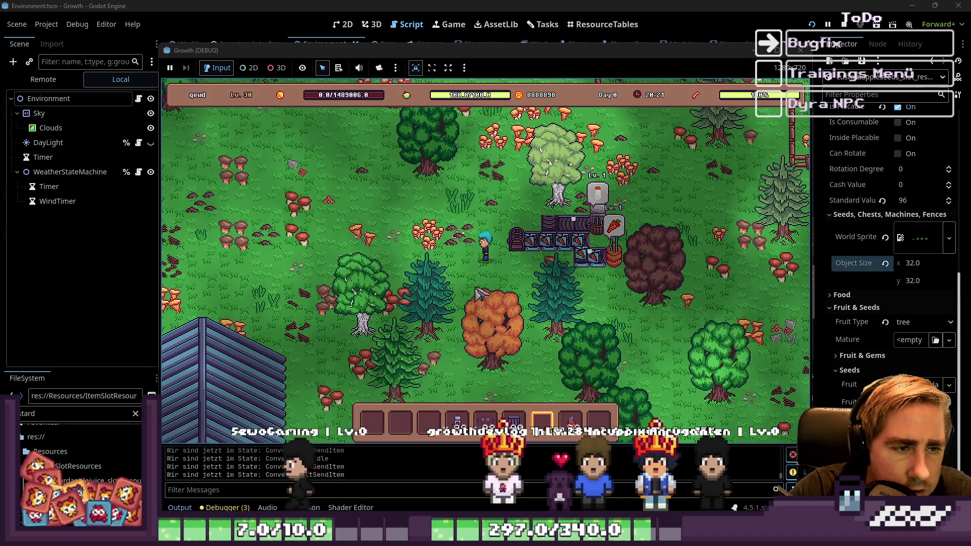
# Walk around, select the x98 item in hotbar slot 4, and return to the script editor.
pyautogui.press('a')
pyautogui.press('s')
pyautogui.press('w')
pyautogui.press('d')
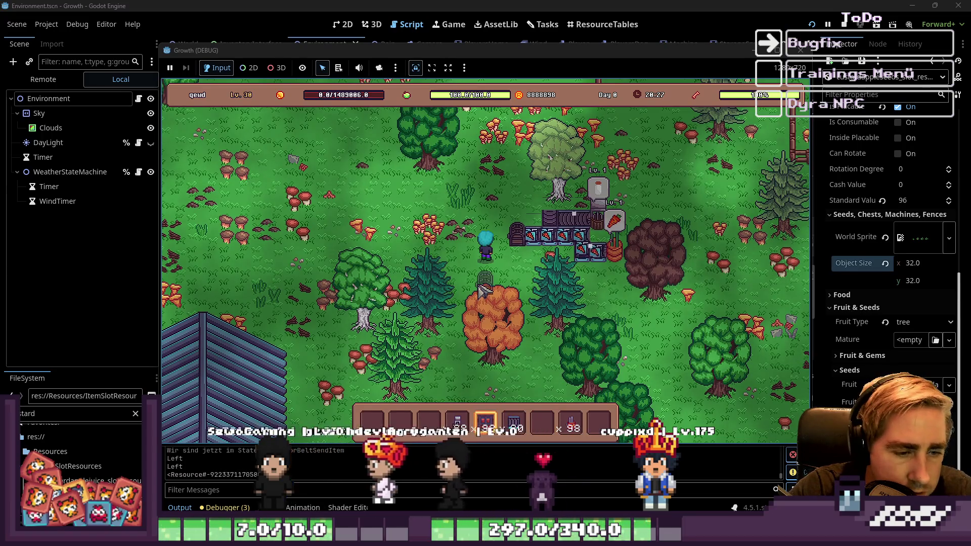
pyautogui.press('4')
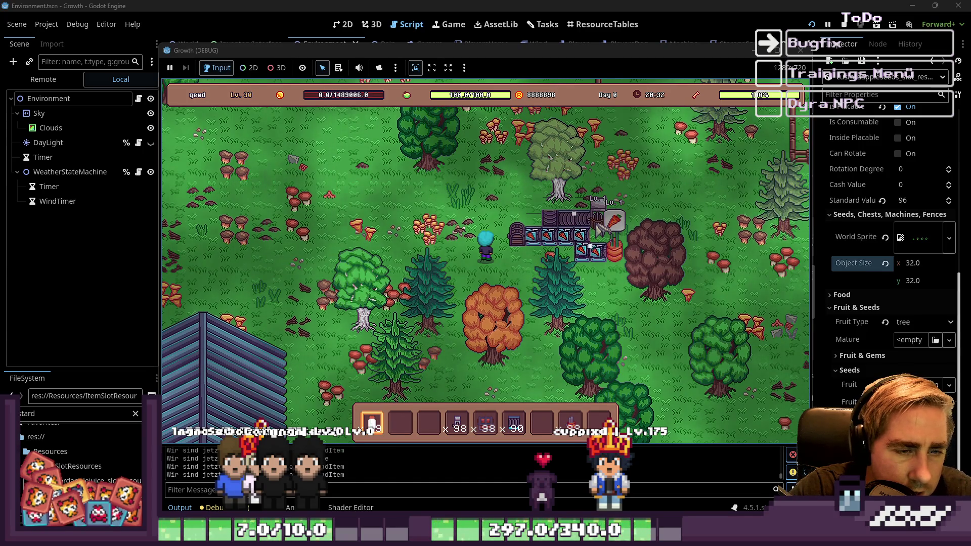
pyautogui.click(461, 4)
pyautogui.scroll(15, 197, 324)
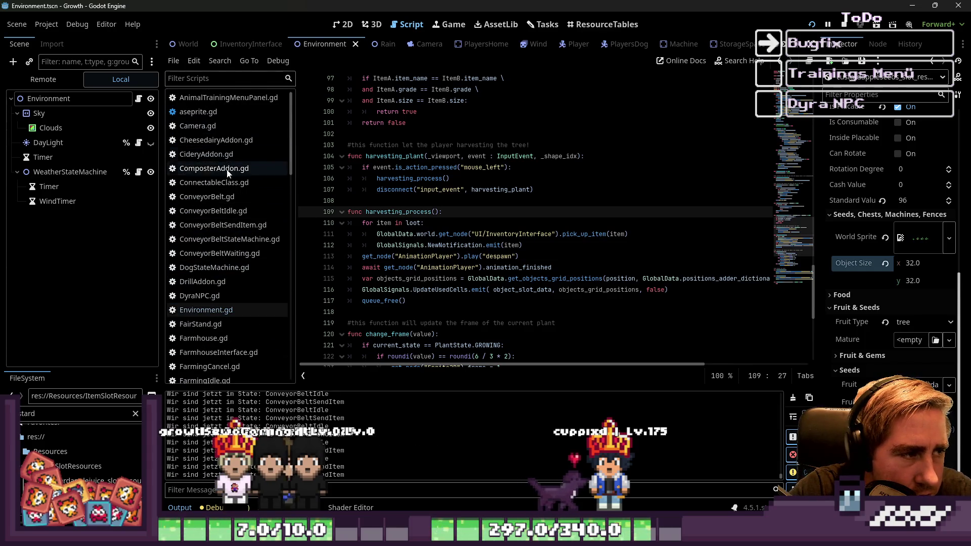
# Open CheesedairyAddon.gd and inspect InputInventory, cheese_slot_resource, get_output_item and processing.
pyautogui.click(218, 141)
pyautogui.click(459, 113)
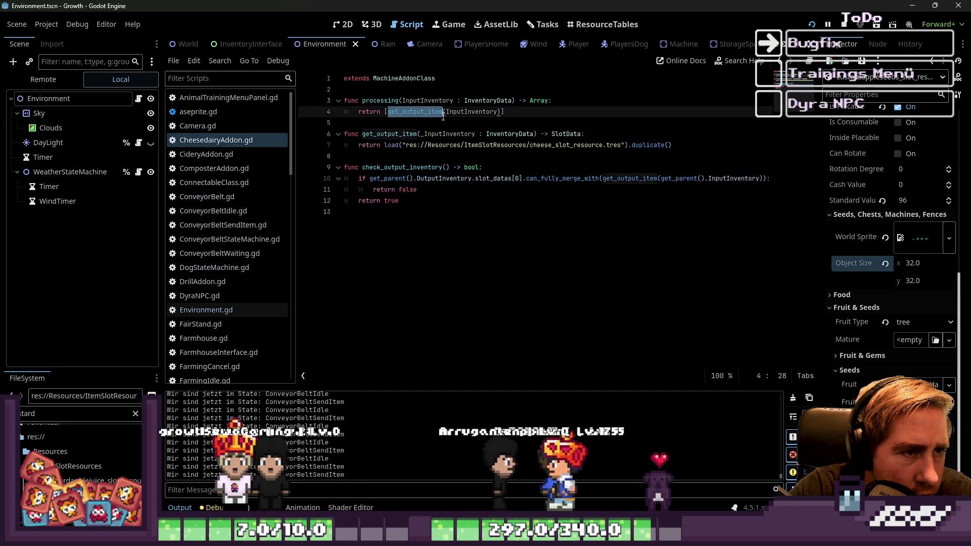
pyautogui.doubleClick(459, 113)
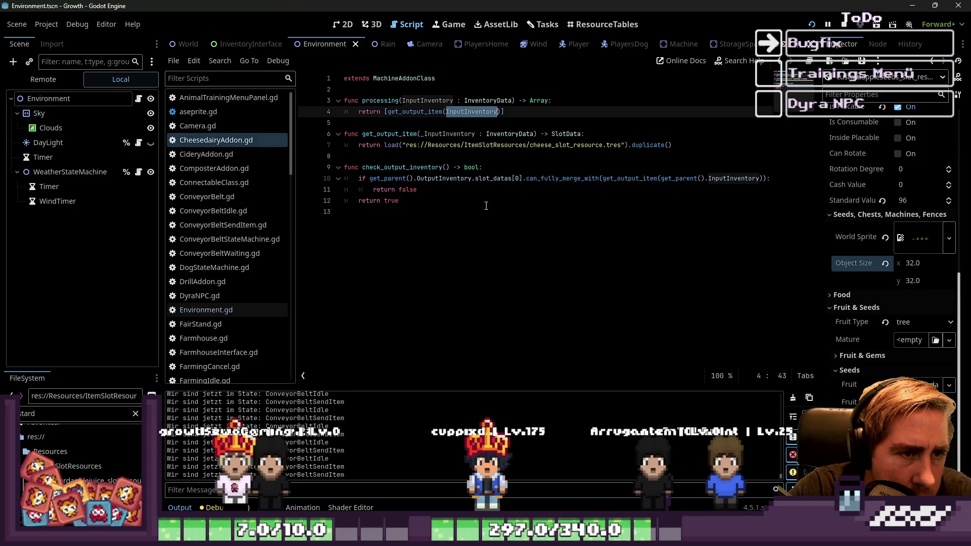
pyautogui.doubleClick(569, 146)
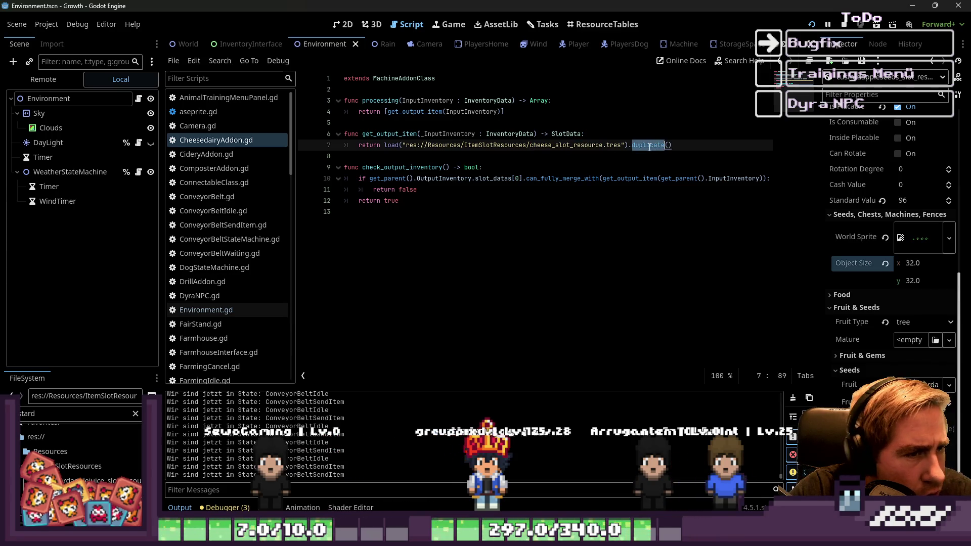
pyautogui.doubleClick(389, 134)
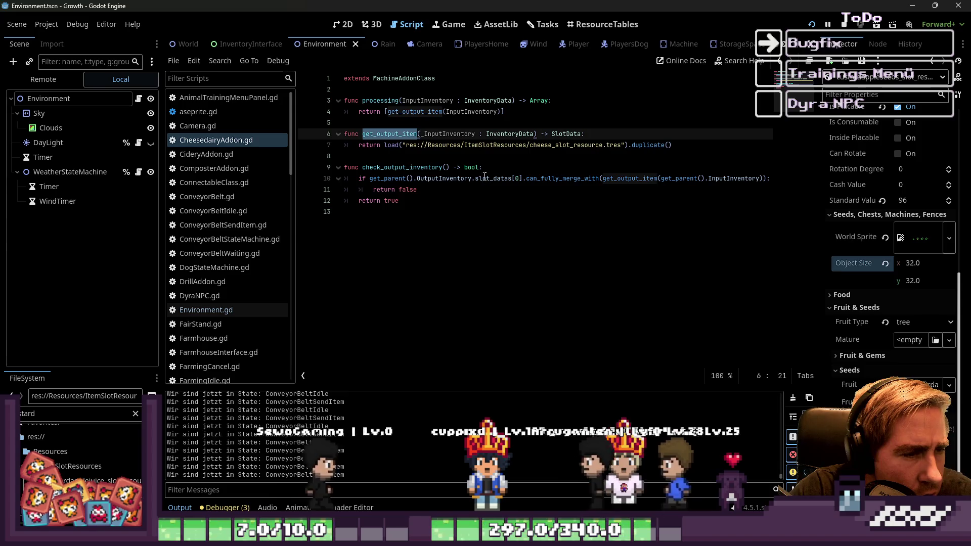
pyautogui.click(465, 145)
pyautogui.click(465, 155)
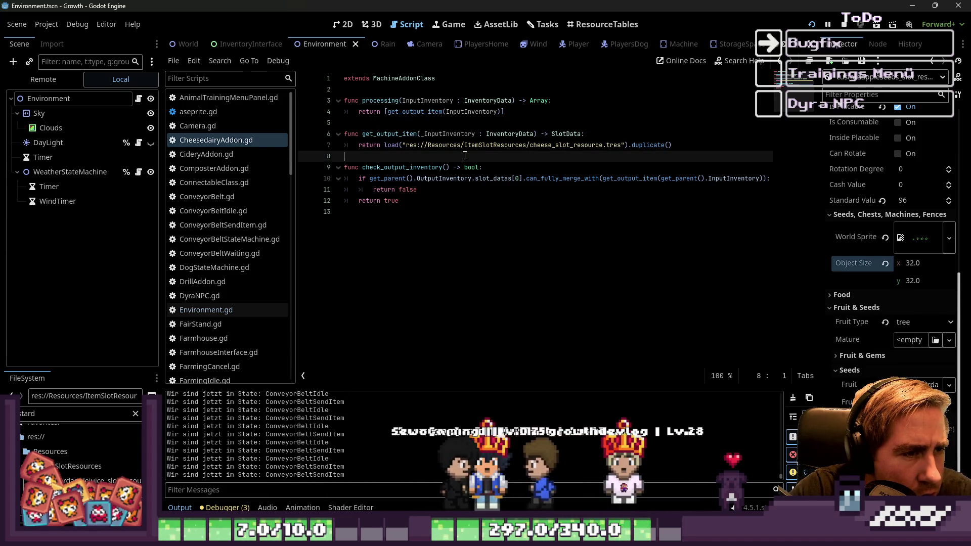
pyautogui.doubleClick(379, 101)
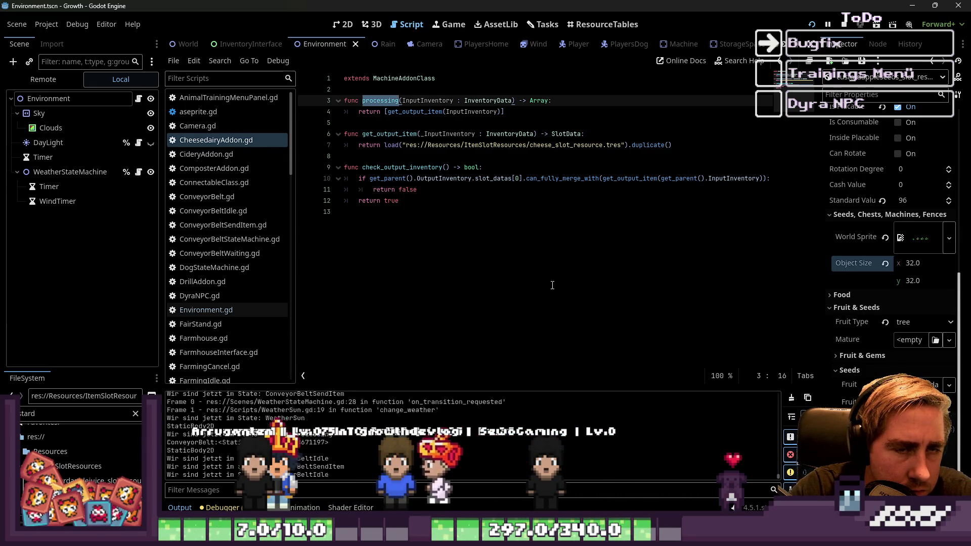
# Run the game briefly to test the machines, then stop it.
pyautogui.scroll(-6, 231, 274)
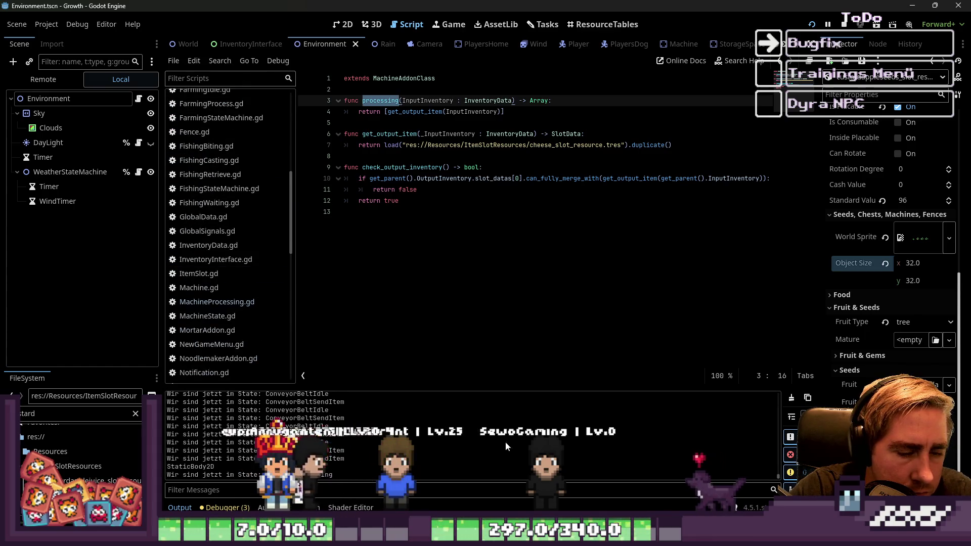
pyautogui.press('F5')
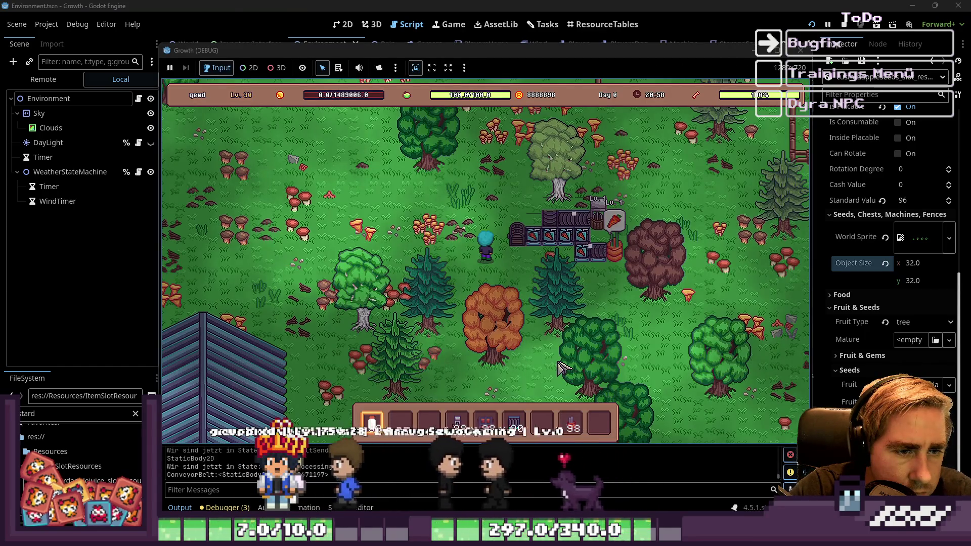
pyautogui.press('F8')
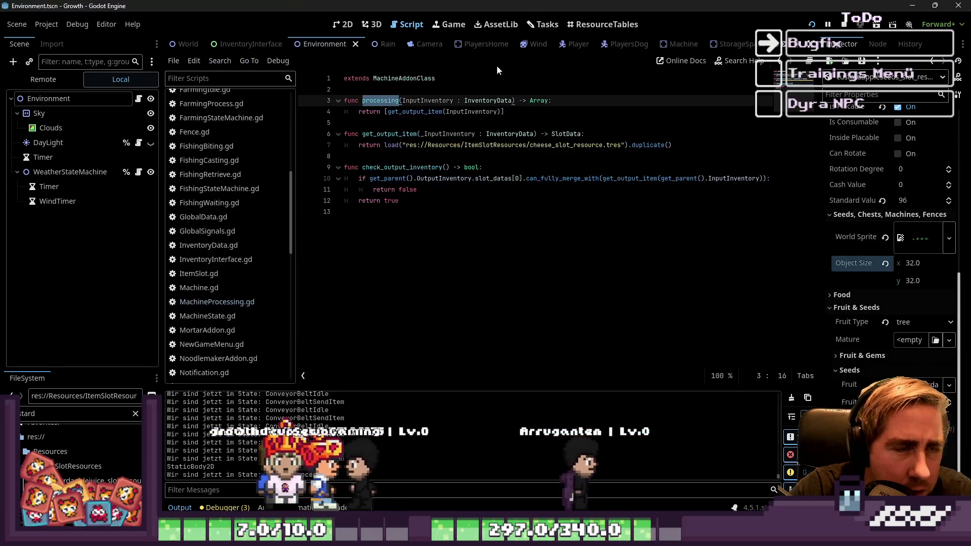
# Open MachineProcessing.gd, select the commented-out check on lines 11–13, then switch to ResourceTables.
pyautogui.click(242, 302)
pyautogui.click(409, 178)
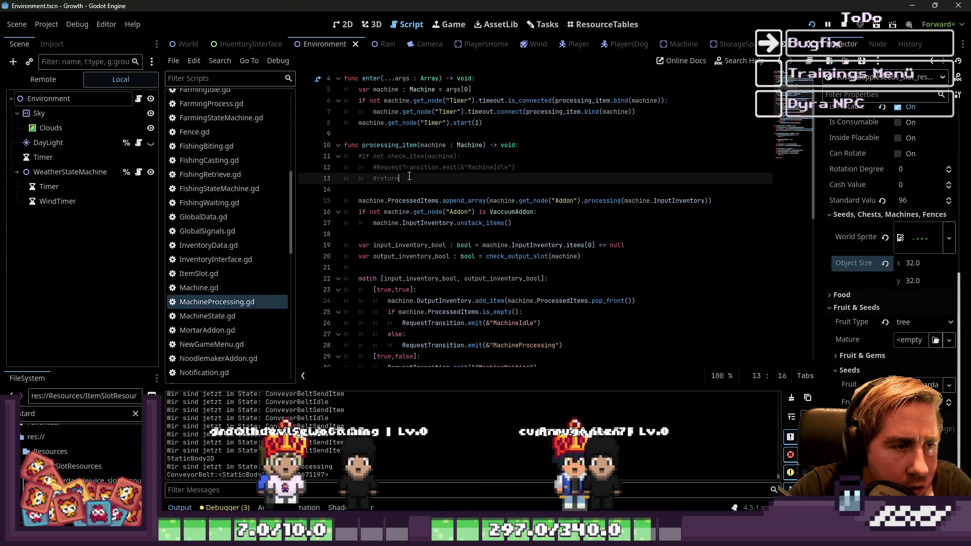
pyautogui.moveTo(414, 178); pyautogui.dragTo(340, 162)
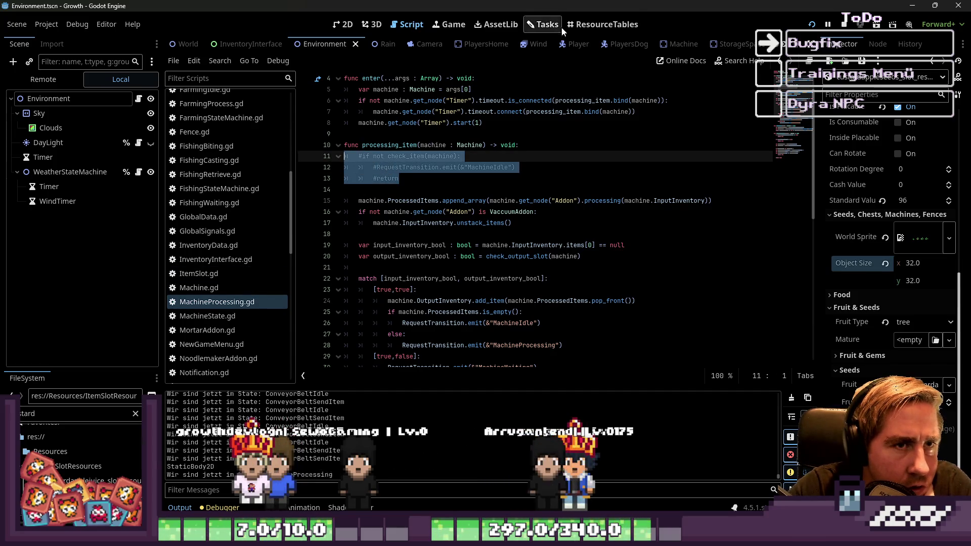
pyautogui.click(589, 30)
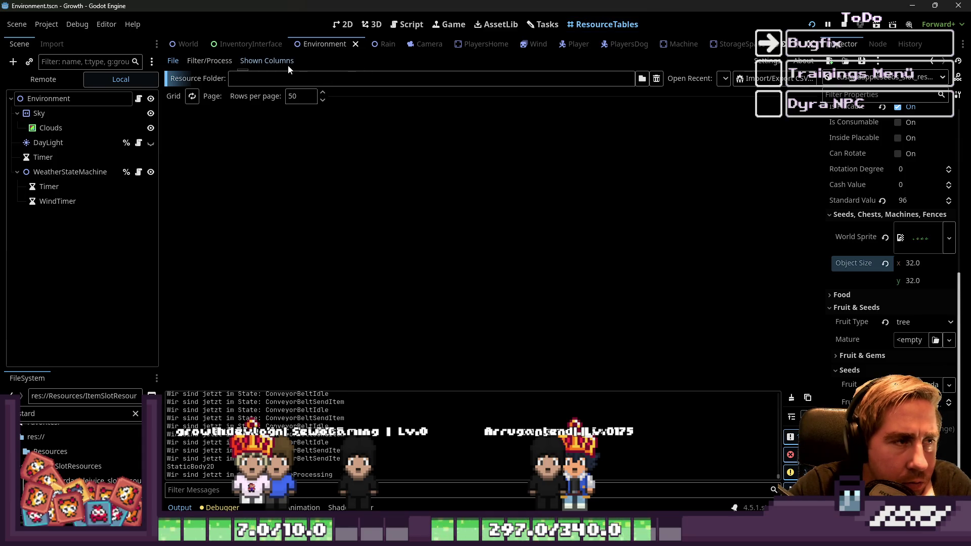
# Look at the Filter/Process multiline condition editor, then return to the File folder options.
pyautogui.click(213, 60)
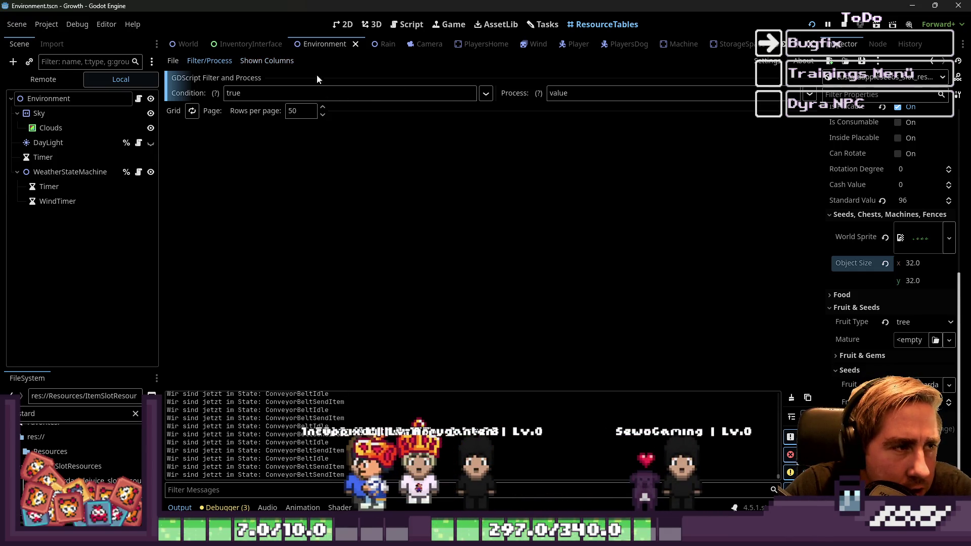
pyautogui.click(485, 93)
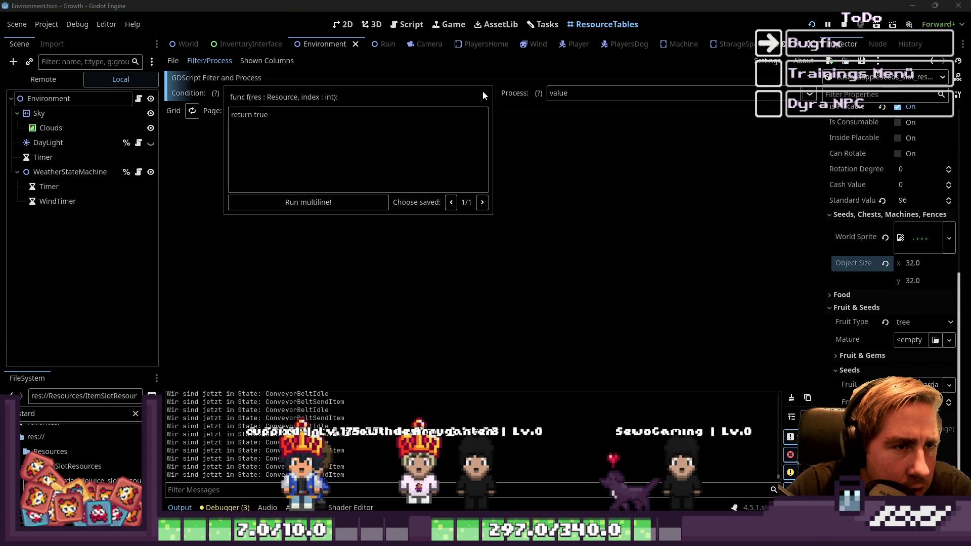
pyautogui.click(463, 237)
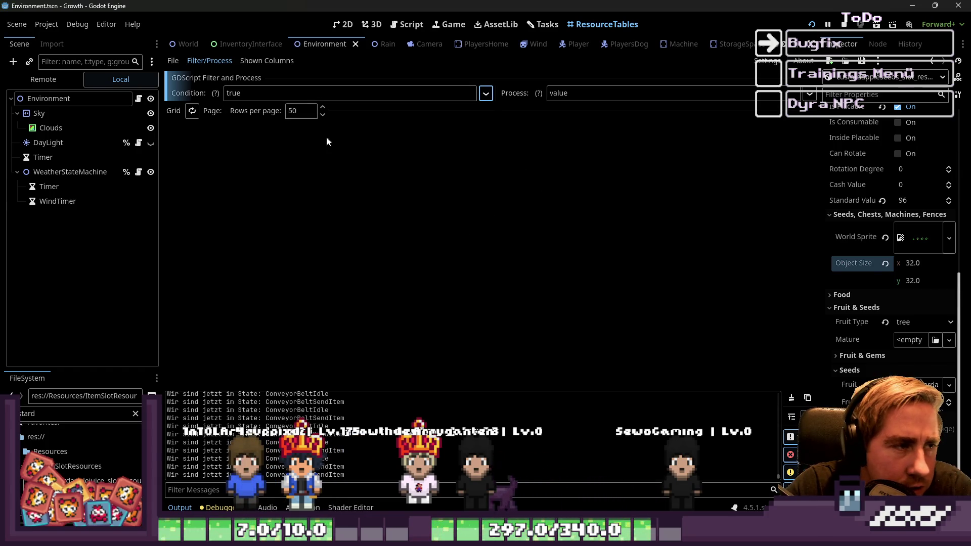
pyautogui.click(171, 61)
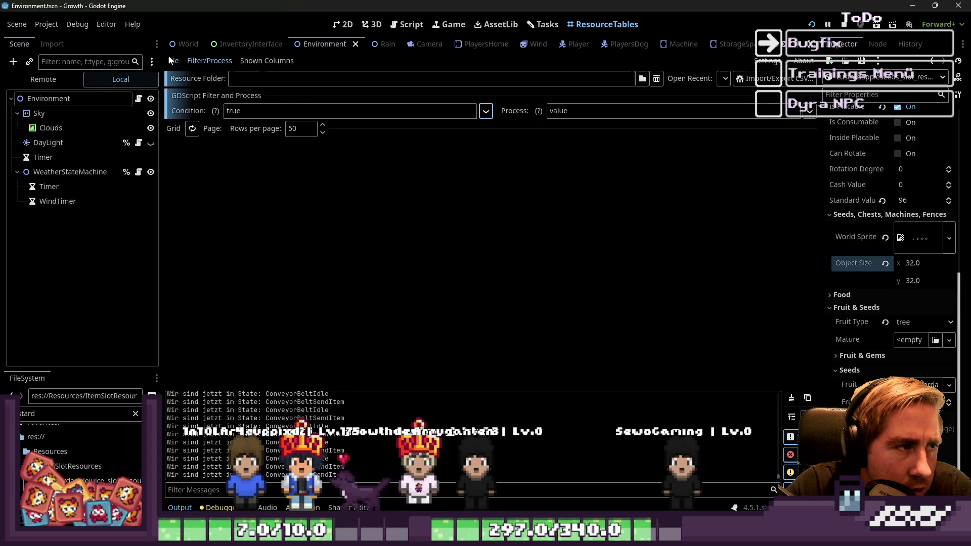
# Browse to res://Resources/ItemSlotResources/ and load it into the table.
pyautogui.click(642, 79)
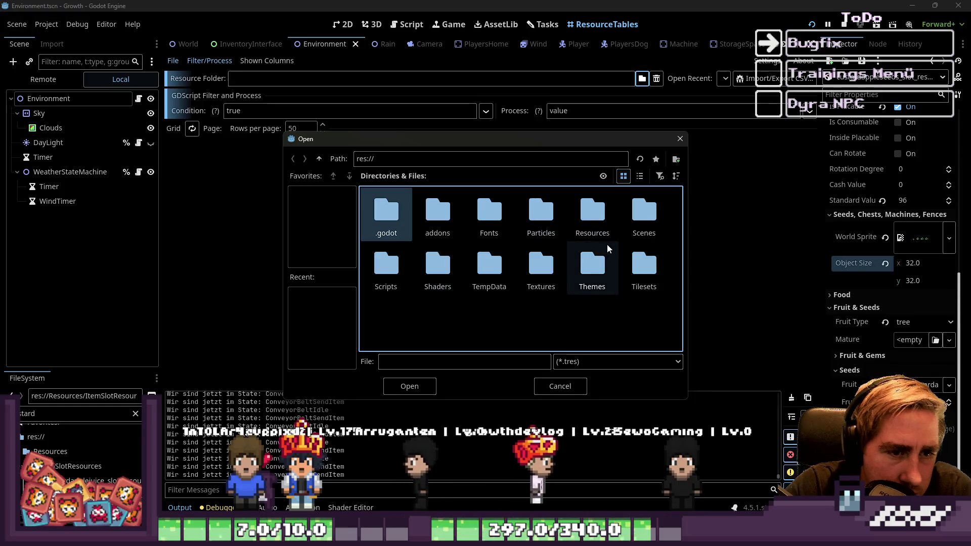
pyautogui.doubleClick(592, 218)
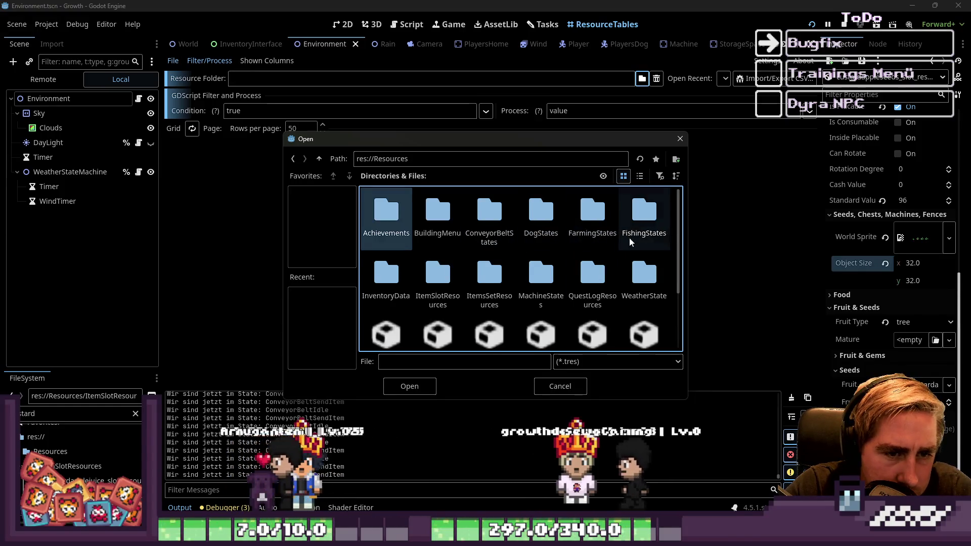
pyautogui.doubleClick(437, 277)
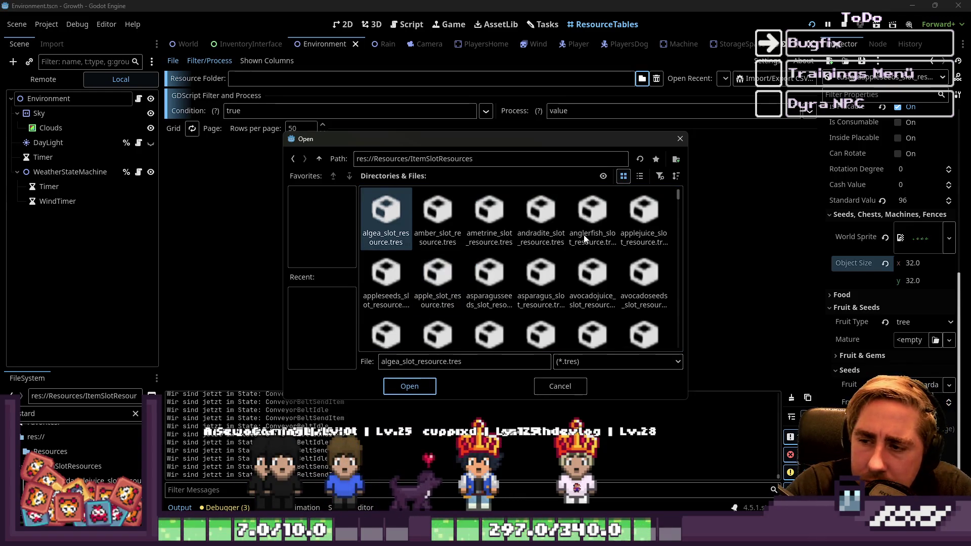
pyautogui.press('Return')
pyautogui.scroll(-3, 505, 233)
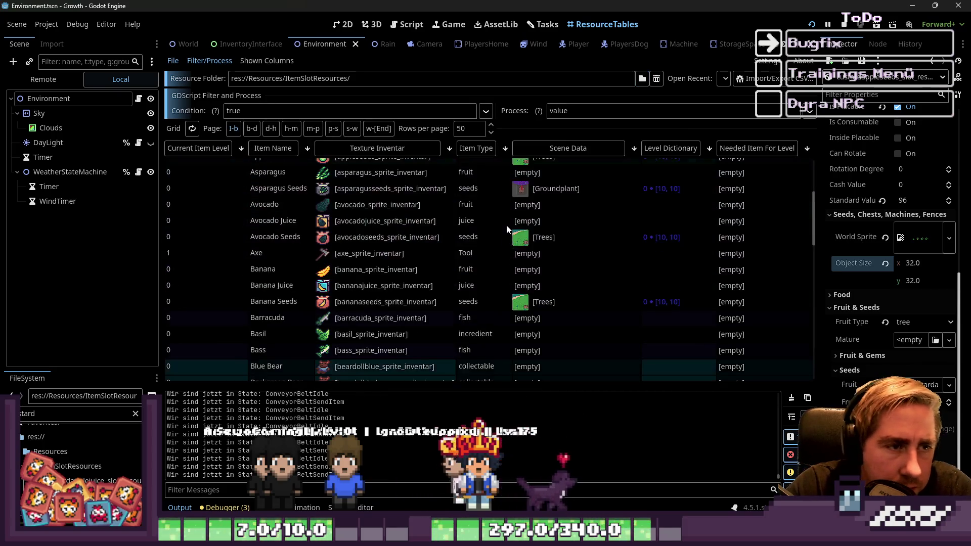
# Sort the table by Item Type and open the Milk resource down to its Processing section.
pyautogui.scroll(-10, 511, 200)
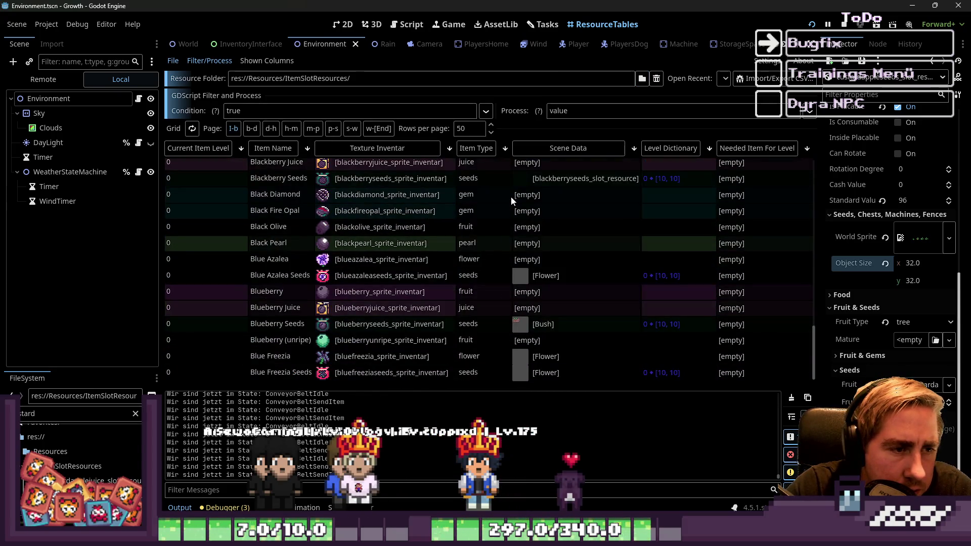
pyautogui.click(476, 148)
pyautogui.scroll(5, 575, 280)
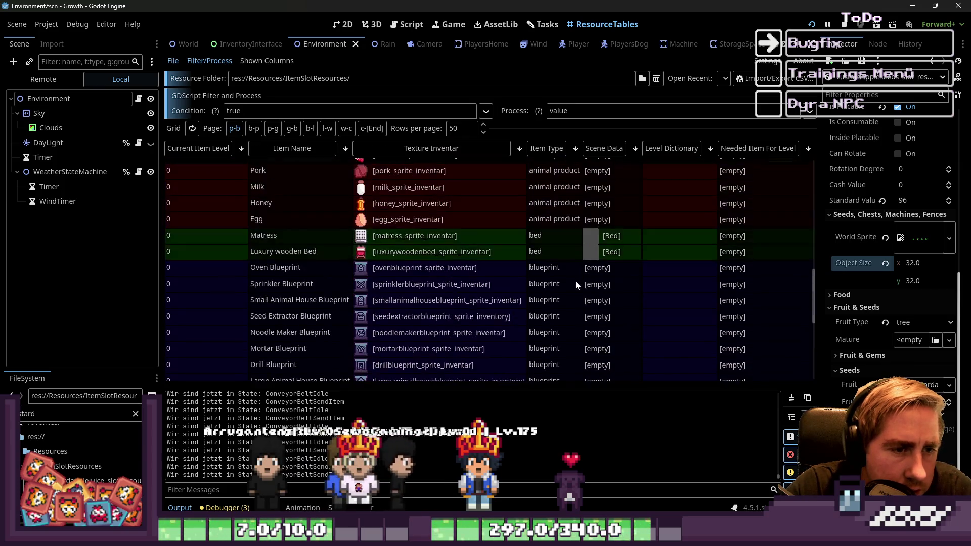
pyautogui.scroll(-4, 575, 280)
pyautogui.scroll(7, 575, 280)
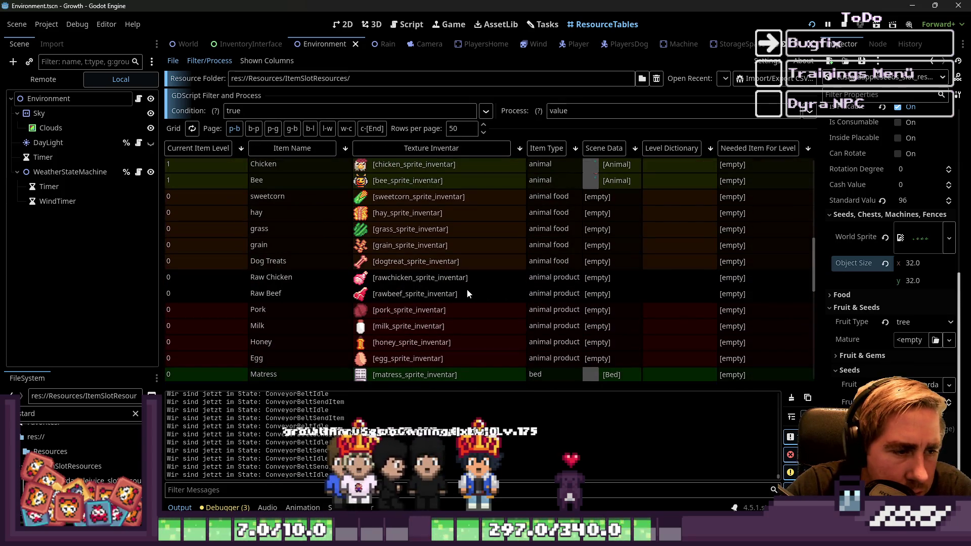
pyautogui.click(426, 329)
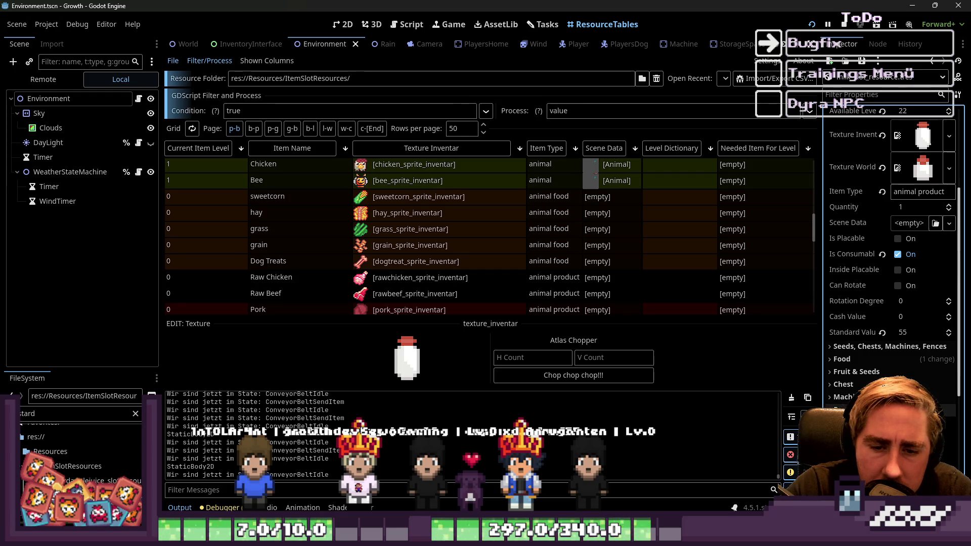
pyautogui.scroll(-3, 855, 344)
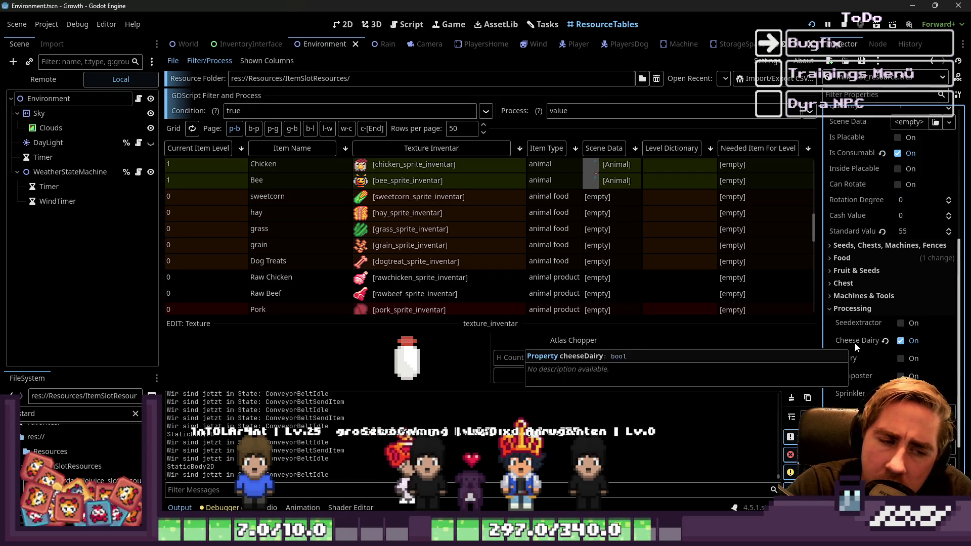
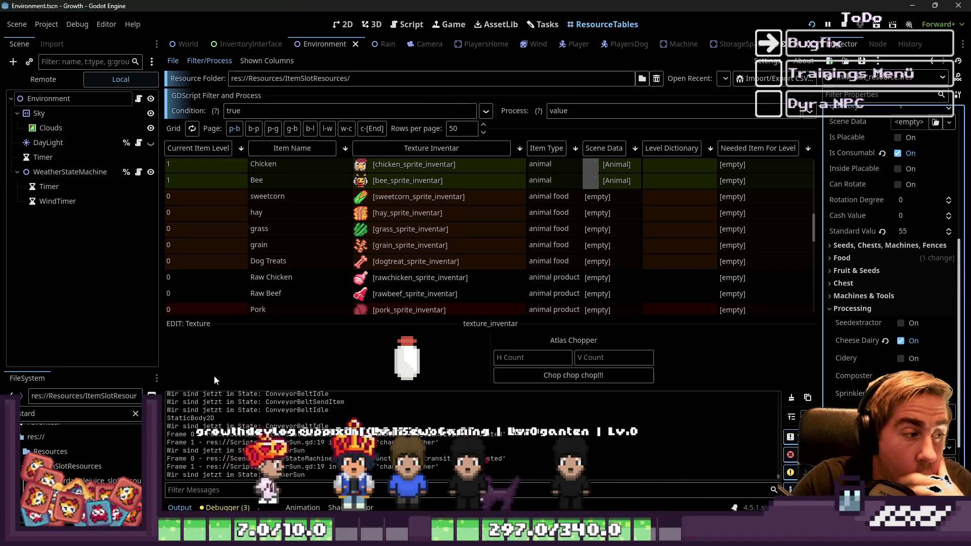
# Open SlotData.gd in the script editor and scroll to its Animal export variables.
pyautogui.click(403, 27)
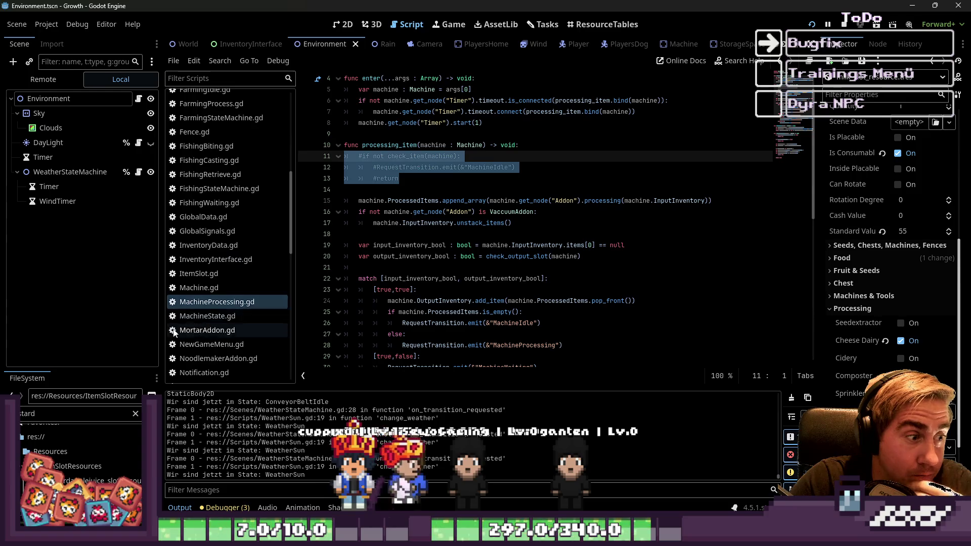
pyautogui.click(197, 273)
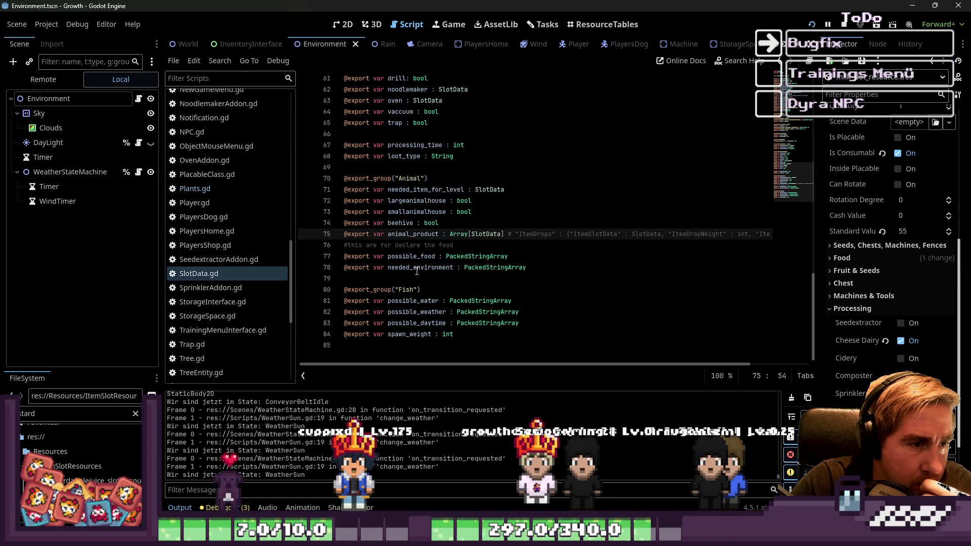
pyautogui.scroll(1, 418, 260)
pyautogui.click(409, 225)
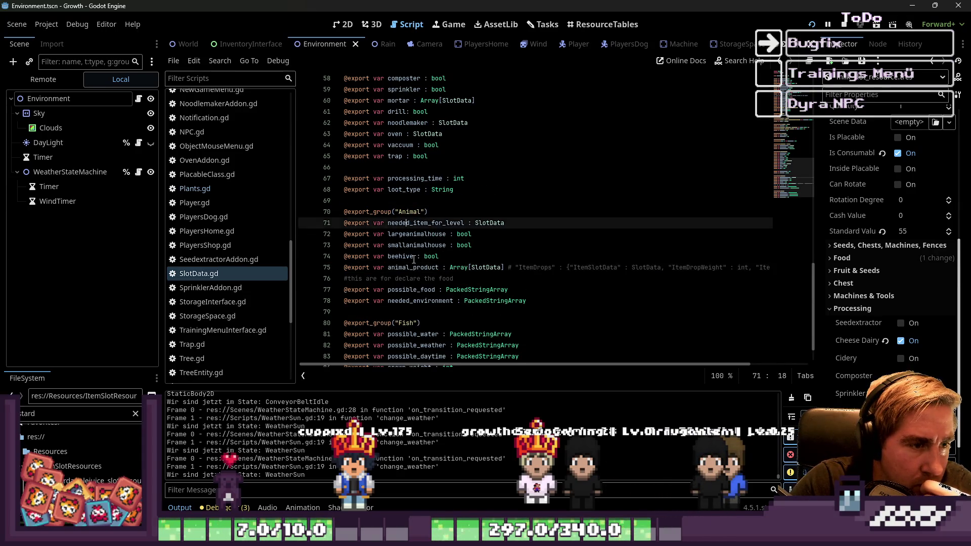
pyautogui.scroll(5, 412, 253)
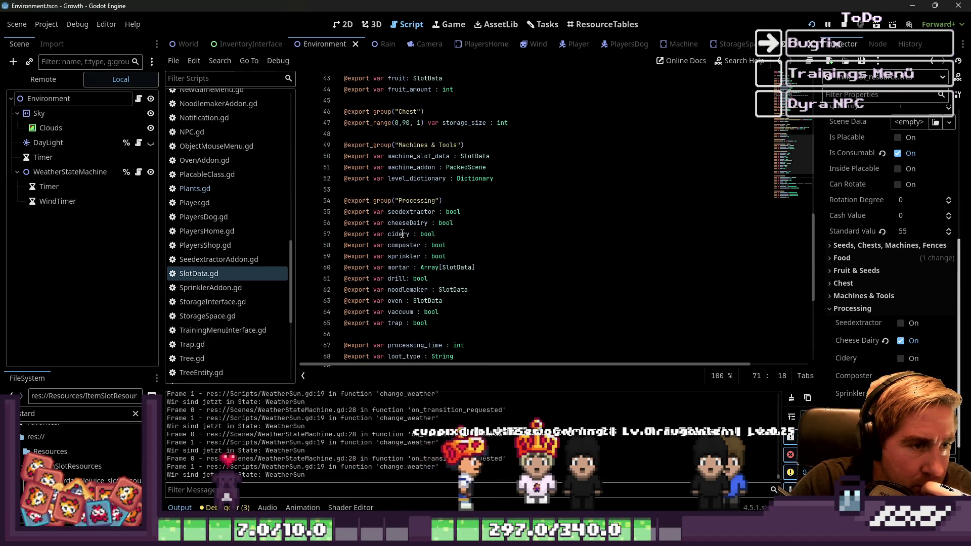
# Rename cheeseDairy to cheesedairy, save the script, and enable Cheesedairy on the Milk item.
pyautogui.click(411, 223)
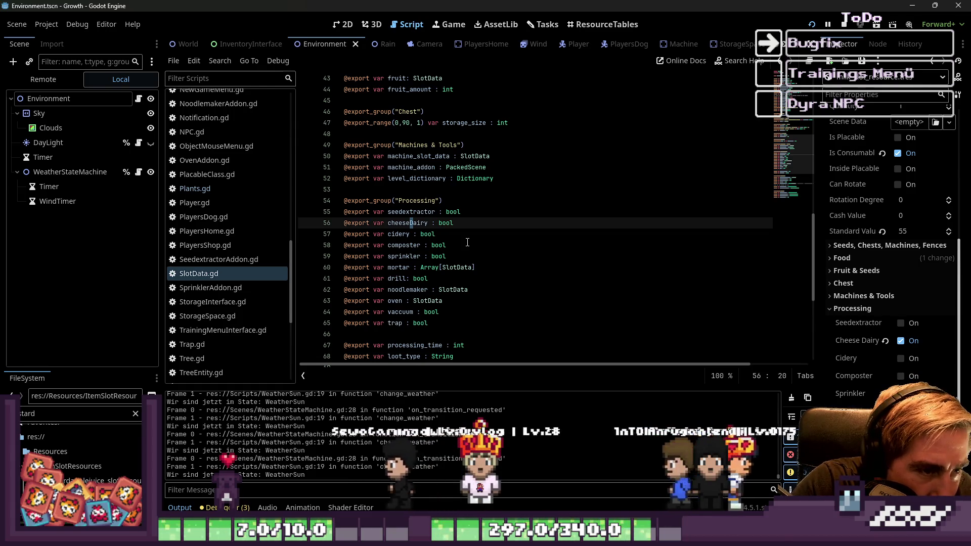
pyautogui.press('Delete')
pyautogui.write('d')
pyautogui.click(467, 242)
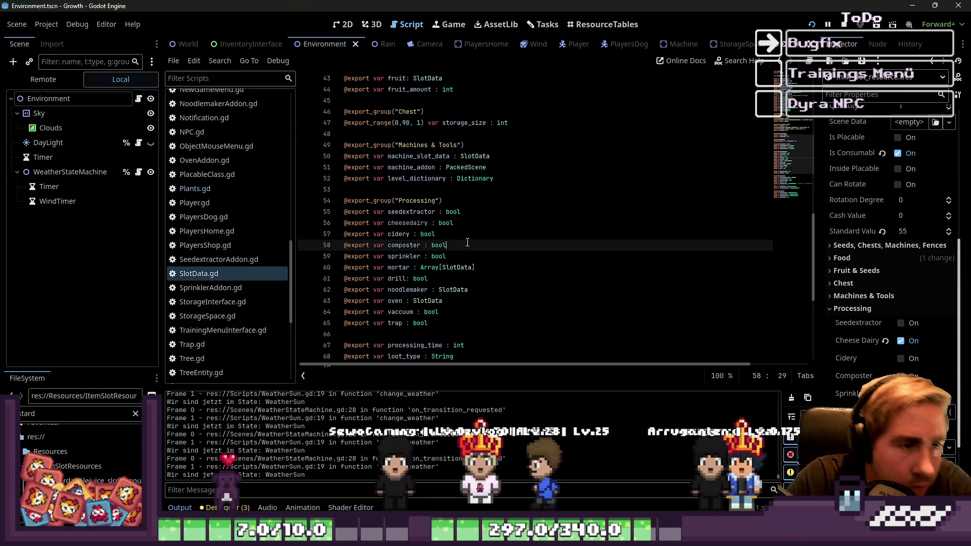
pyautogui.hotkey('ctrl', 's')
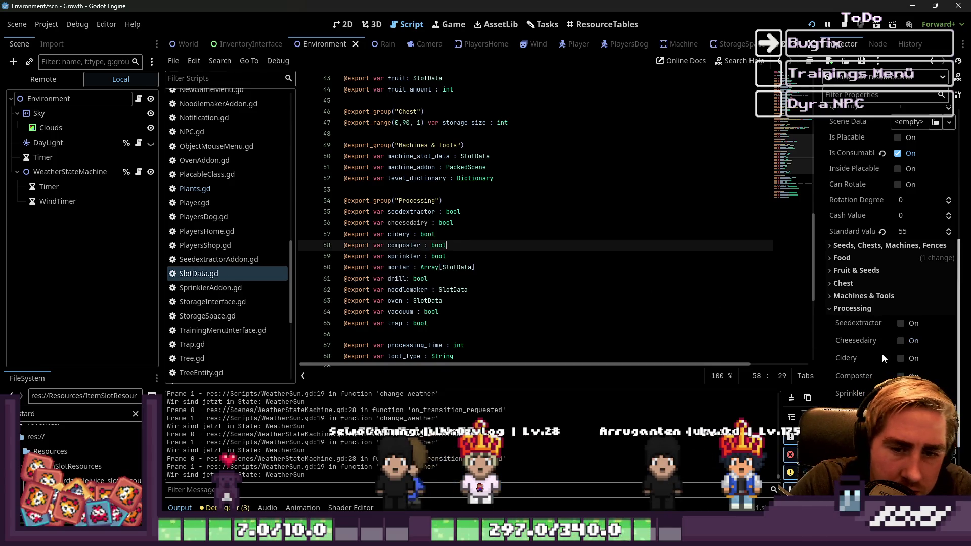
pyautogui.click(900, 340)
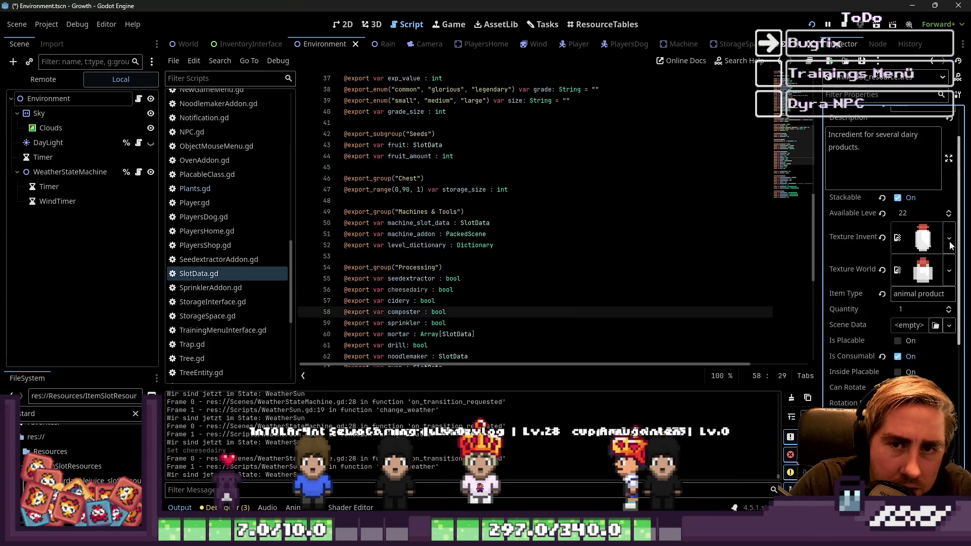
pyautogui.click(811, 24)
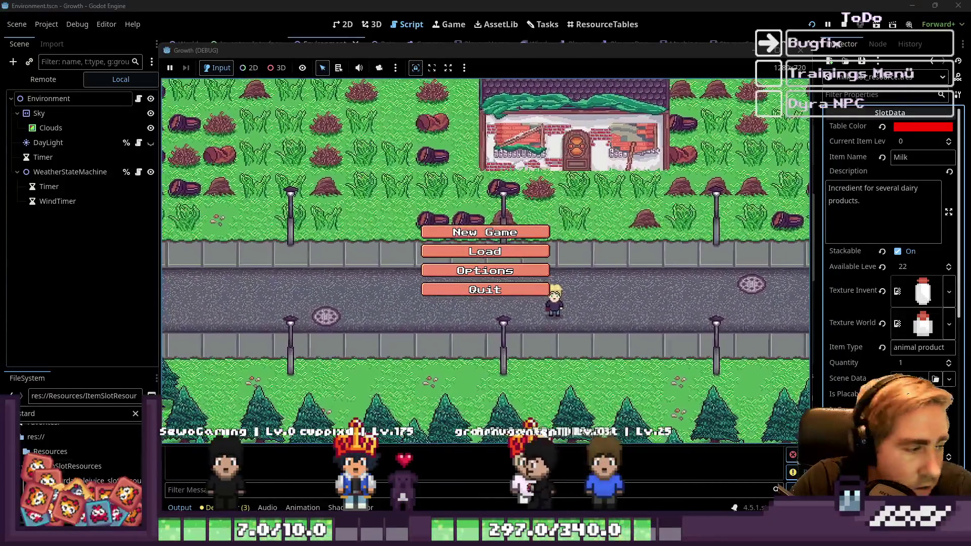
pyautogui.click(87, 414)
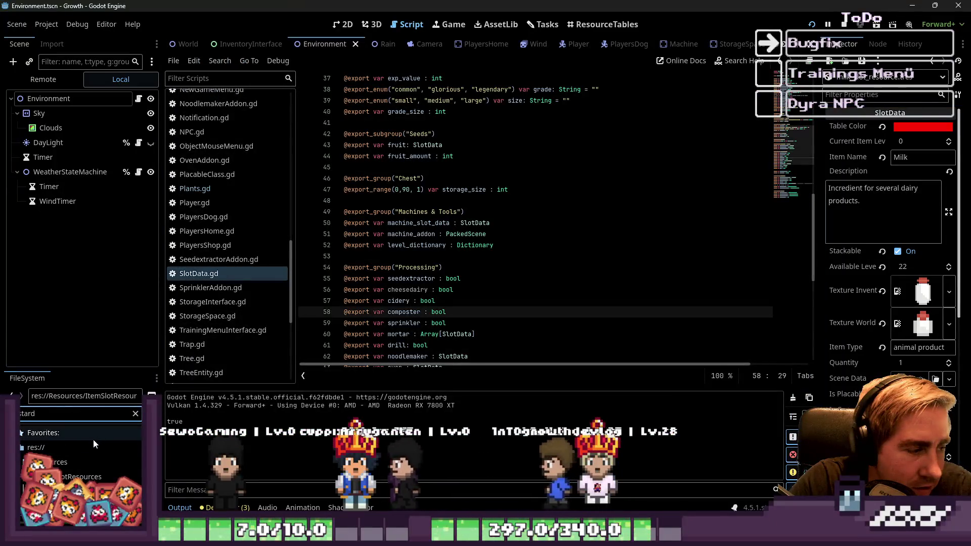
pyautogui.scroll(5, 67, 479)
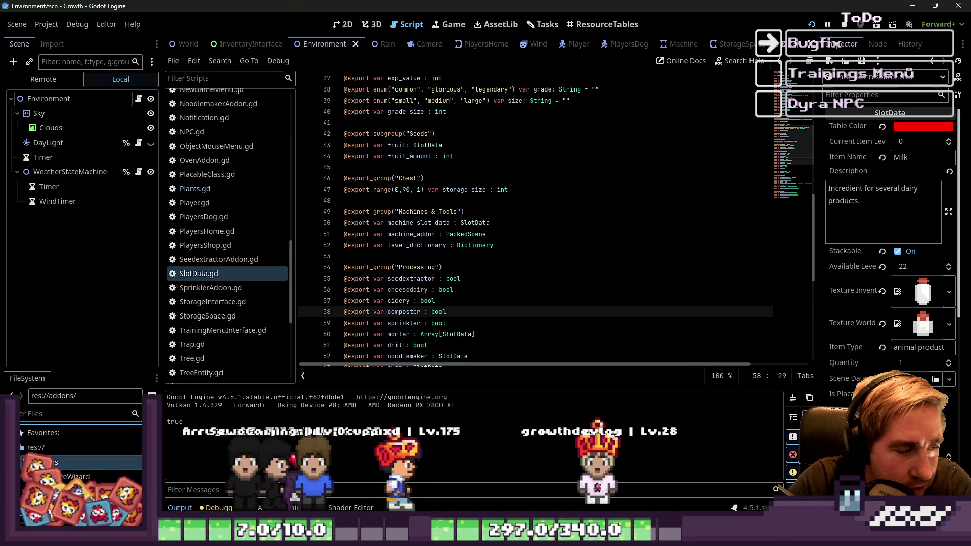
pyautogui.scroll(-2, 76, 455)
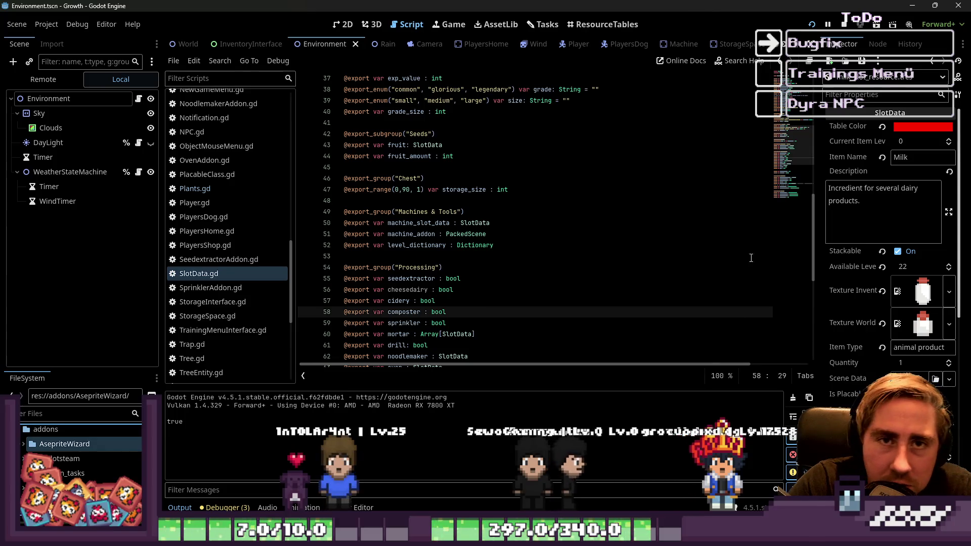
pyautogui.press('F5')
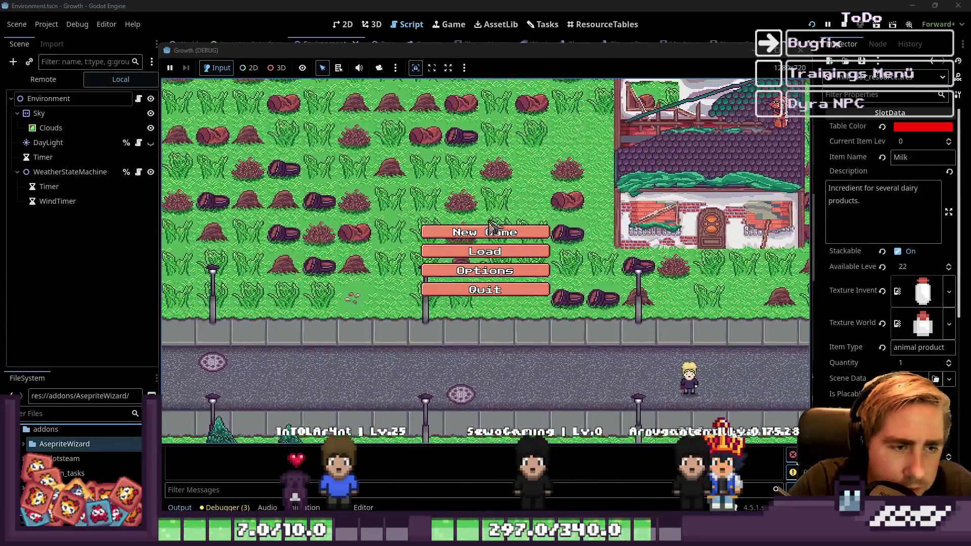
pyautogui.click(512, 155)
pyautogui.write('wqe')
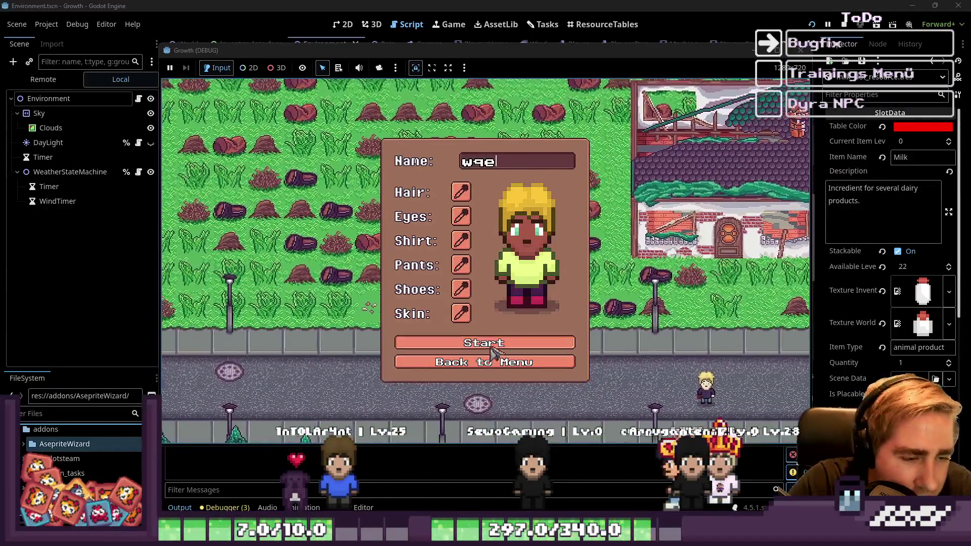
pyautogui.click(493, 343)
pyautogui.press('s')
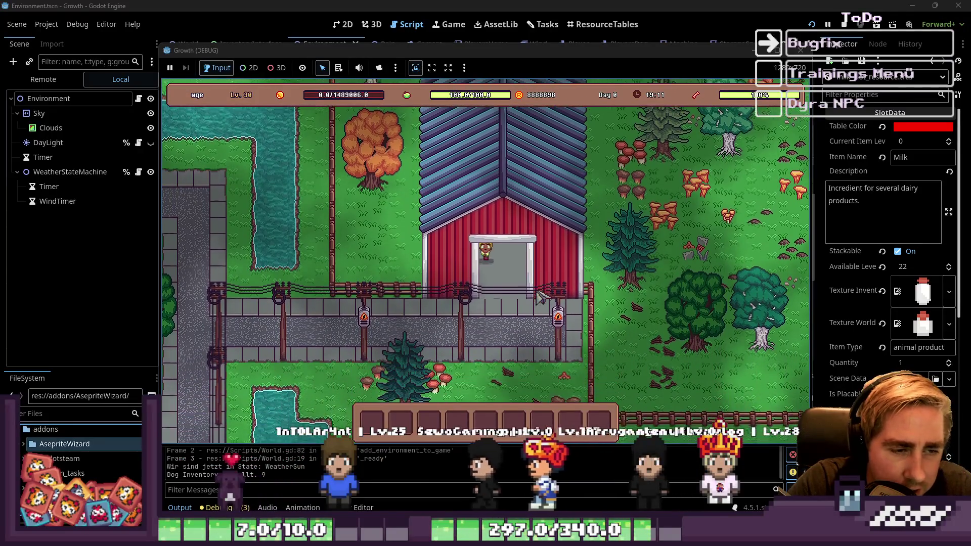
pyautogui.press('i')
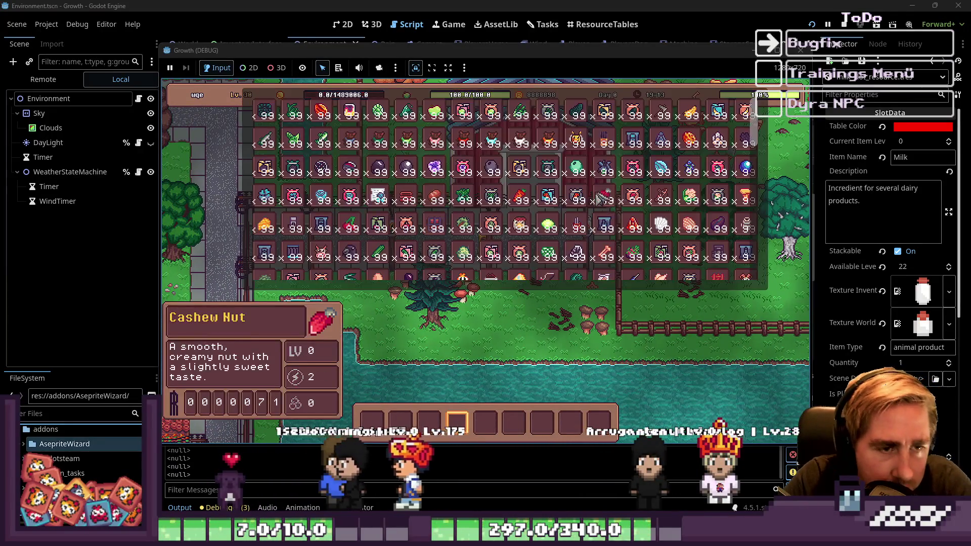
pyautogui.scroll(-4, 318, 229)
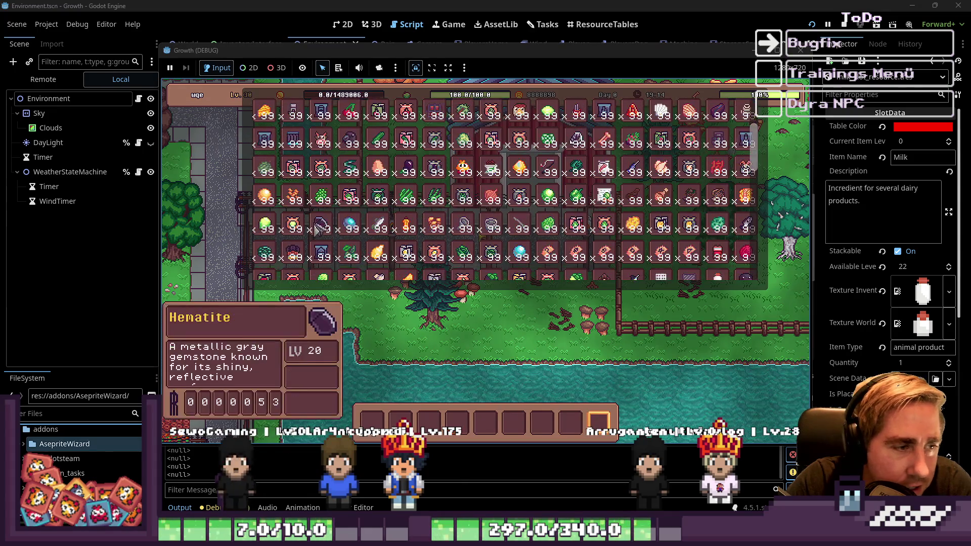
pyautogui.scroll(1, 293, 169)
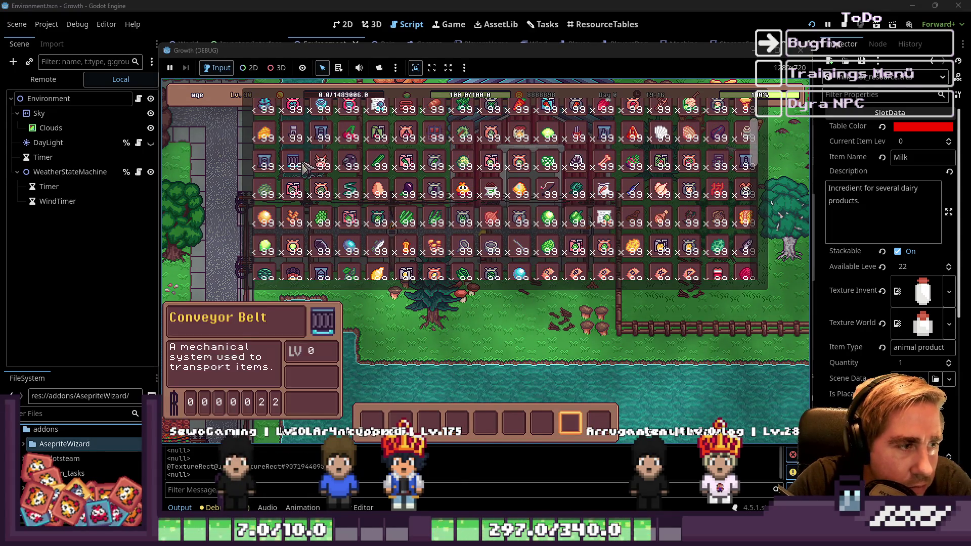
pyautogui.scroll(3, 510, 138)
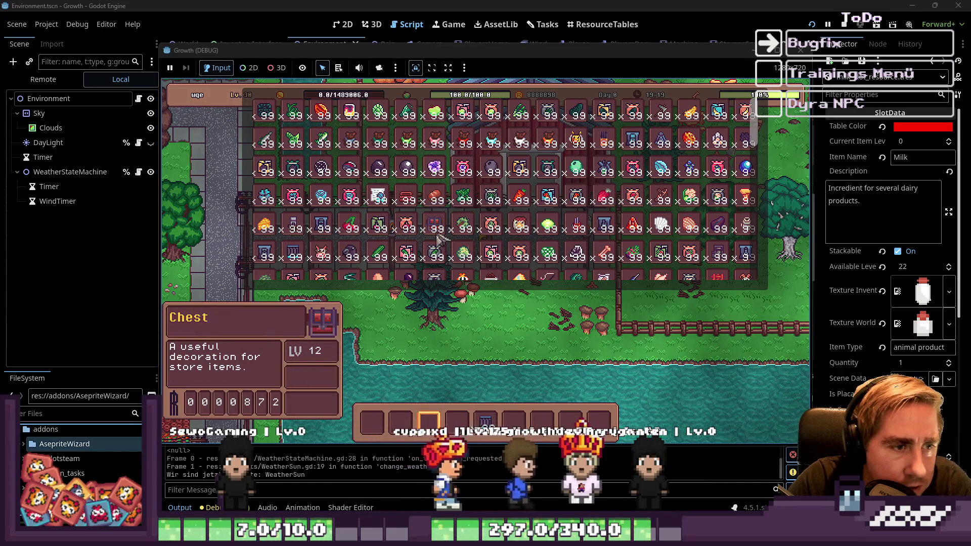
pyautogui.scroll(-3, 375, 207)
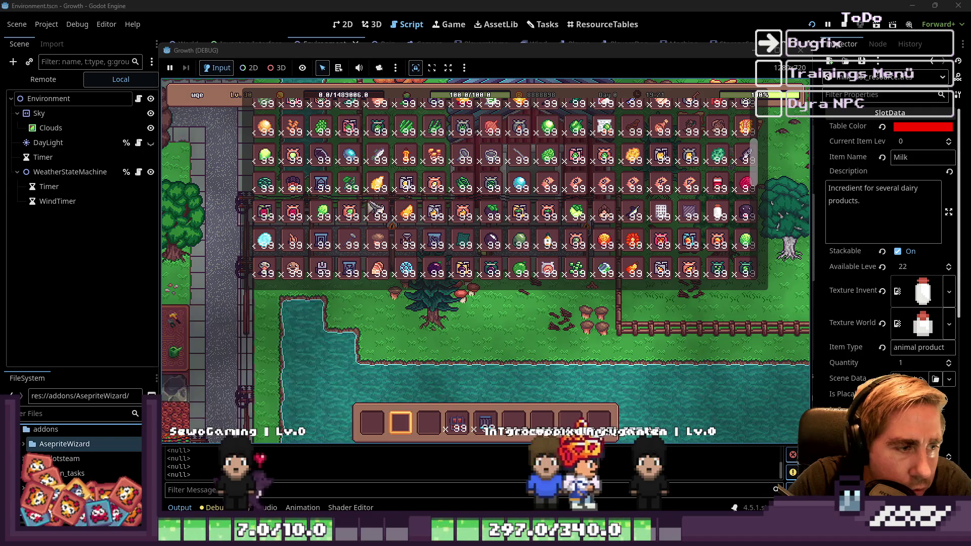
pyautogui.scroll(3, 298, 194)
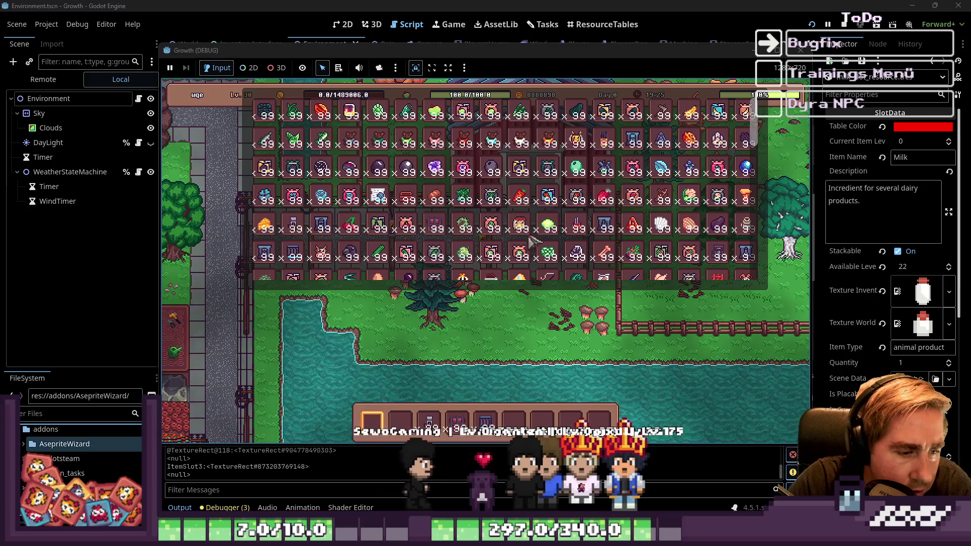
pyautogui.scroll(-3, 531, 240)
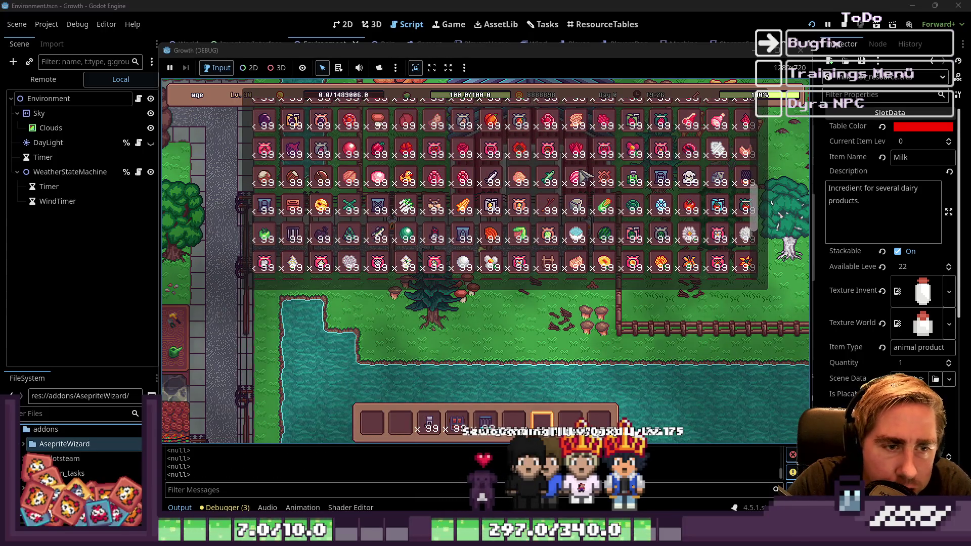
pyautogui.scroll(5, 562, 210)
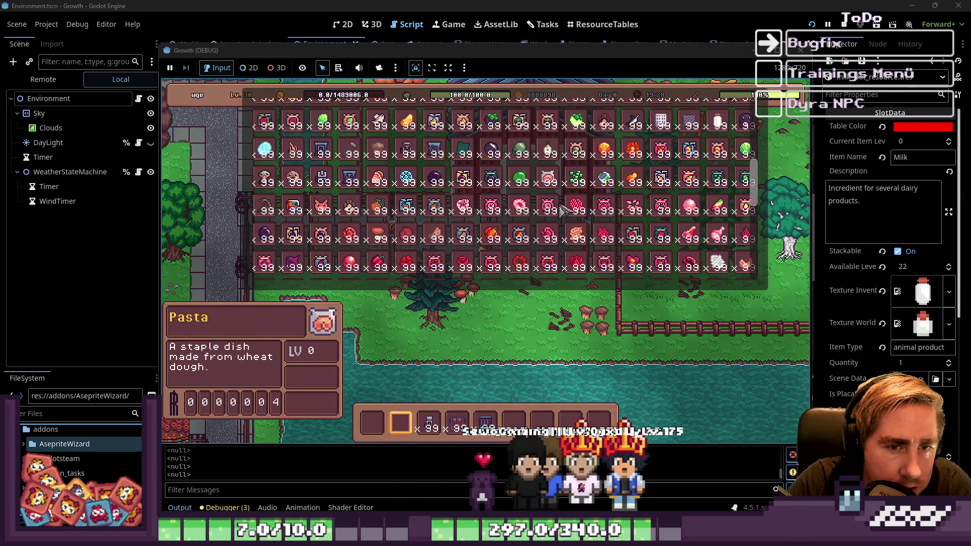
pyautogui.scroll(-5, 562, 210)
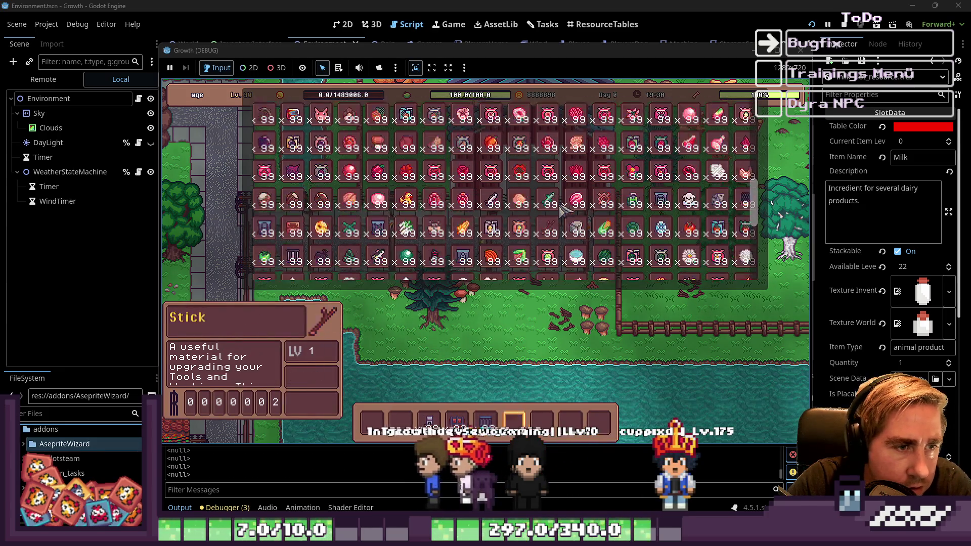
pyautogui.scroll(1, 562, 210)
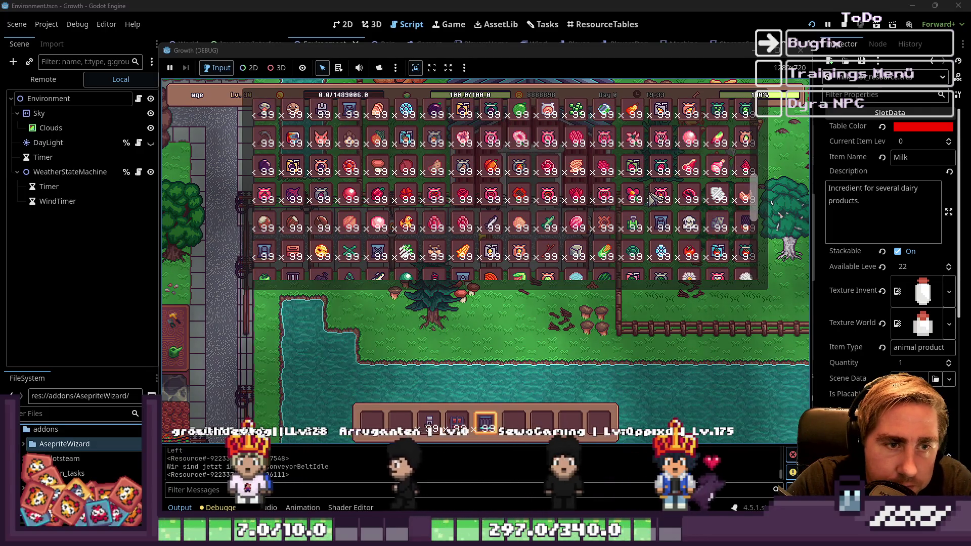
pyautogui.scroll(-3, 533, 212)
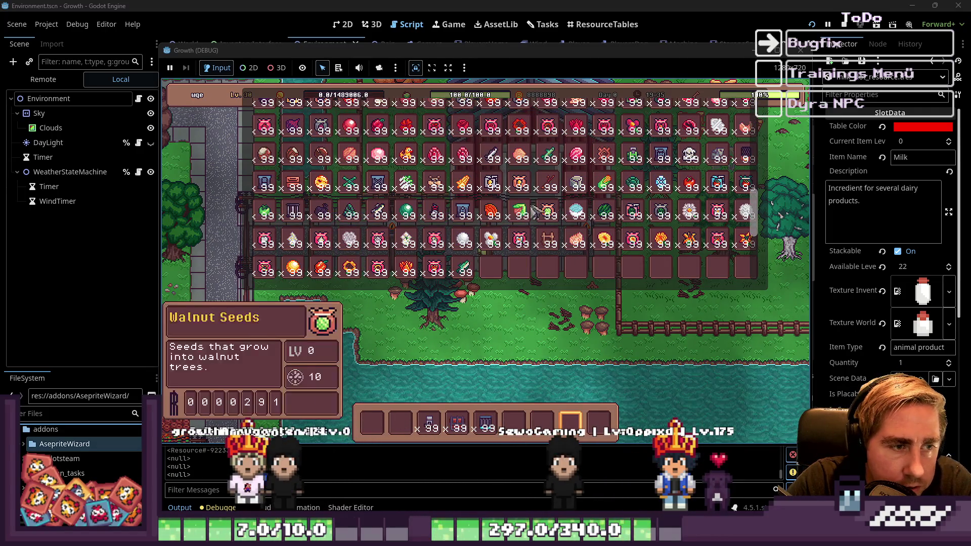
pyautogui.scroll(1, 601, 242)
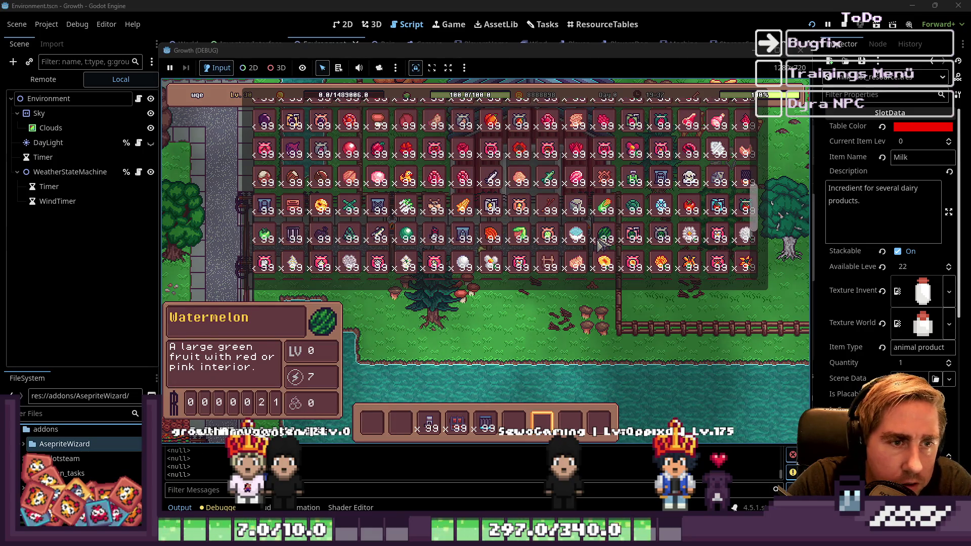
pyautogui.scroll(-2, 601, 245)
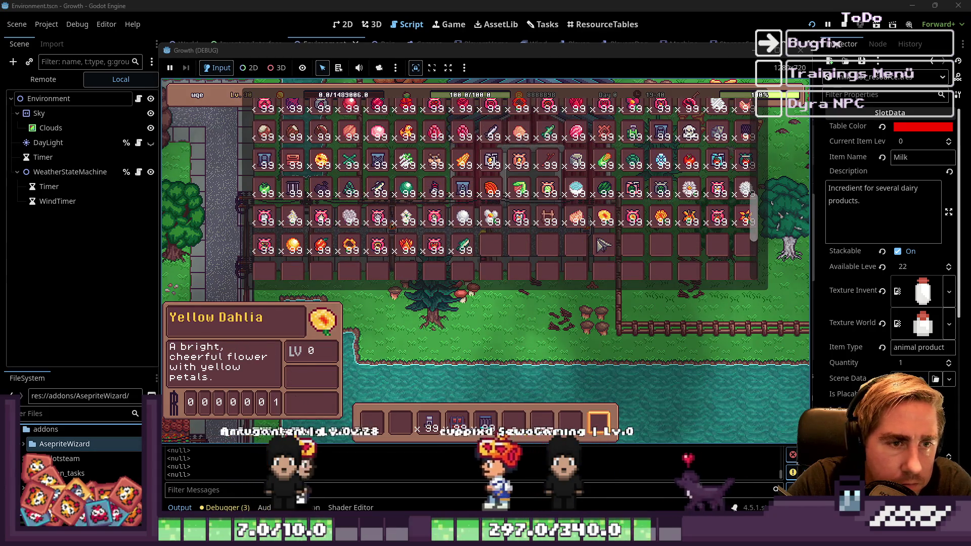
pyautogui.scroll(3, 600, 246)
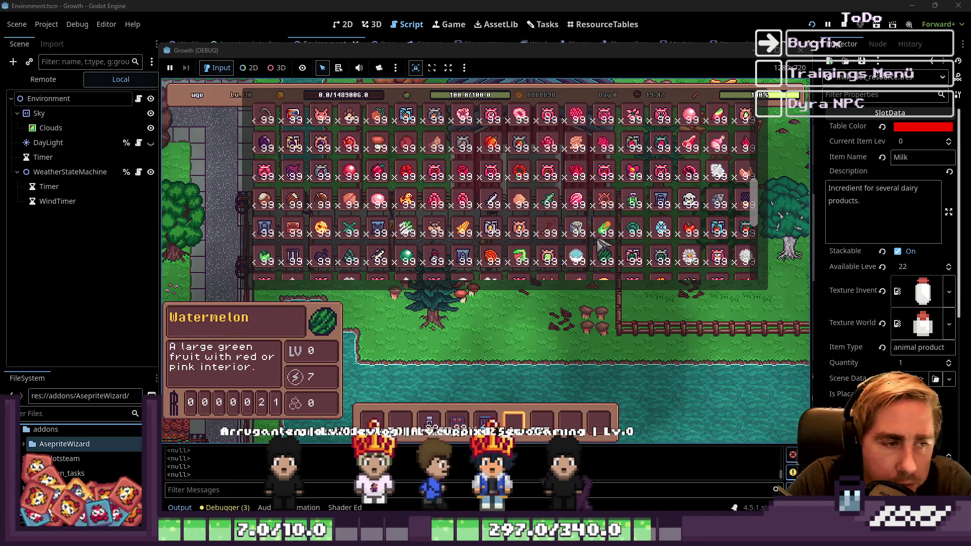
pyautogui.scroll(2, 601, 245)
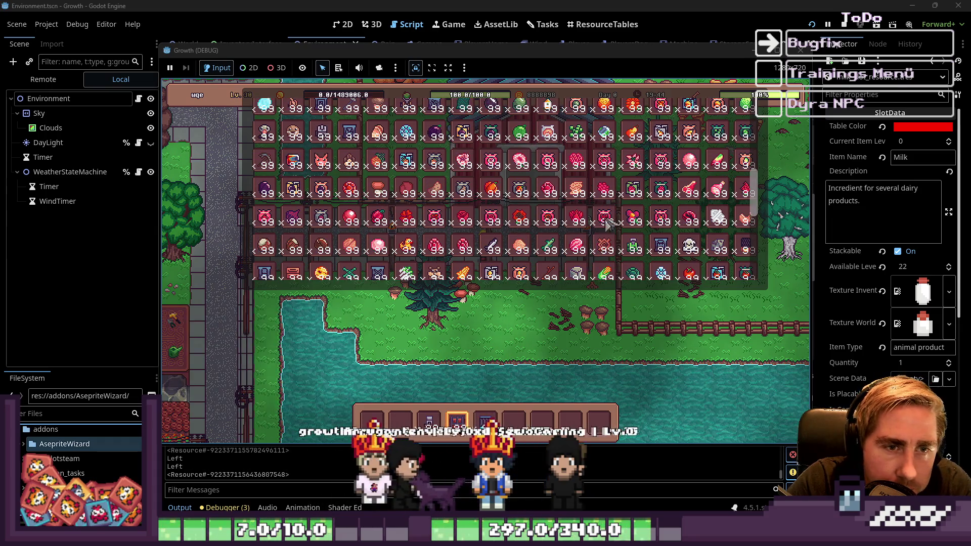
pyautogui.scroll(4, 610, 222)
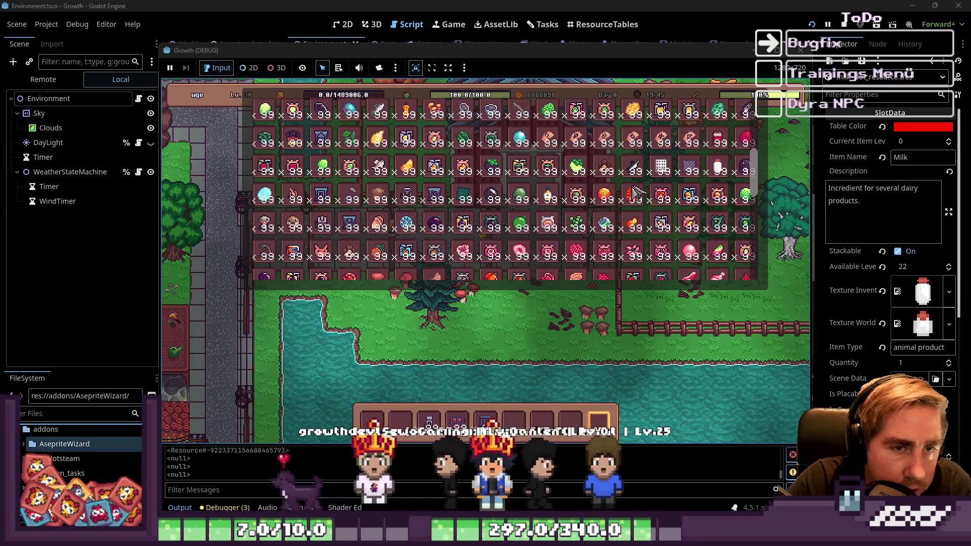
pyautogui.scroll(2, 537, 219)
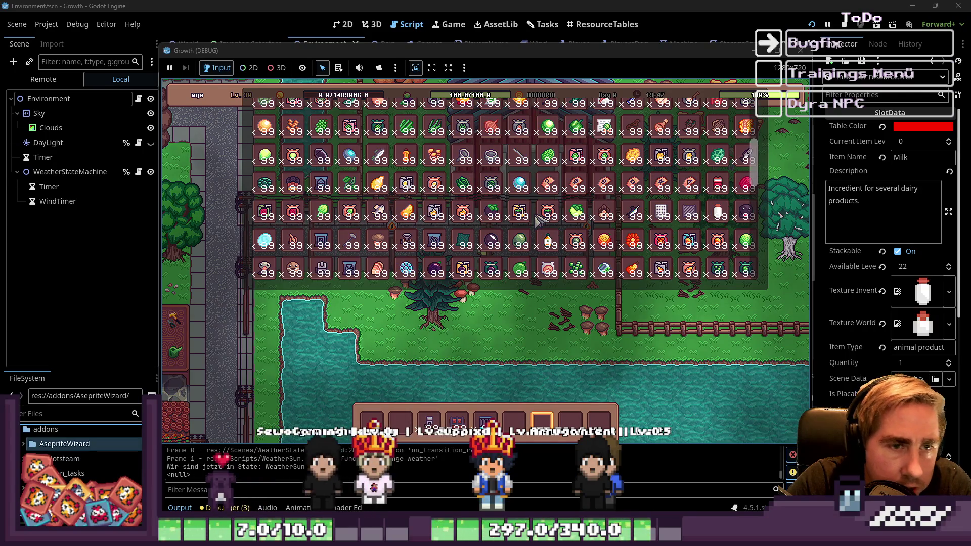
pyautogui.moveTo(717, 215)
pyautogui.mouseDown()
pyautogui.moveTo(552, 409)
pyautogui.moveTo(514, 422)
pyautogui.mouseUp()
# Close the item grid and walk the player up and left to the conveyor.
pyautogui.press('i')
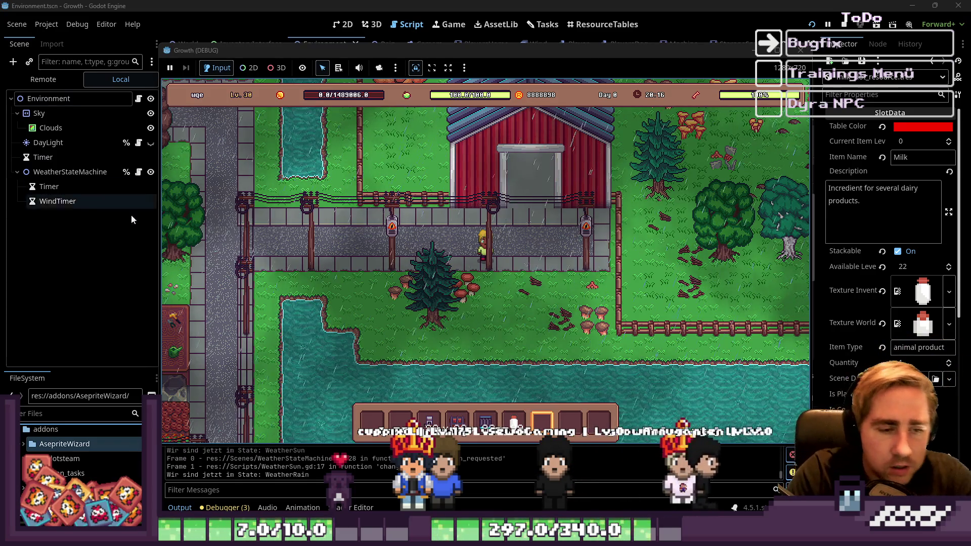
pyautogui.press('w')
pyautogui.press('a')
pyautogui.scroll(2, 556, 228)
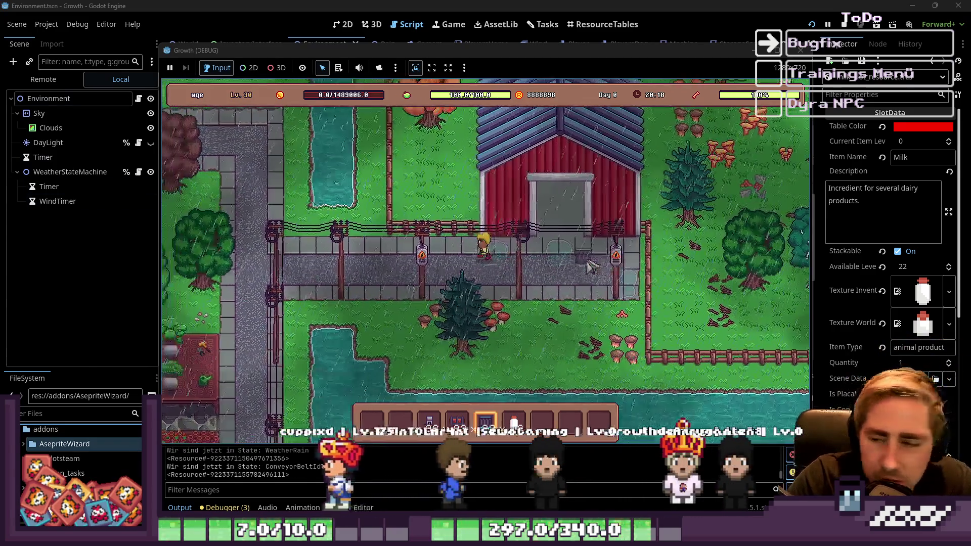
pyautogui.press('a')
pyautogui.press('w')
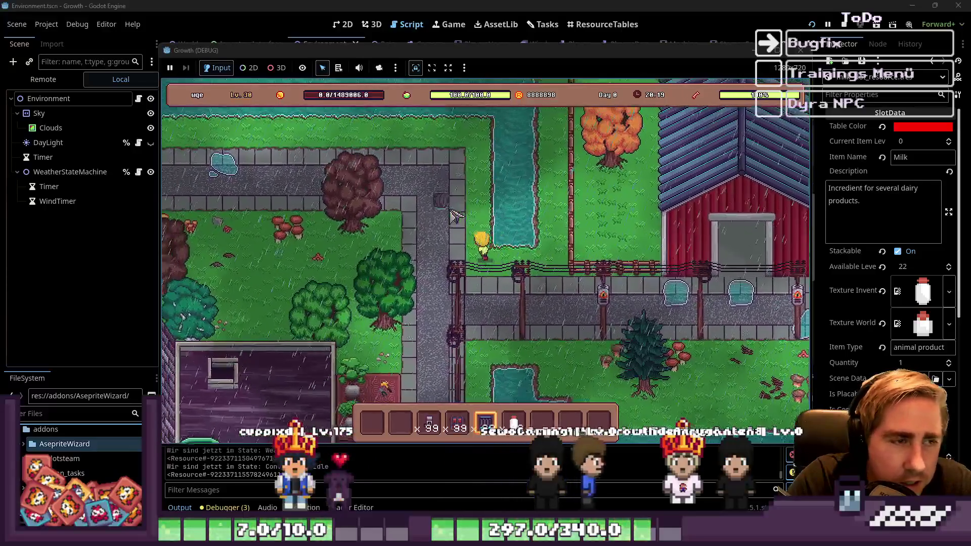
pyautogui.press('a')
pyautogui.press('w')
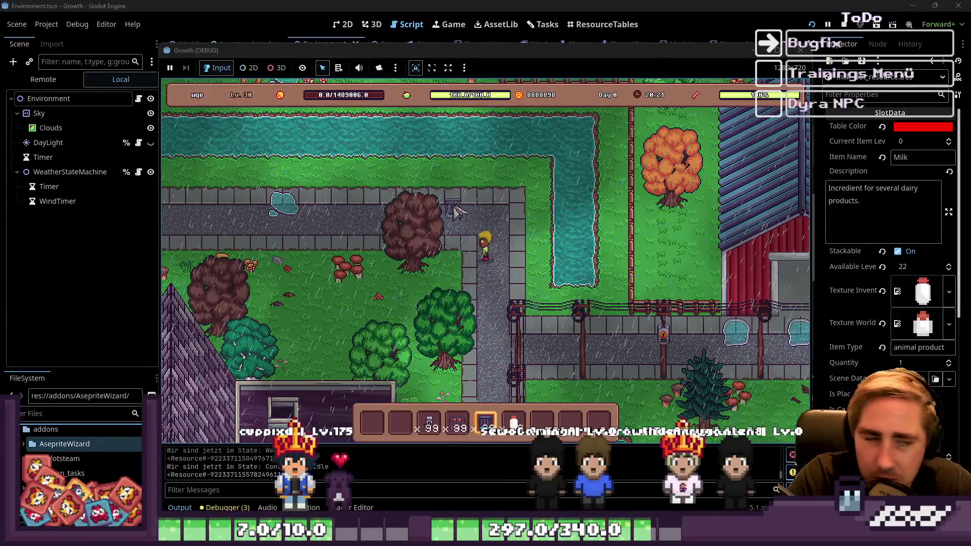
pyautogui.press('w')
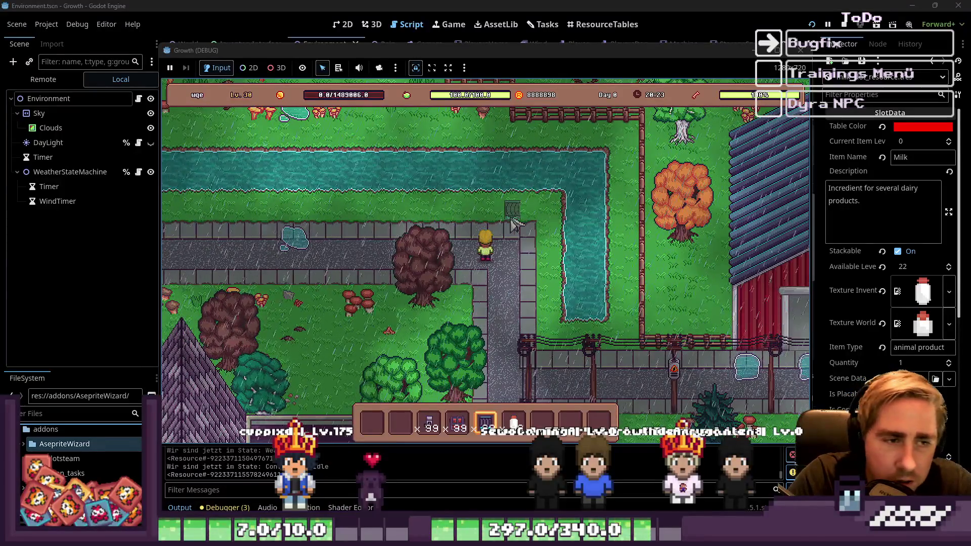
pyautogui.press('a')
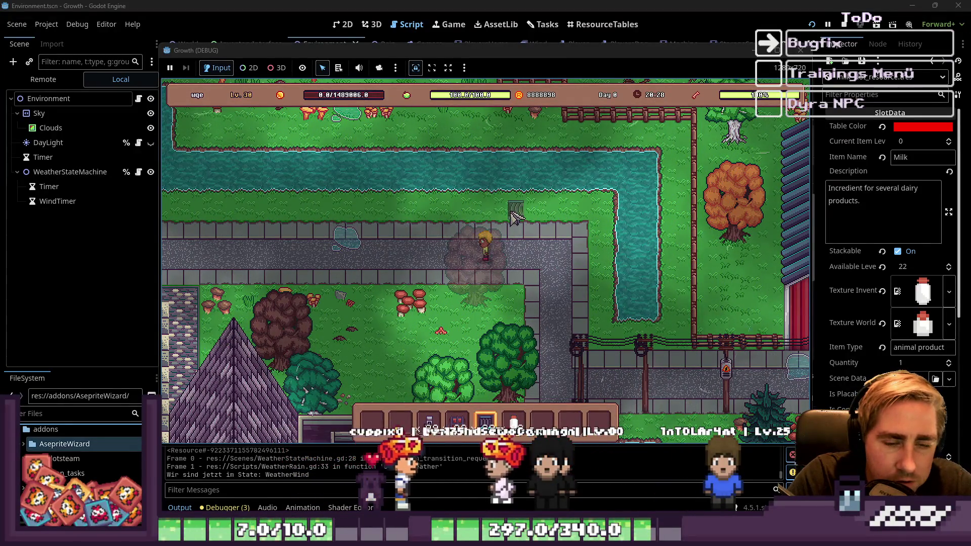
pyautogui.scroll(1, 531, 219)
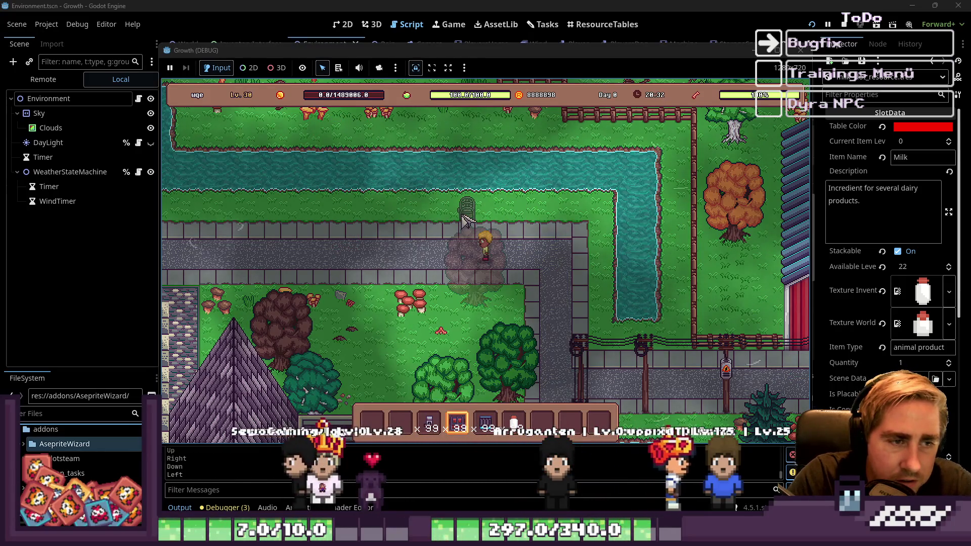
pyautogui.scroll(-1, 501, 222)
# Extend the conveyor by two tiles, place a machine at its end, and insert the Milk.
pyautogui.click(515, 217)
pyautogui.click(563, 220)
pyautogui.scroll(2, 572, 222)
pyautogui.click(586, 223)
pyautogui.scroll(-3, 589, 222)
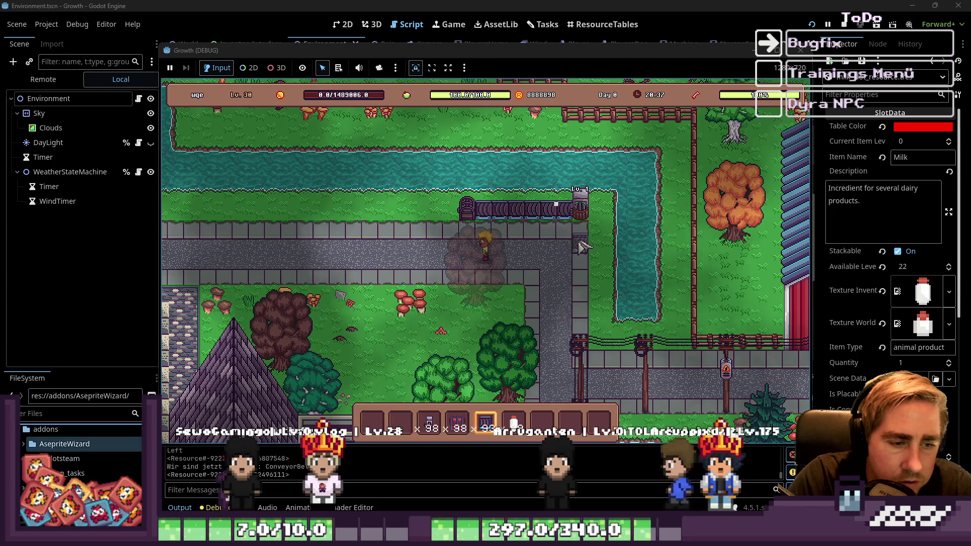
pyautogui.click(589, 223)
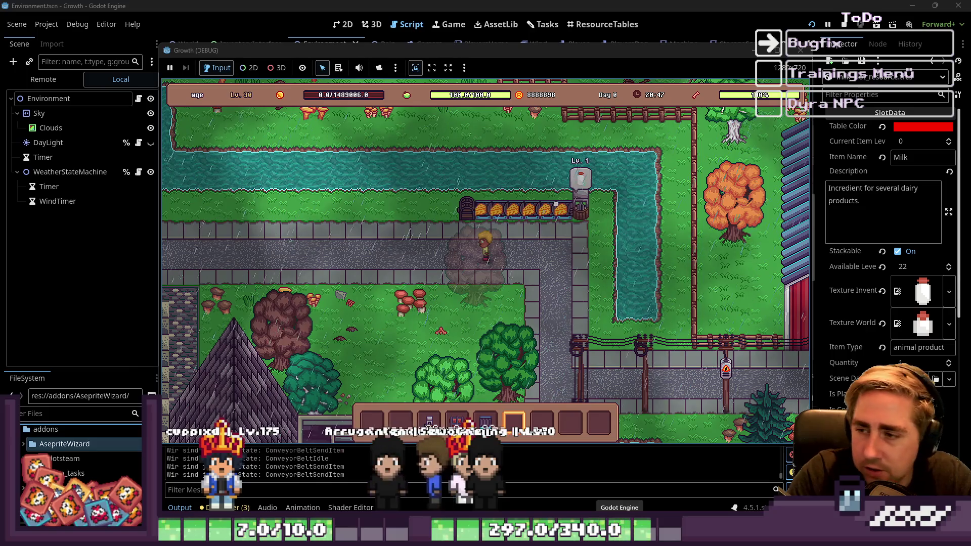
# Open the chest to check for cheese, then stop the game with F8.
pyautogui.click(473, 218)
pyautogui.moveTo(378, 324)
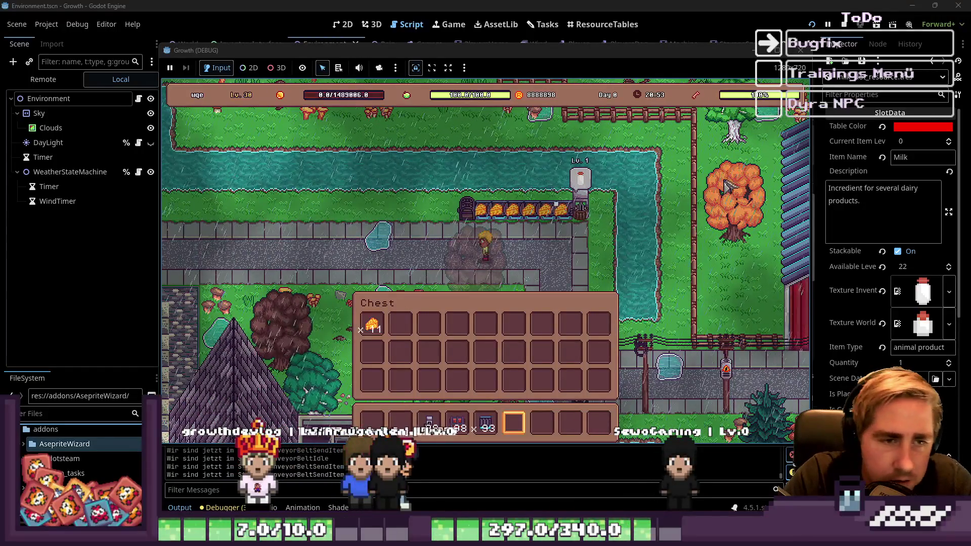
pyautogui.press('F8')
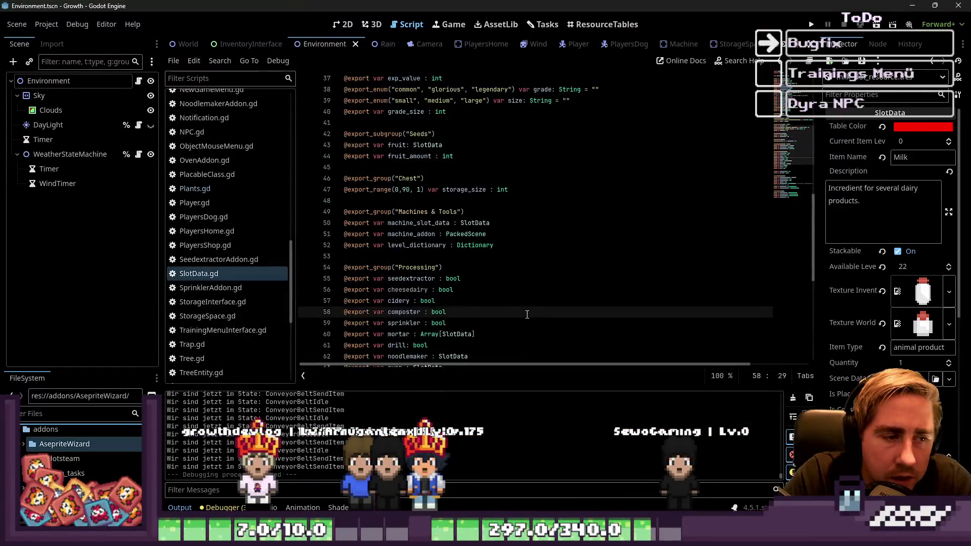
pyautogui.scroll(-8, 527, 314)
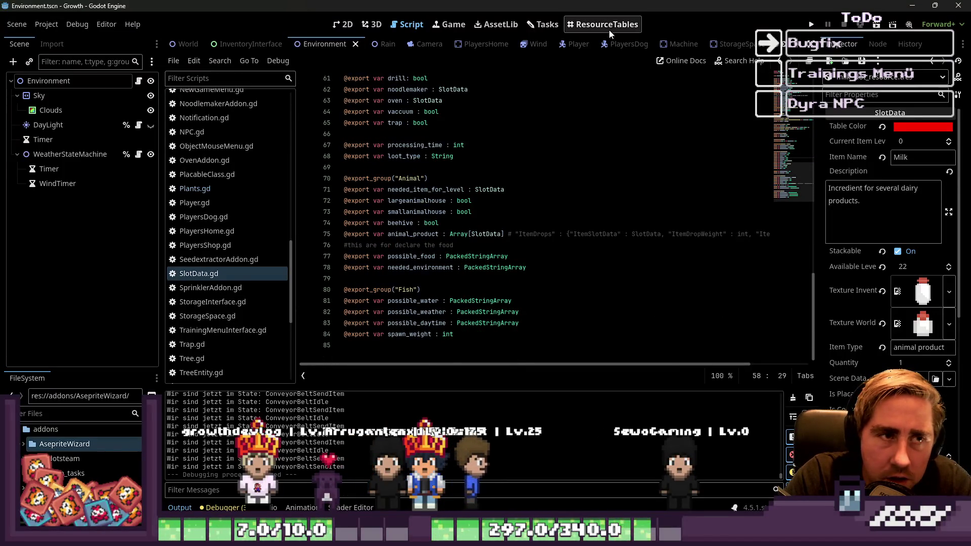
# Switch to the Tasks board showing the Todo, Doing, DoneToday and Done columns.
pyautogui.click(543, 24)
pyautogui.moveTo(766, 501)
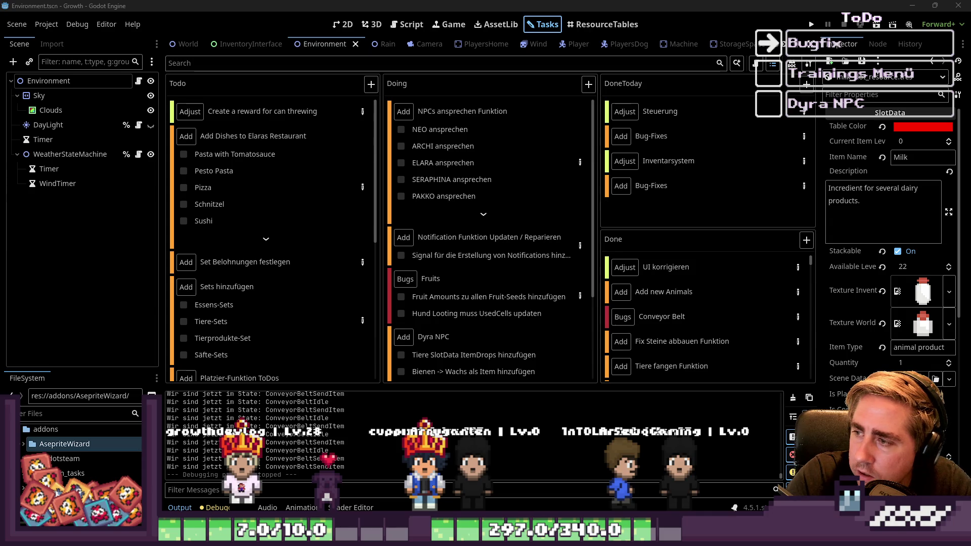
pyautogui.press('F5')
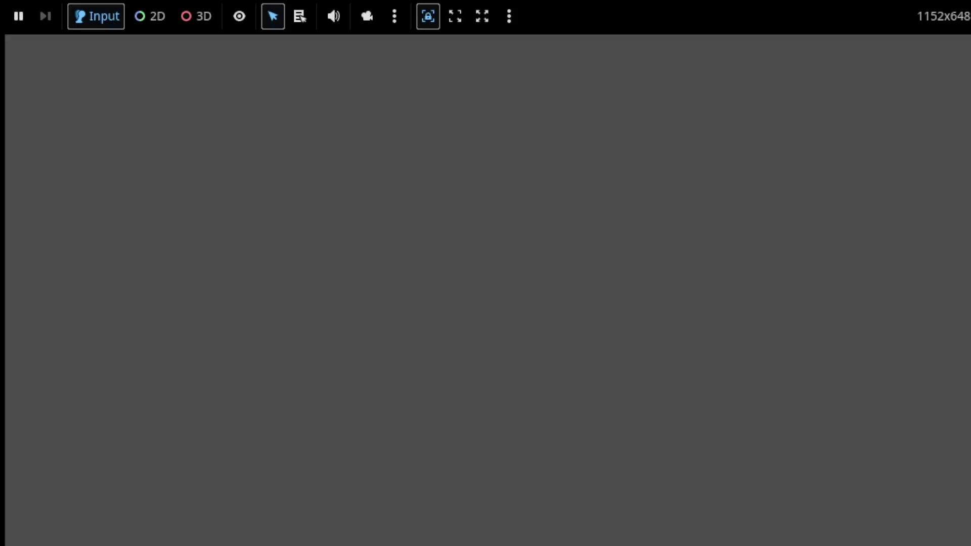
pyautogui.press('F8')
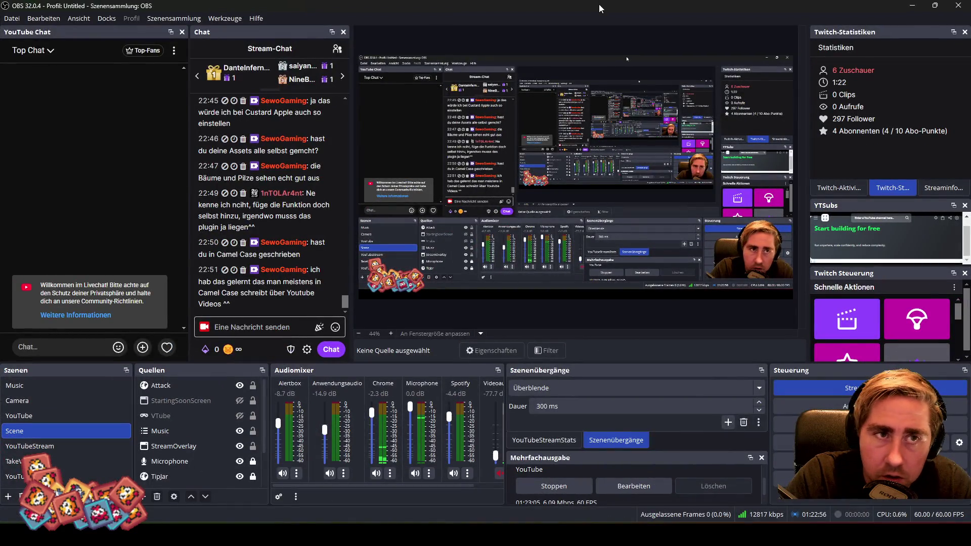
pyautogui.press('F5')
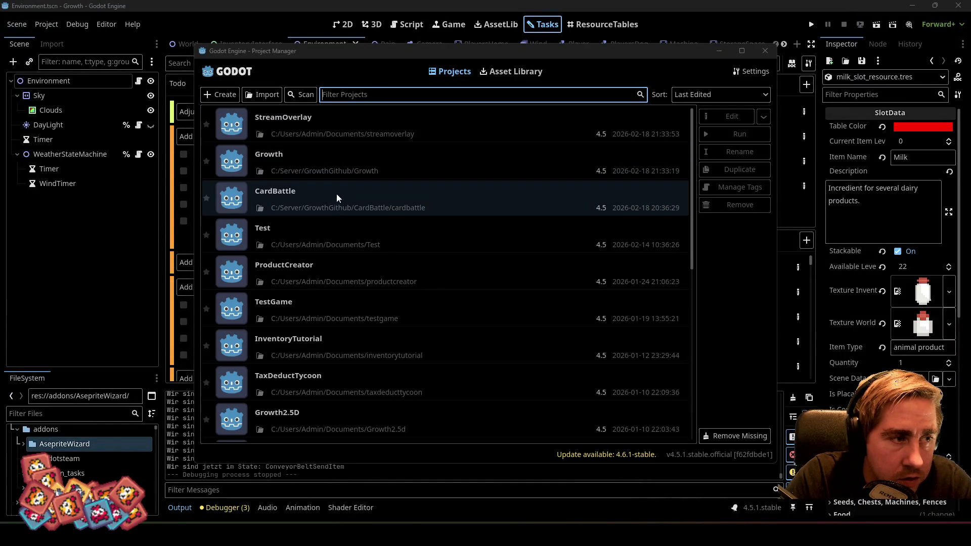
pyautogui.doubleClick(324, 127)
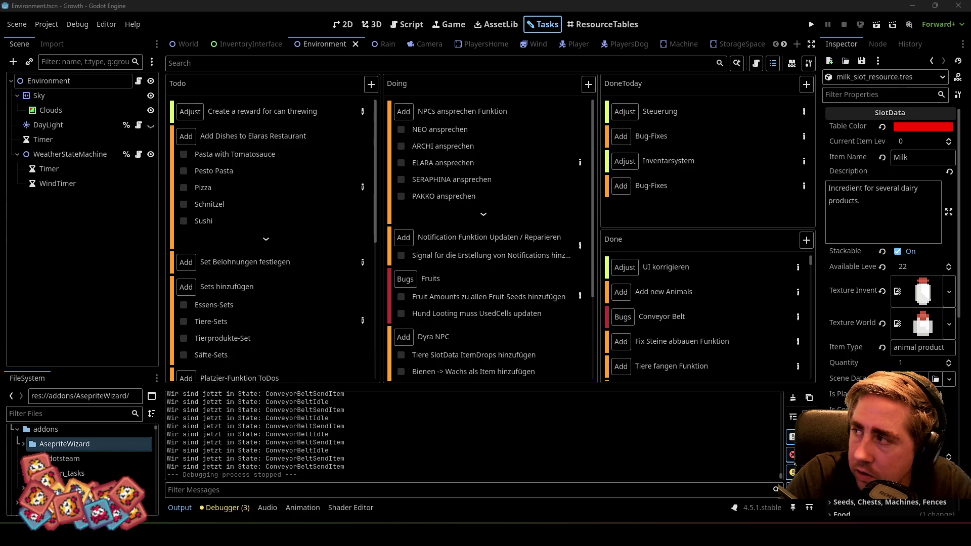
pyautogui.press('F5')
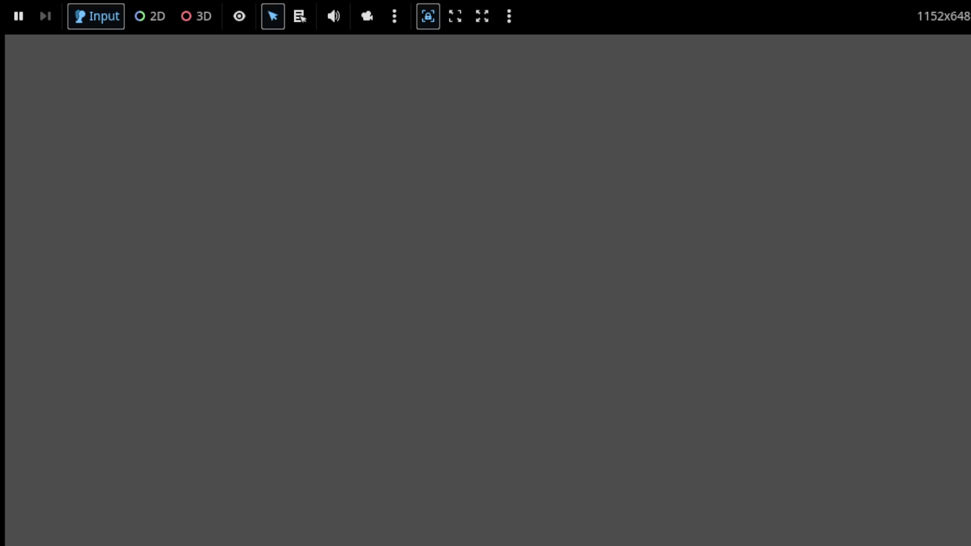
pyautogui.press('F8')
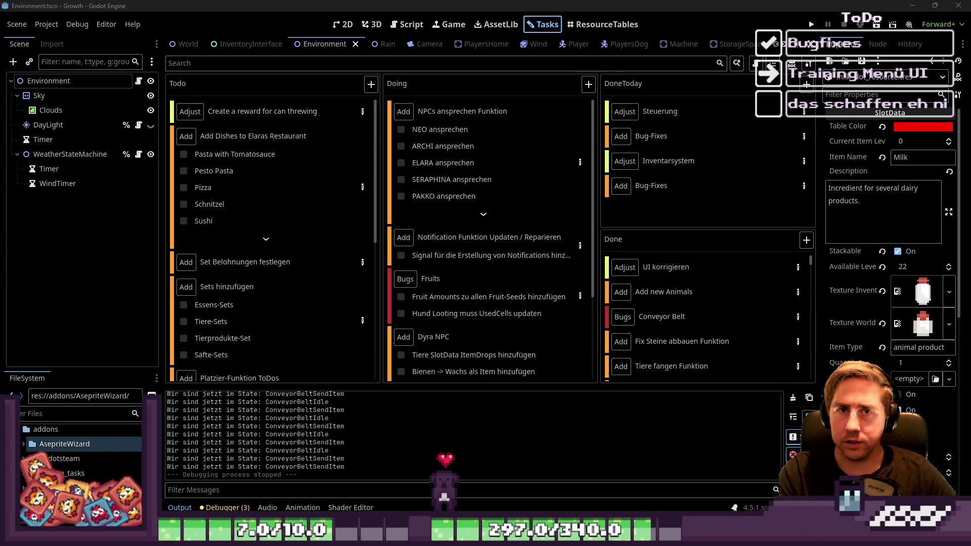
pyautogui.press('F5')
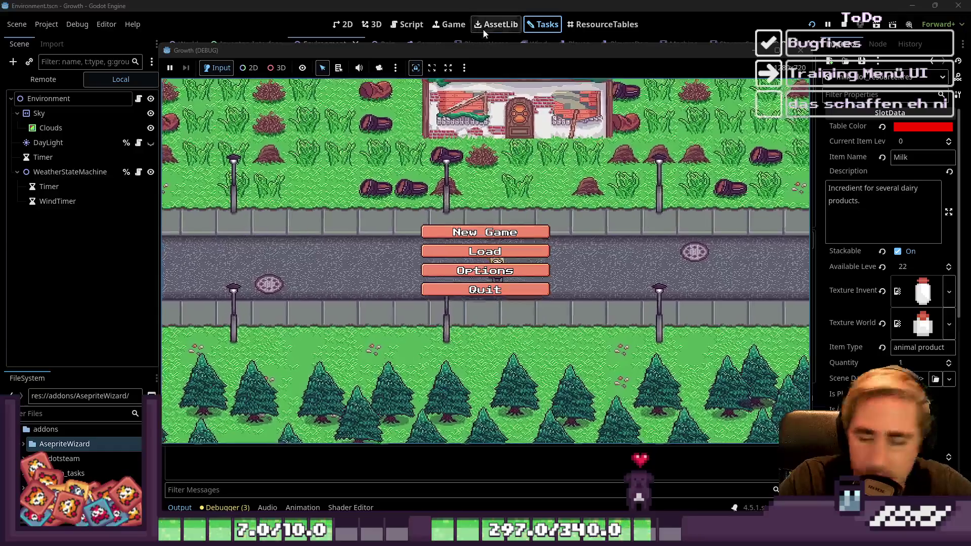
# Start a new game from the main menu with a newly named character.
pyautogui.click(465, 232)
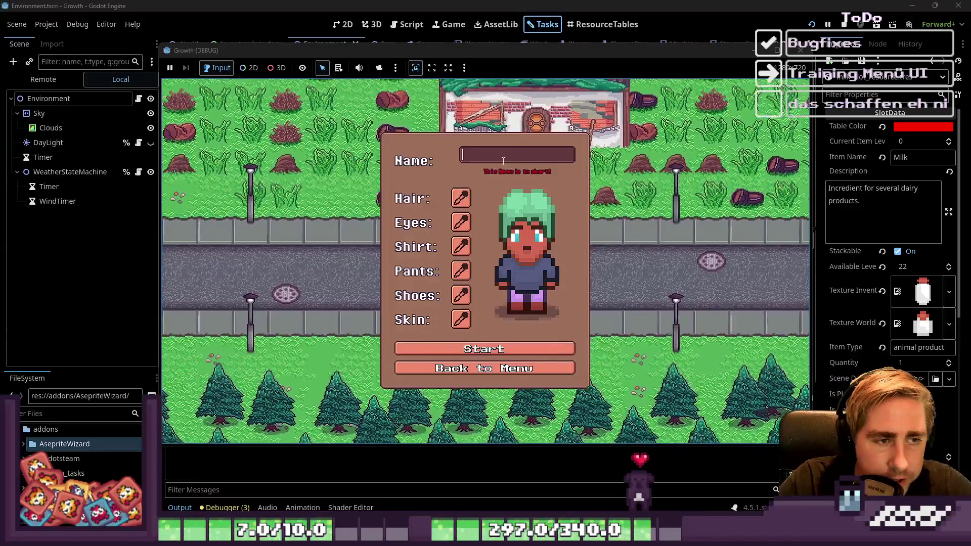
pyautogui.write('asd')
pyautogui.click(484, 345)
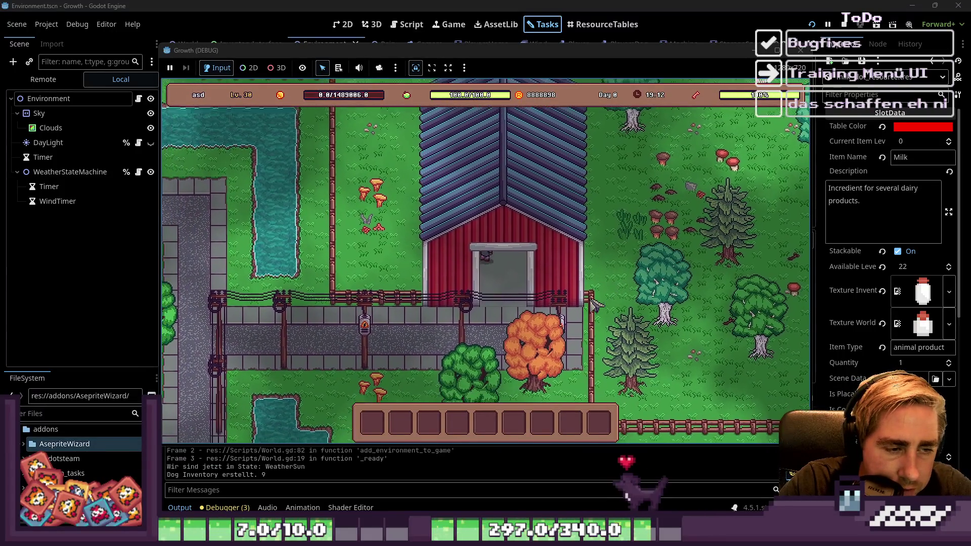
# Walk into the barn and try the training panel, inventory and full item grid.
pyautogui.press('w')
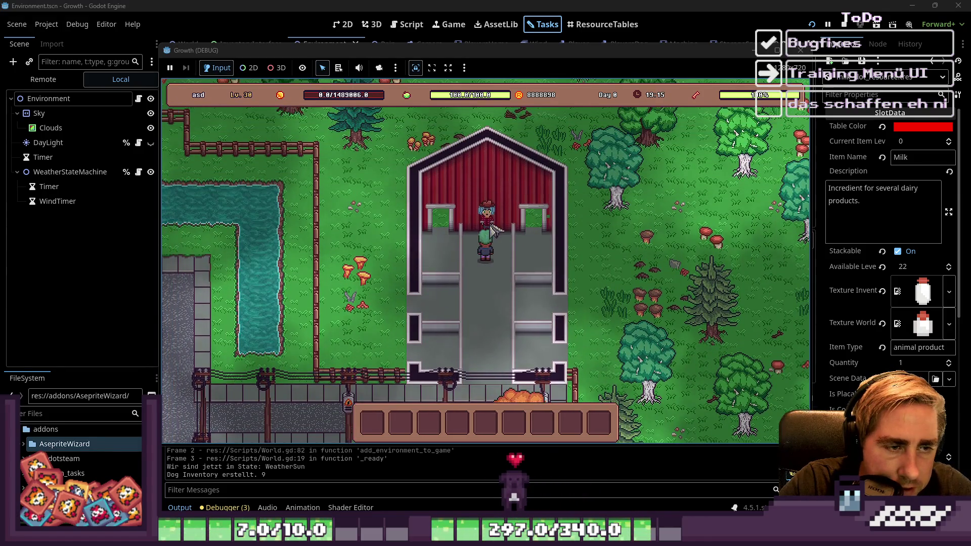
pyautogui.press('e')
pyautogui.press('Escape')
pyautogui.press('i')
pyautogui.press('i')
pyautogui.press('Tab')
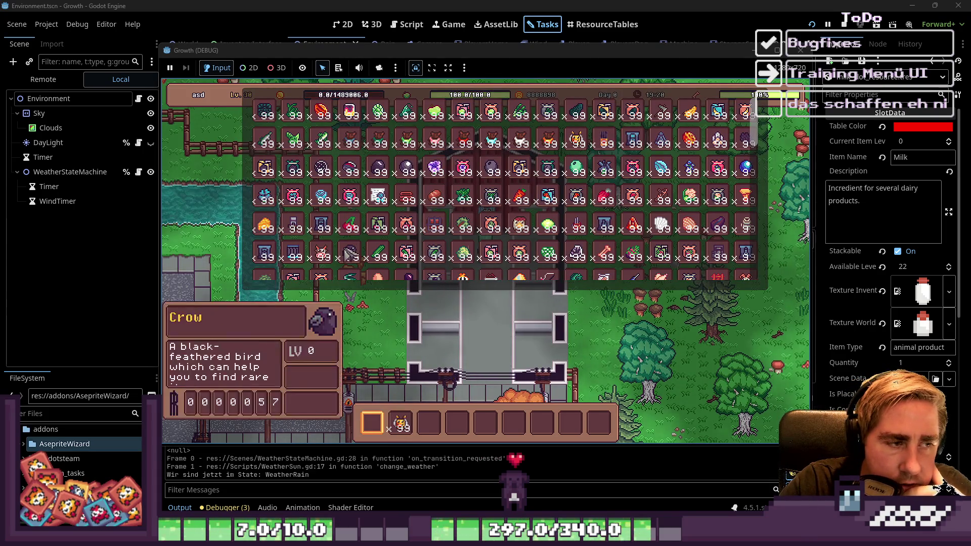
pyautogui.press('i')
pyautogui.press('i')
pyautogui.press('Tab')
# Reopen the NPC training dialog alongside the inventory, then stop the running game.
pyautogui.press('s')
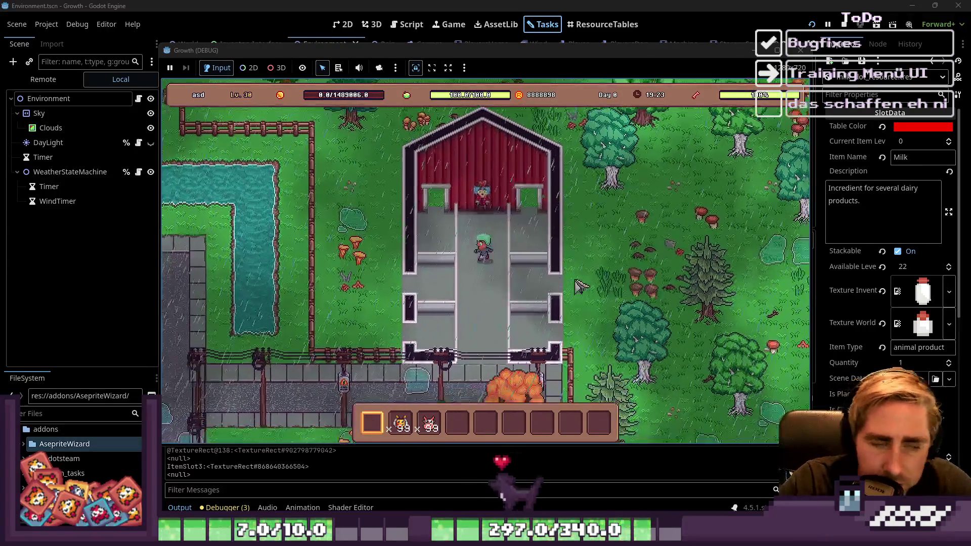
pyautogui.press('w')
pyautogui.click(488, 216)
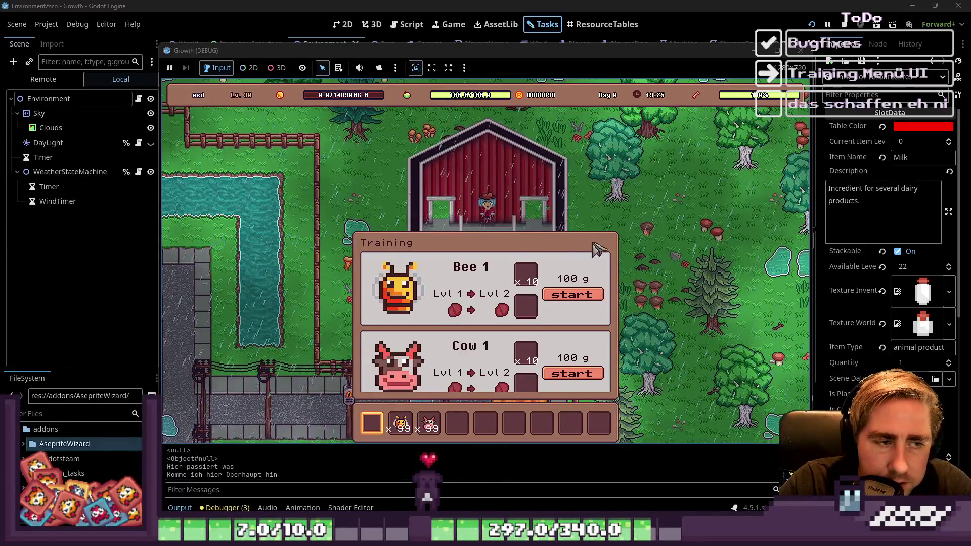
pyautogui.press('8')
pyautogui.press('Tab')
pyautogui.press('Tab')
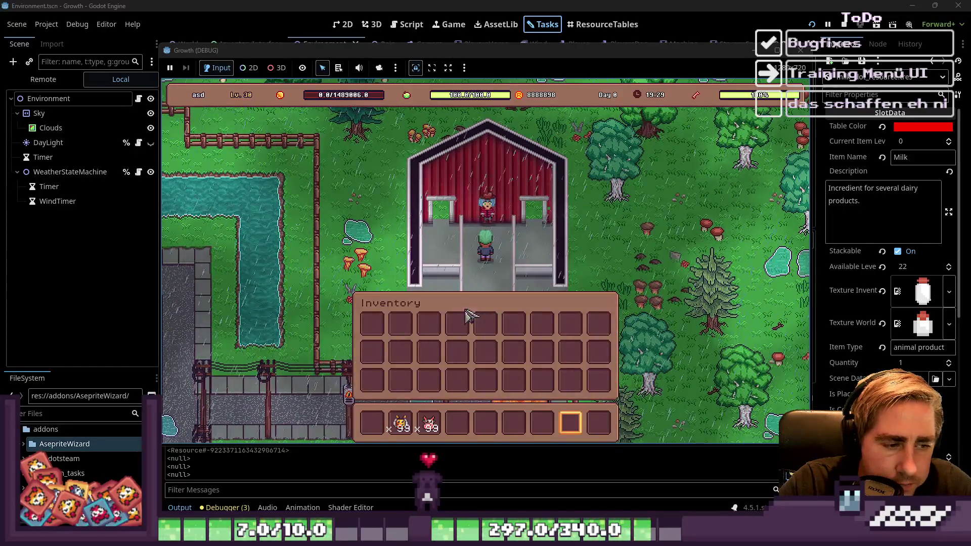
pyautogui.click(489, 215)
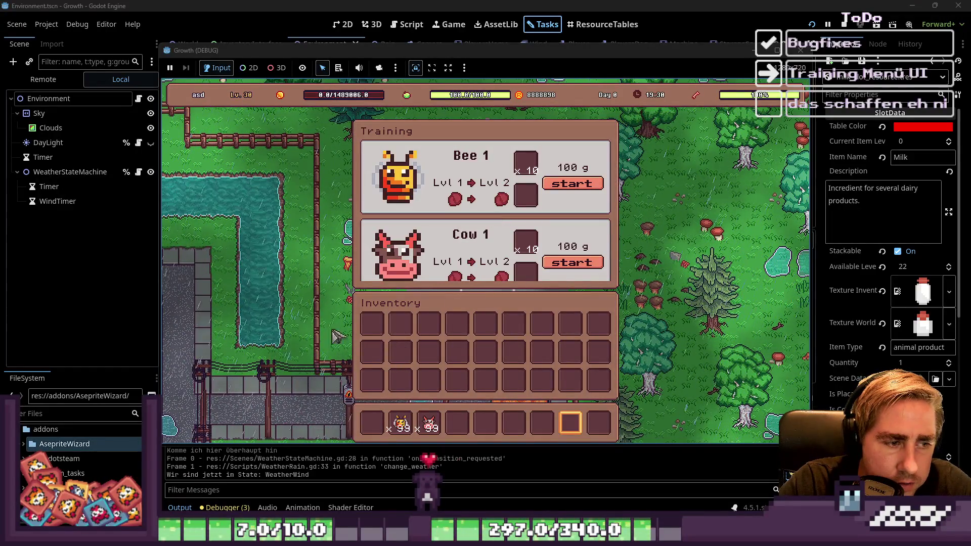
pyautogui.scroll(-1, 444, 199)
pyautogui.scroll(8, 443, 197)
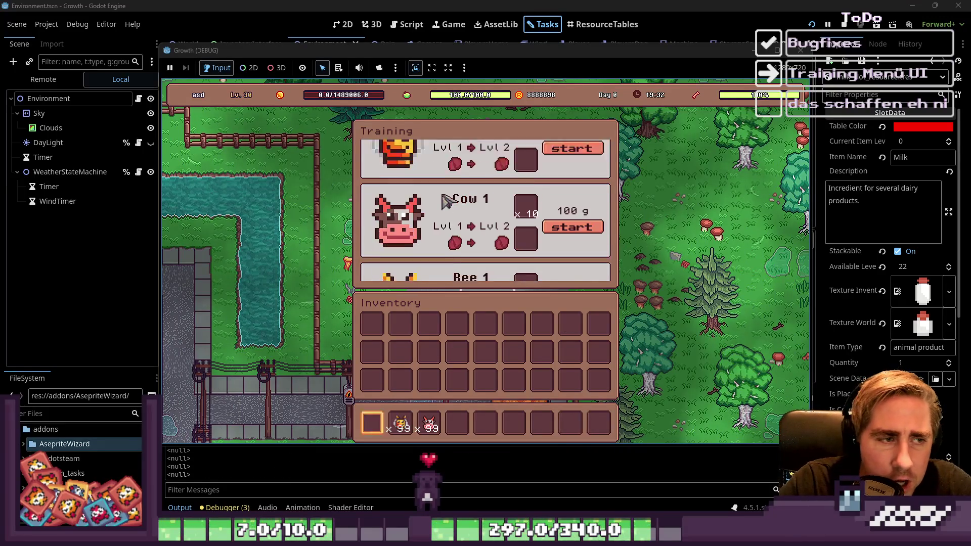
pyautogui.scroll(2, 443, 212)
pyautogui.click(801, 51)
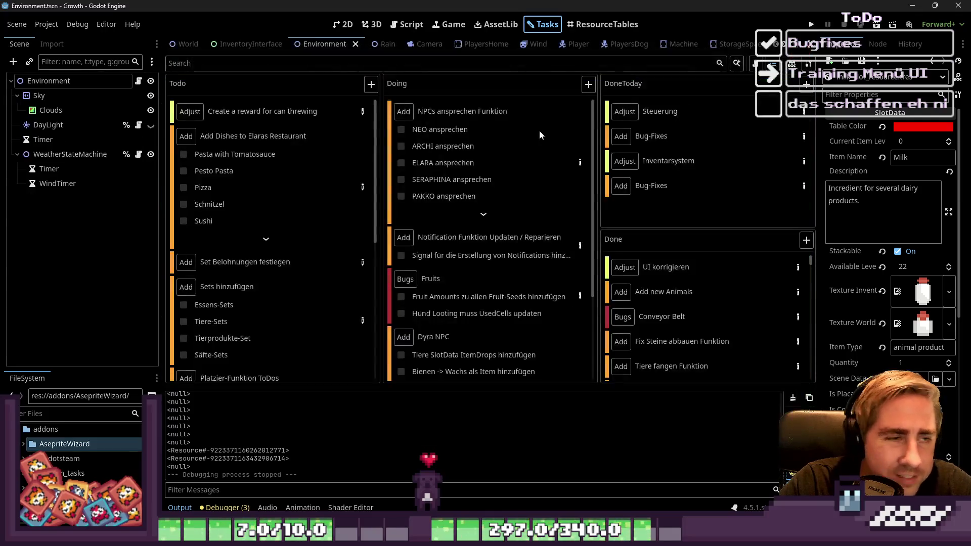
# Open TrainingMenuInterface.gd and delete its debug print line.
pyautogui.click(412, 27)
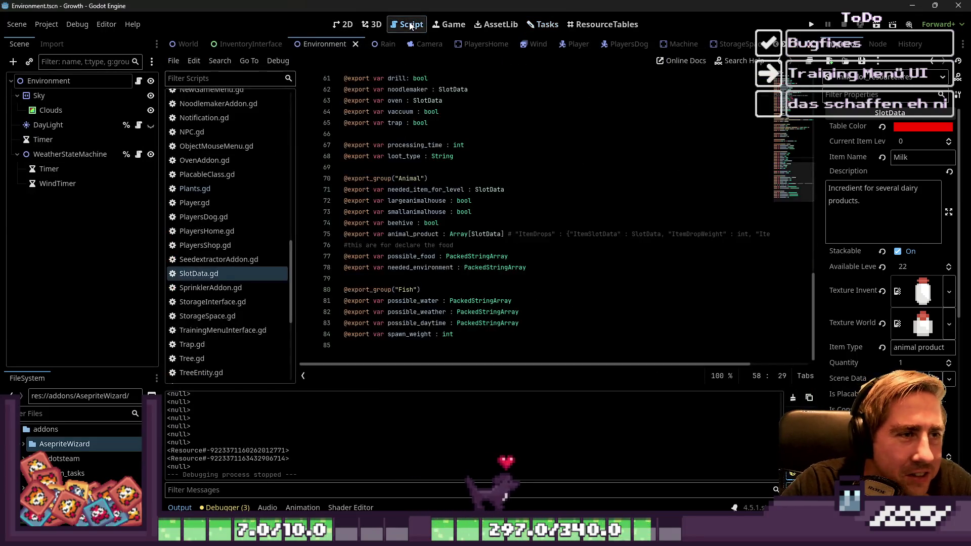
pyautogui.scroll(-4, 238, 191)
pyautogui.scroll(10, 225, 200)
pyautogui.scroll(-2, 224, 205)
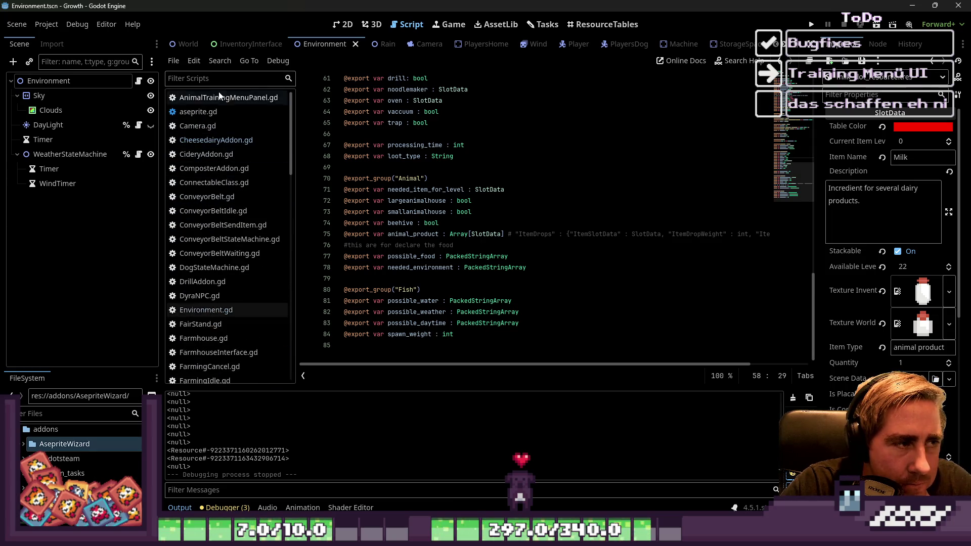
pyautogui.click(217, 101)
pyautogui.scroll(3, 233, 241)
pyautogui.scroll(-4, 220, 285)
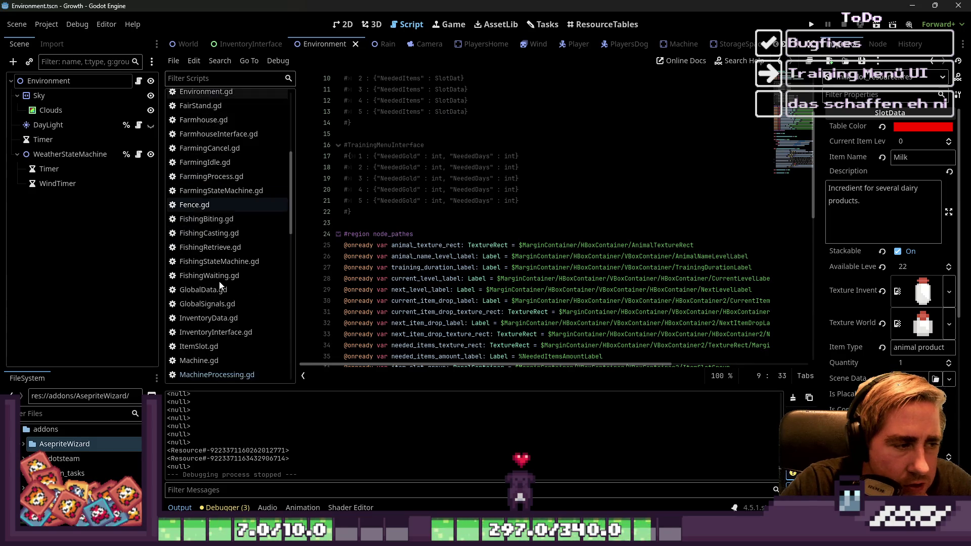
pyautogui.scroll(-3, 219, 281)
pyautogui.scroll(-5, 215, 279)
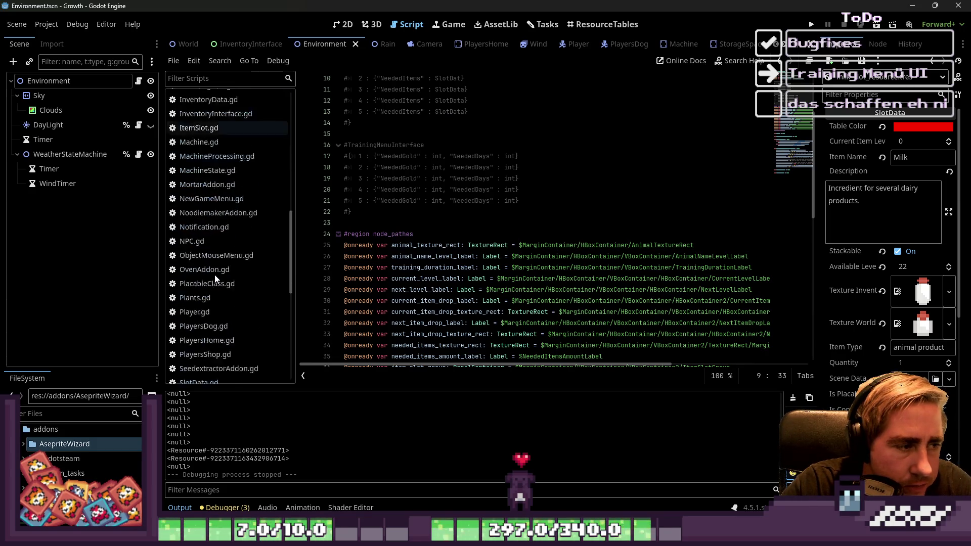
pyautogui.click(250, 261)
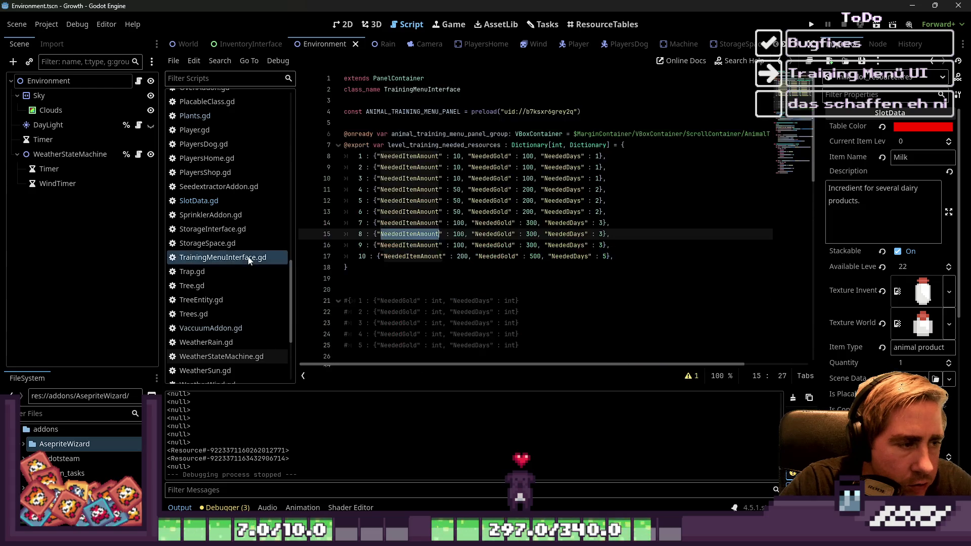
pyautogui.scroll(-10, 498, 247)
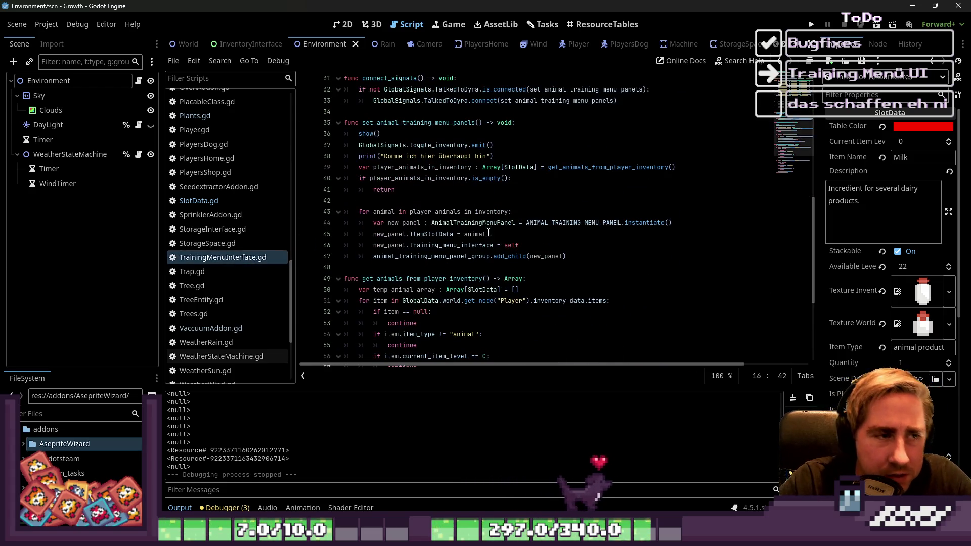
pyautogui.moveTo(493, 156); pyautogui.dragTo(336, 157)
pyautogui.press('BackSpace')
pyautogui.press('BackSpace')
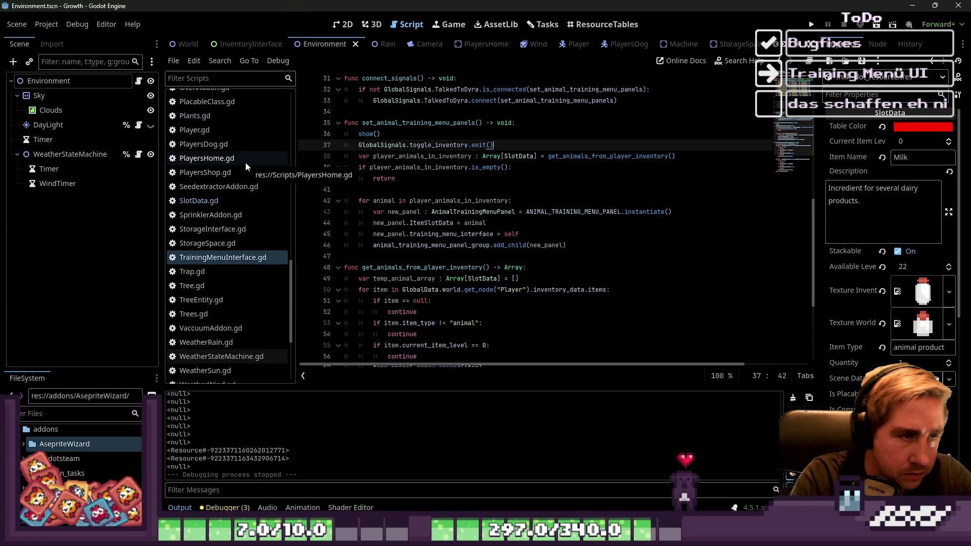
# Review the panel-building code around add_child and animal_training_menu_panel_group, ending at the function header.
pyautogui.scroll(-4, 639, 185)
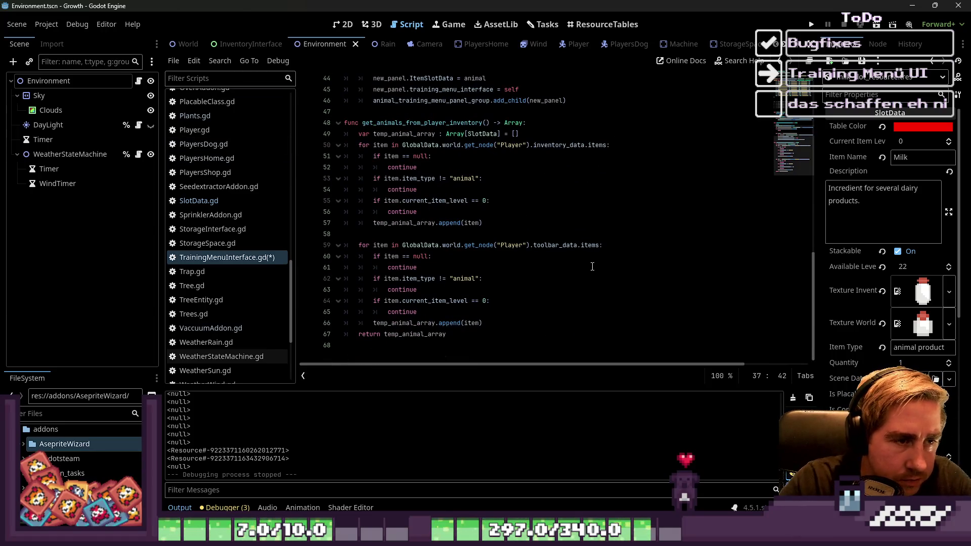
pyautogui.doubleClick(432, 124)
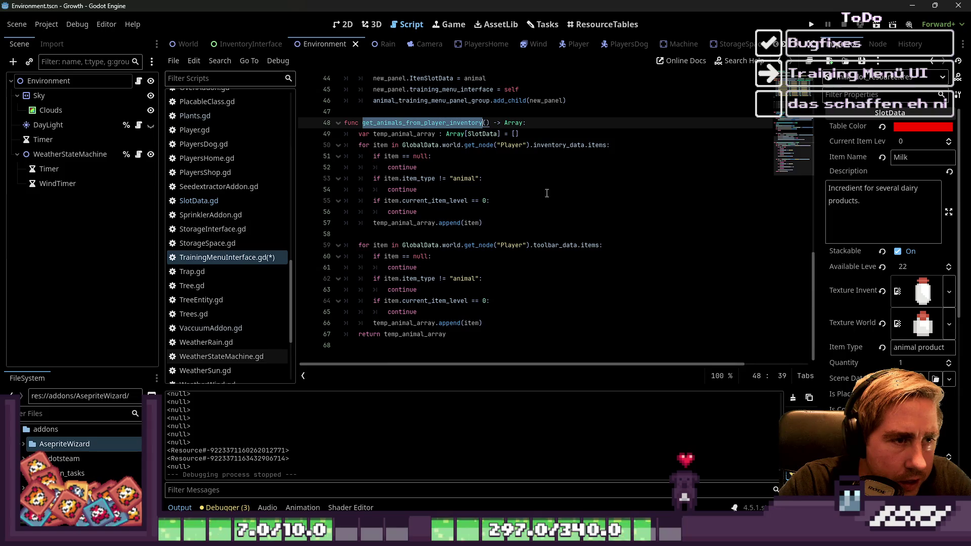
pyautogui.doubleClick(426, 246)
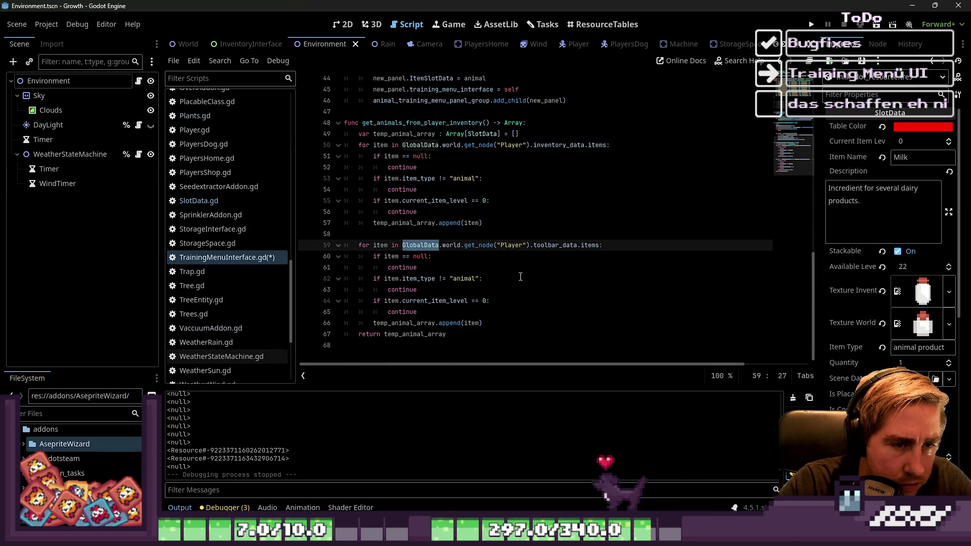
pyautogui.scroll(2, 521, 268)
pyautogui.click(534, 200)
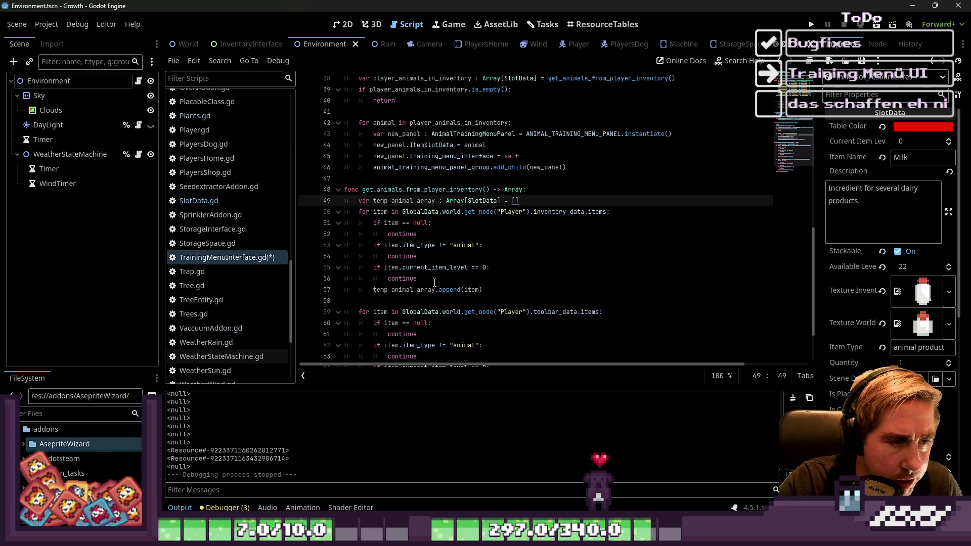
pyautogui.scroll(6, 434, 282)
pyautogui.scroll(-3, 434, 280)
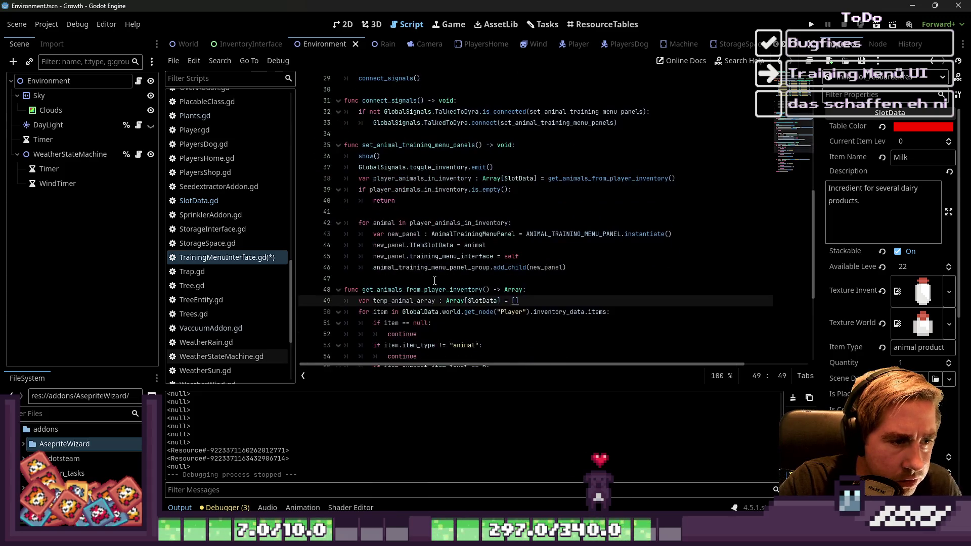
pyautogui.click(510, 267)
pyautogui.doubleClick(510, 267)
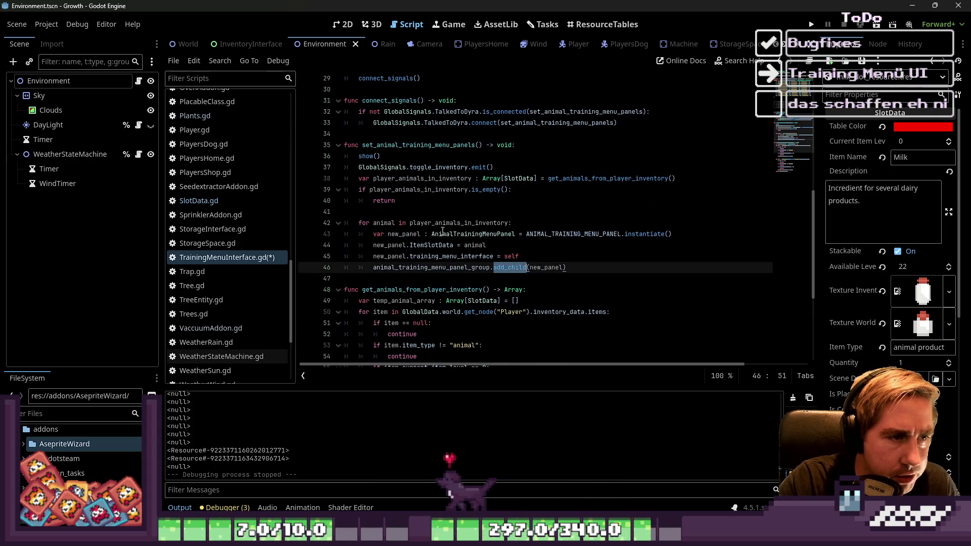
pyautogui.doubleClick(470, 267)
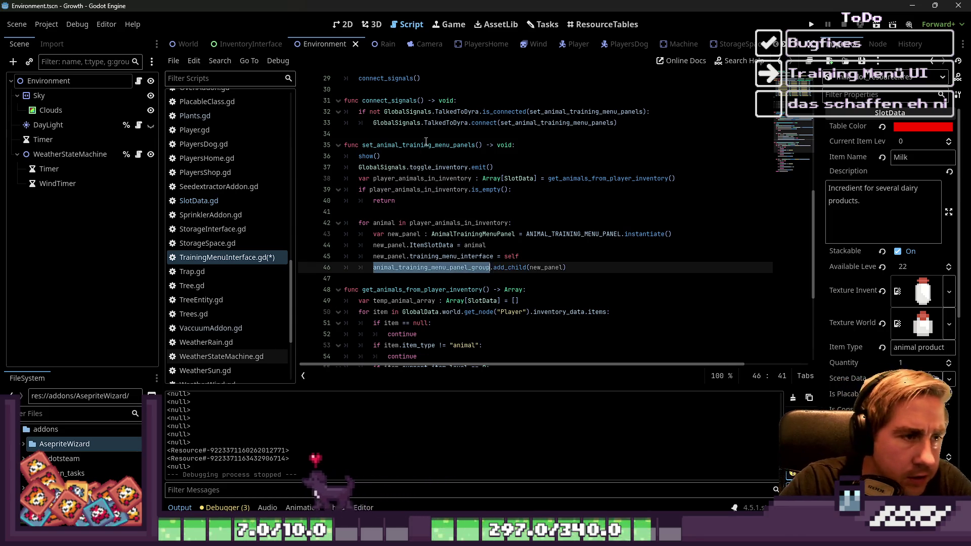
pyautogui.click(505, 146)
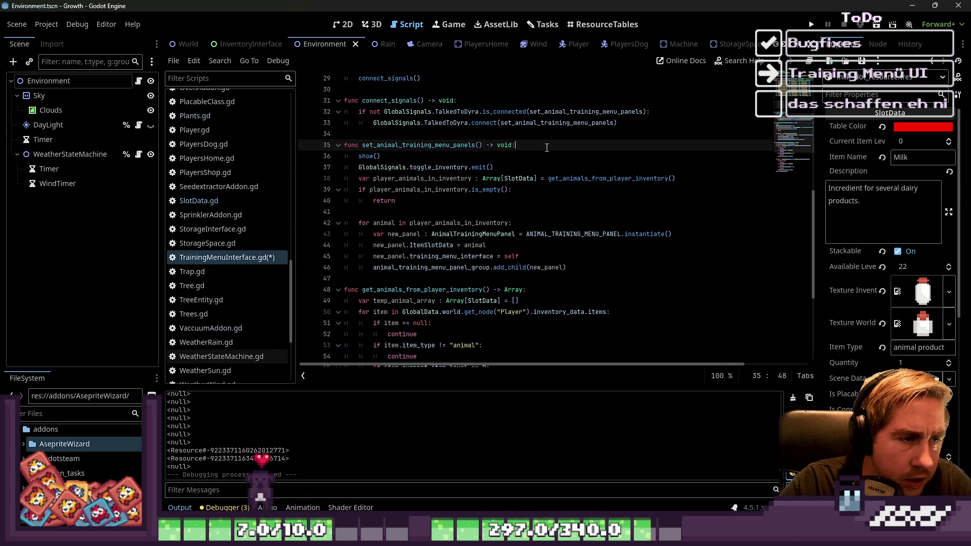
# Add a loop calling queue_free() on each child of animal_training_menu_panel_group, then run the game.
pyautogui.press('Return')
pyautogui.press('Return')
pyautogui.press('Up')
pyautogui.press('Tab')
pyautogui.write('r ')
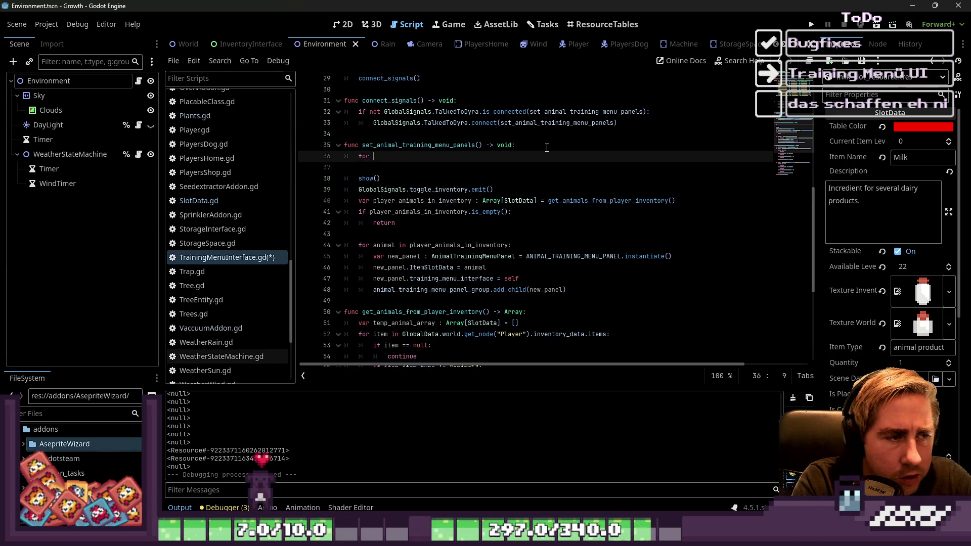
pyautogui.write('child in animal_training_menu_panel_group')
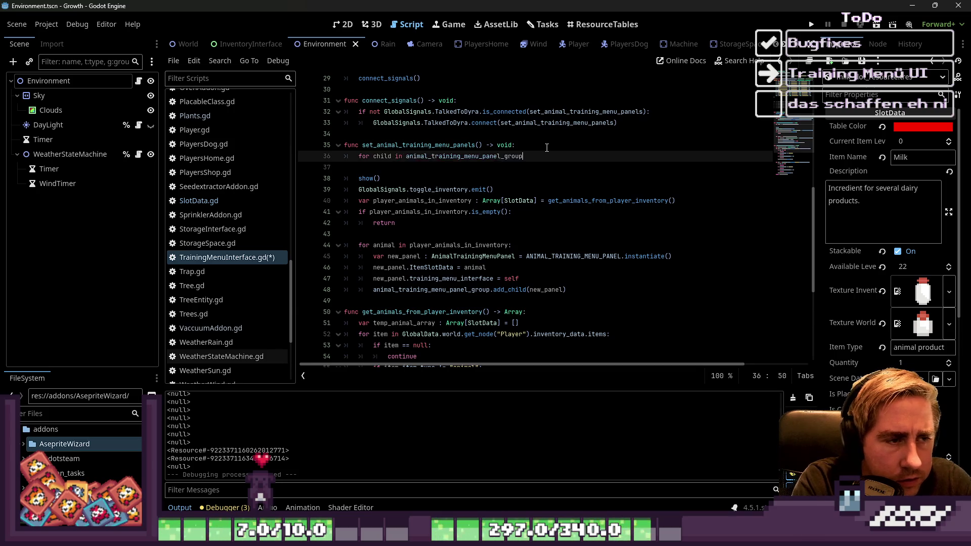
pyautogui.write('.get')
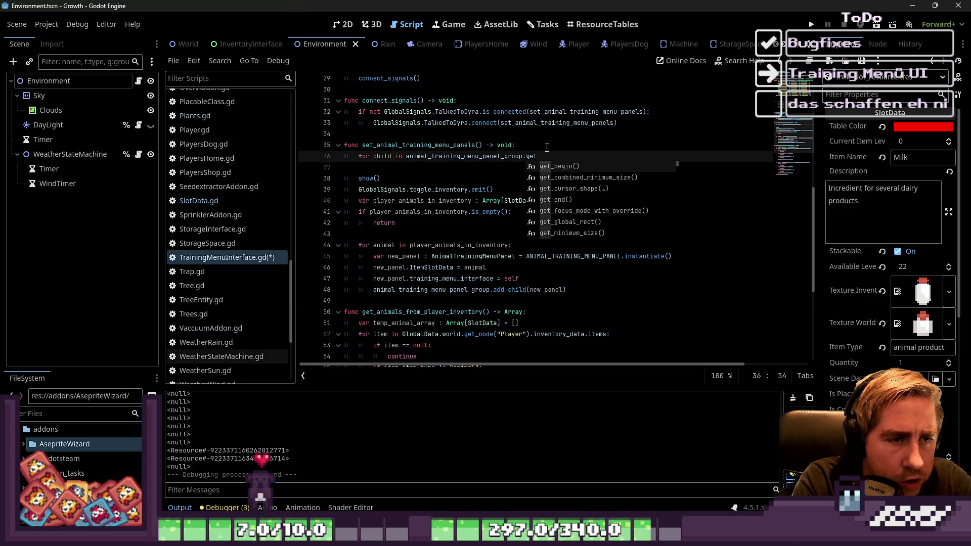
pyautogui.write('_childr')
pyautogui.press('Return')
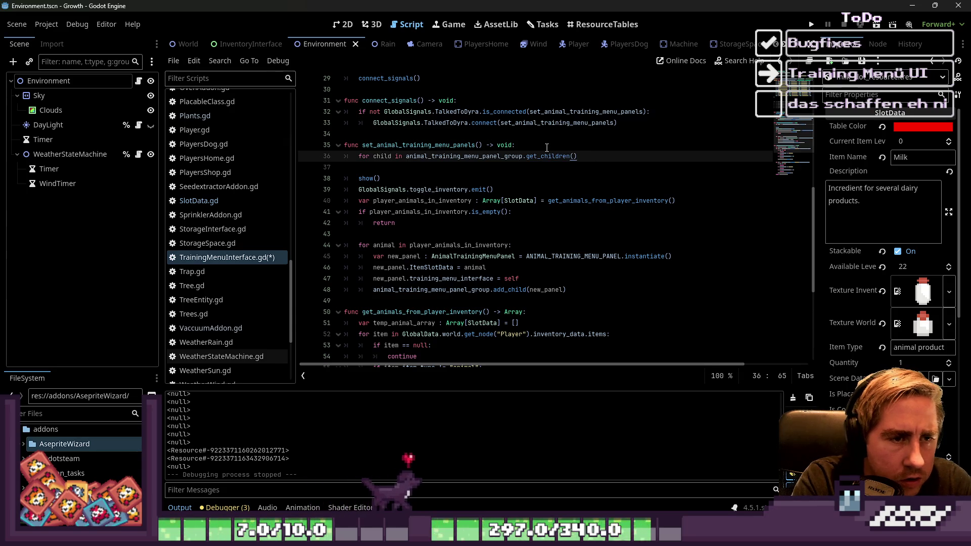
pyautogui.write(':')
pyautogui.press('Return')
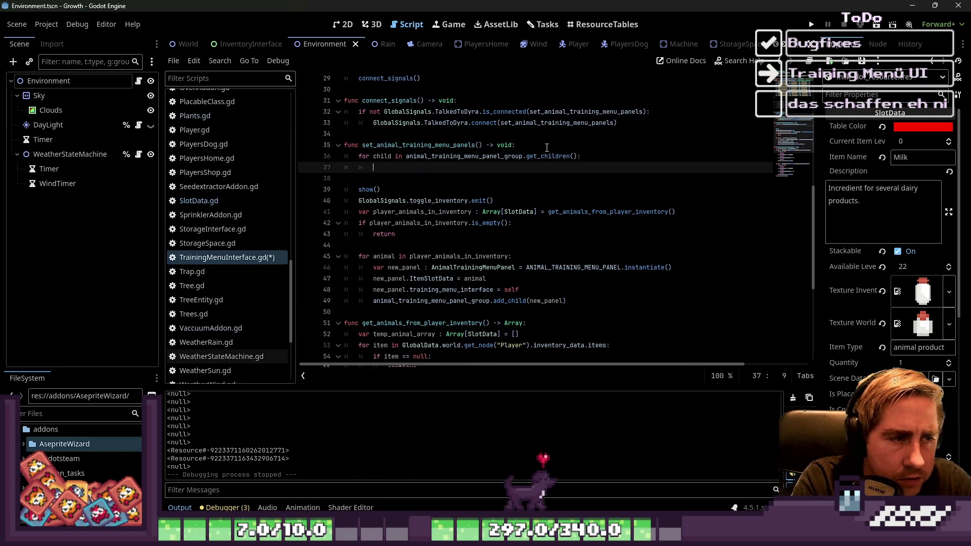
pyautogui.write('child.queue')
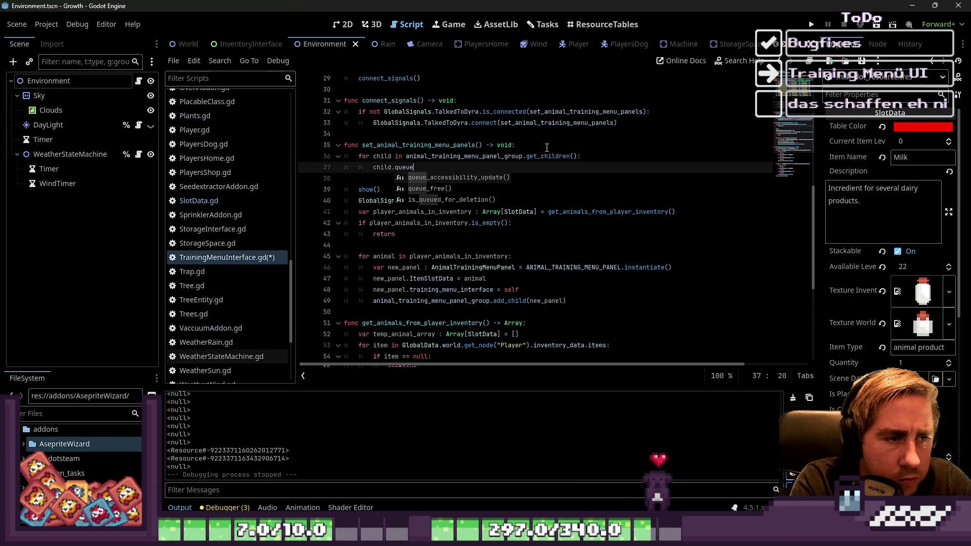
pyautogui.press('Down')
pyautogui.press('Return')
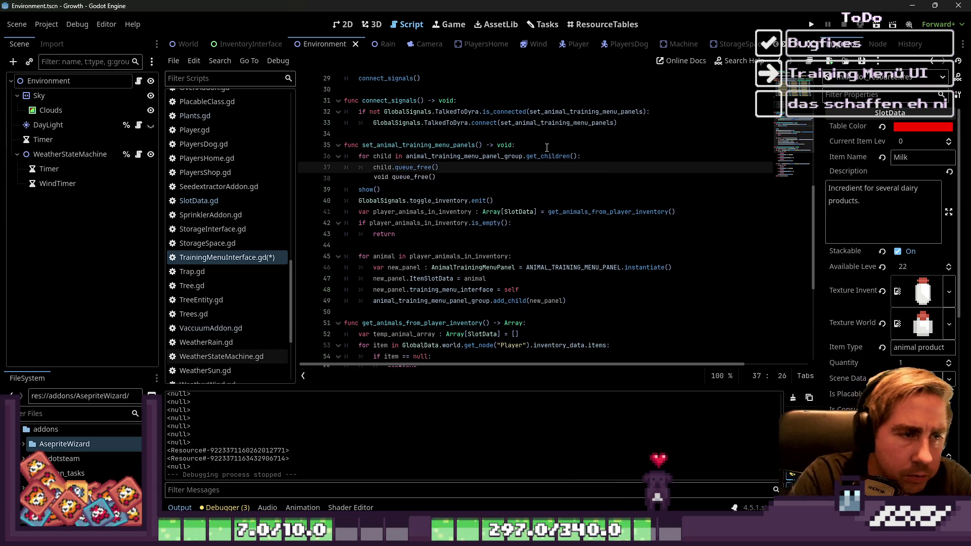
pyautogui.press('Down')
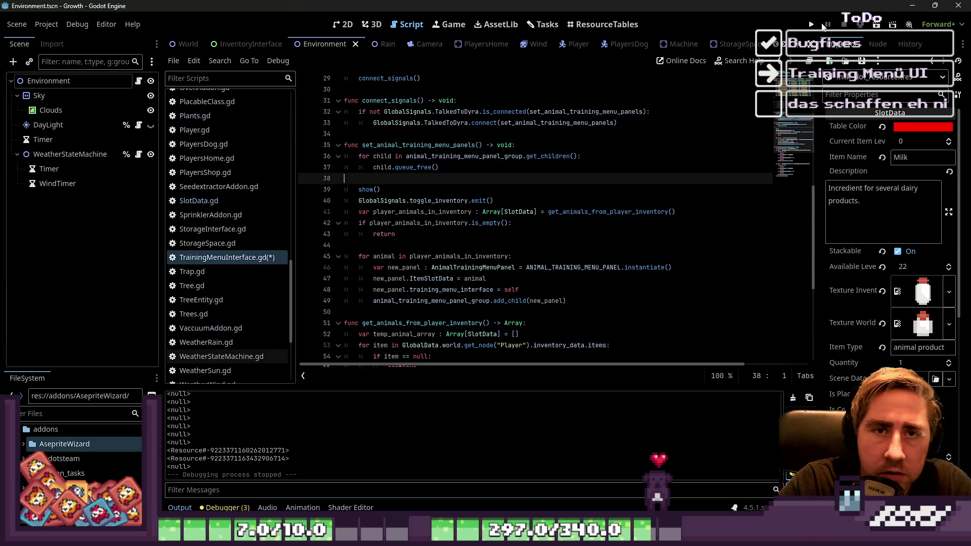
pyautogui.click(812, 24)
pyautogui.write('asdd')
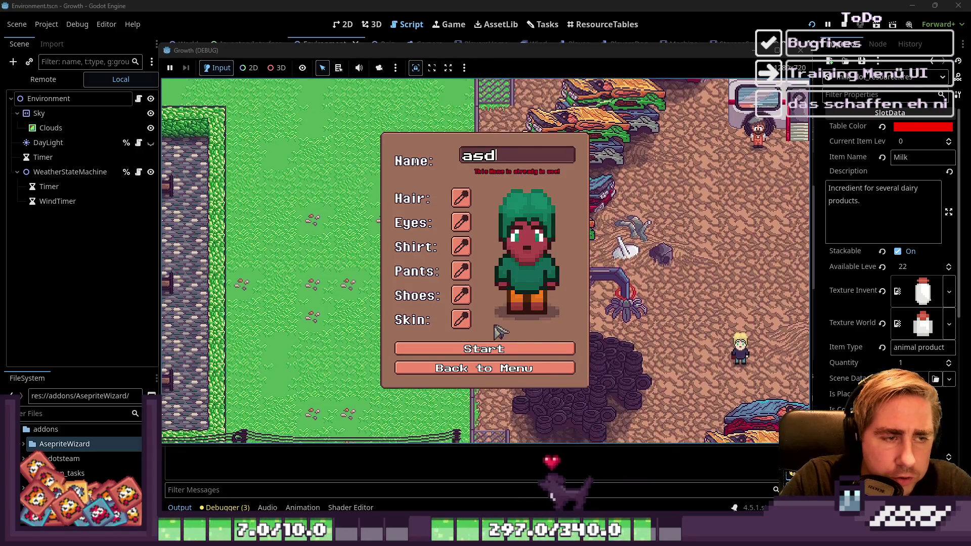
# Start the game and stock hotbar slots 2–4 with Bee, Cow and Crow stacks.
pyautogui.click(536, 347)
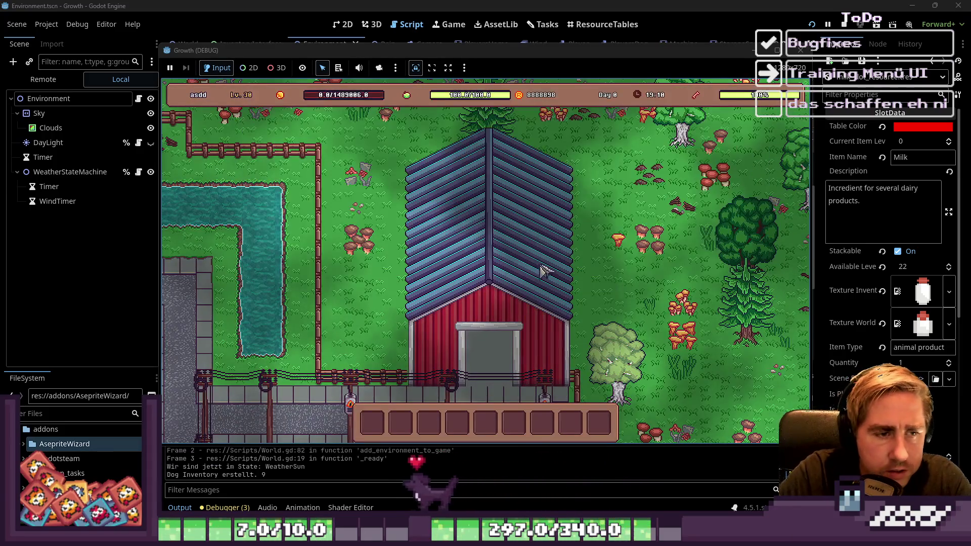
pyautogui.press('i')
pyautogui.press('i')
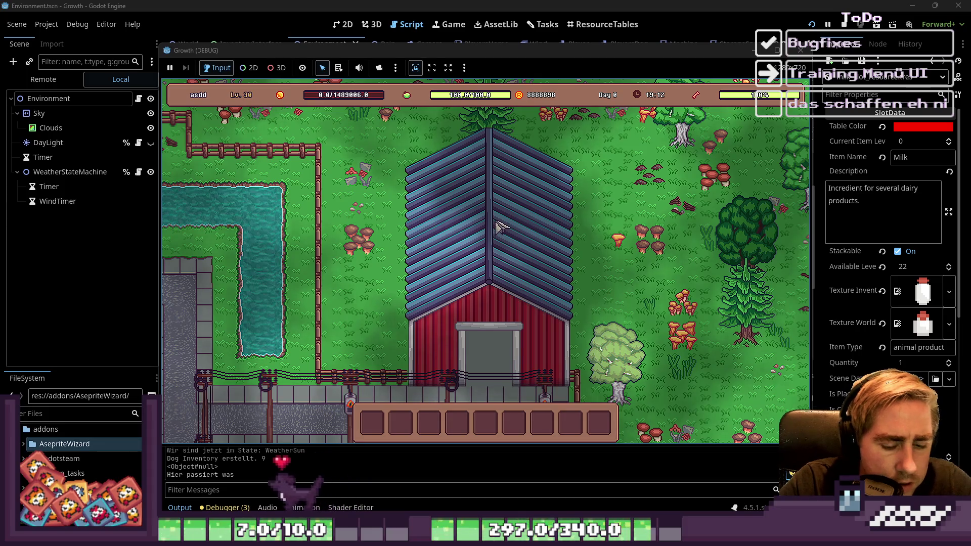
pyautogui.press('Tab')
pyautogui.moveTo(579, 139)
pyautogui.mouseDown()
pyautogui.moveTo(392, 429)
pyautogui.moveTo(400, 423)
pyautogui.mouseUp()
pyautogui.click(326, 250)
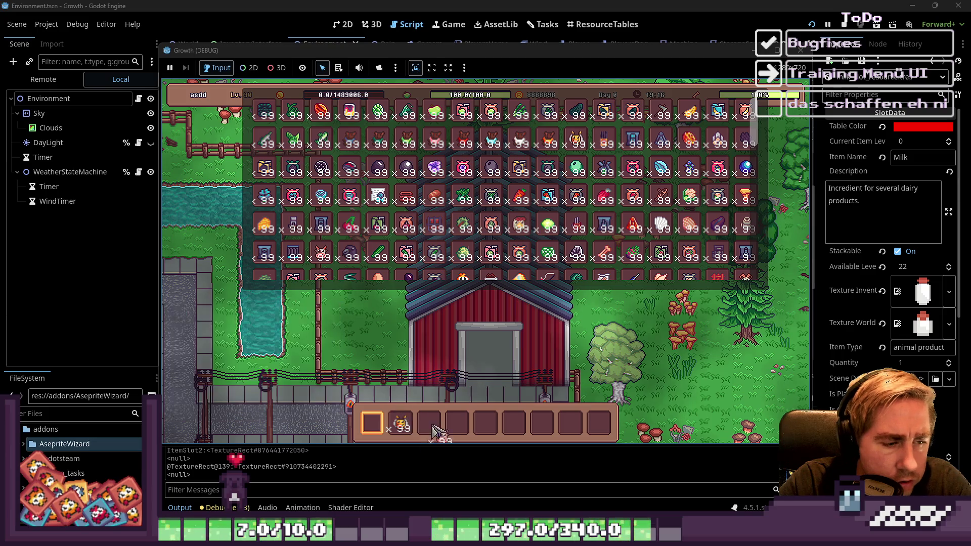
pyautogui.click(354, 257)
pyautogui.press('Tab')
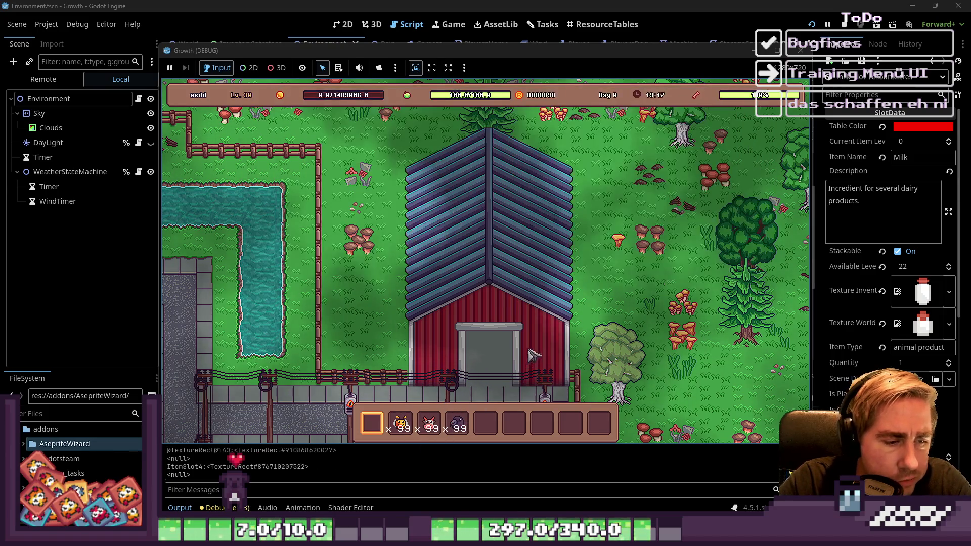
# Open the training panel with the inventory, start Bee 1's training, close the panels, and stop the game.
pyautogui.click(485, 245)
pyautogui.press('3')
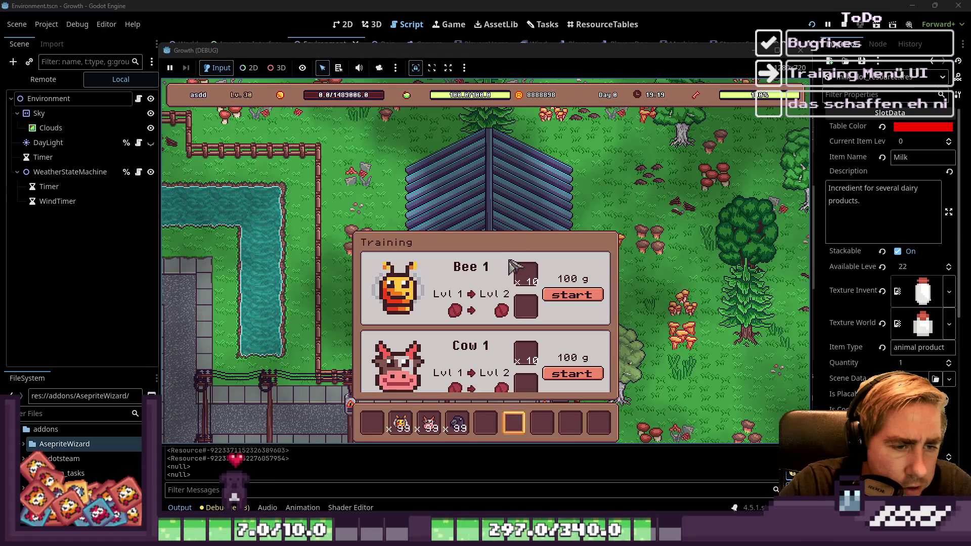
pyautogui.press('Tab')
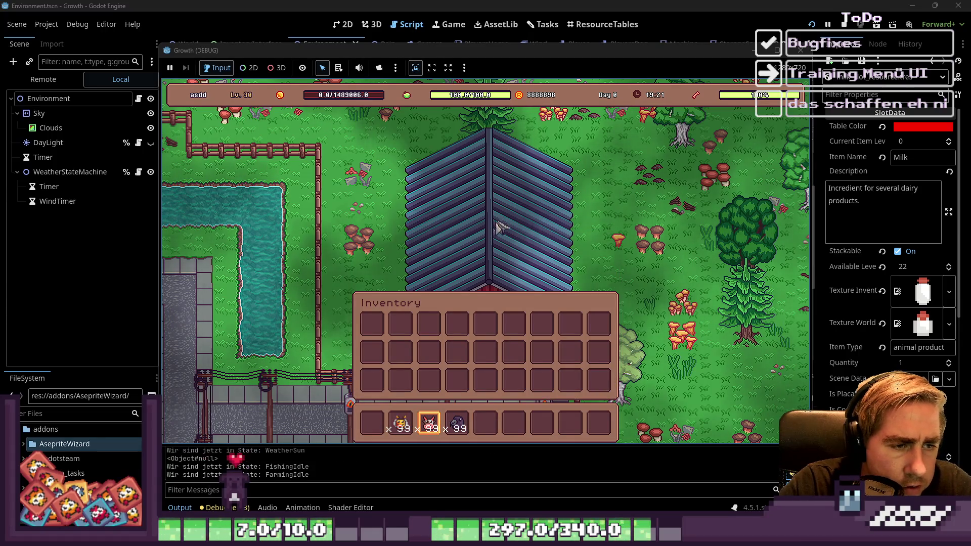
pyautogui.click(506, 230)
pyautogui.press('2')
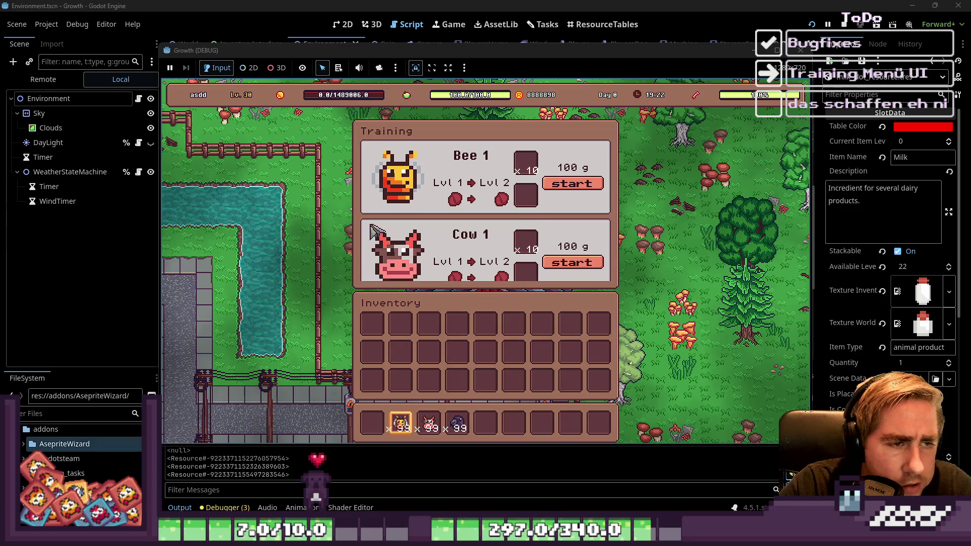
pyautogui.click(572, 183)
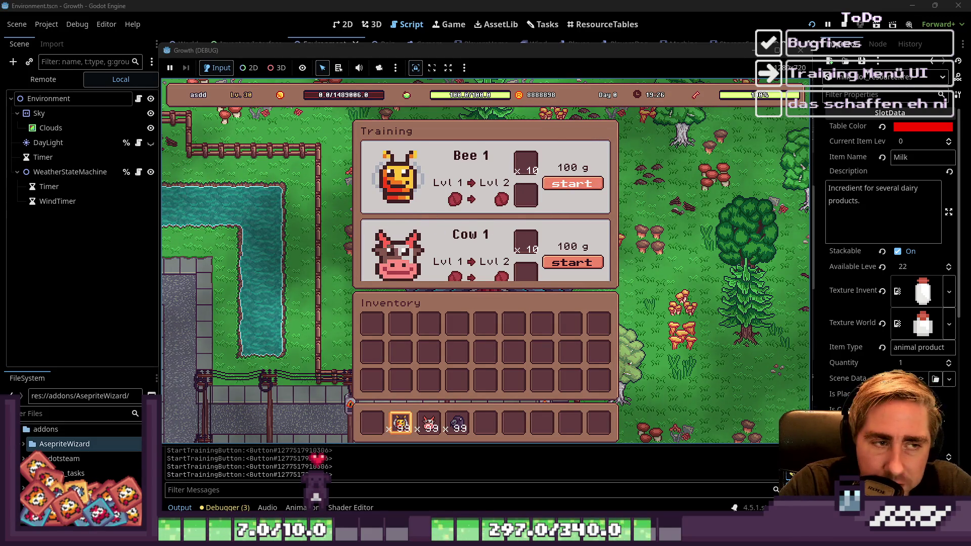
pyautogui.scroll(-3, 478, 198)
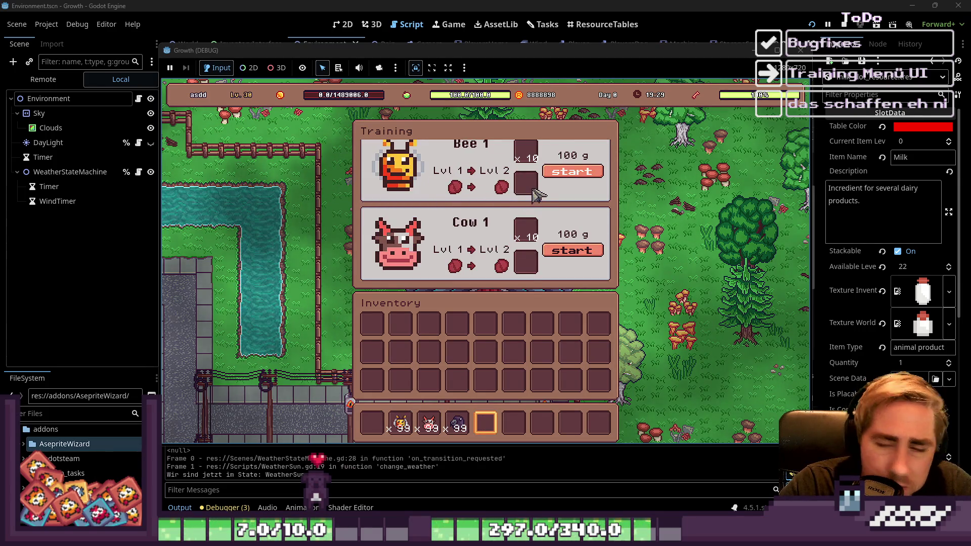
pyautogui.press('Escape')
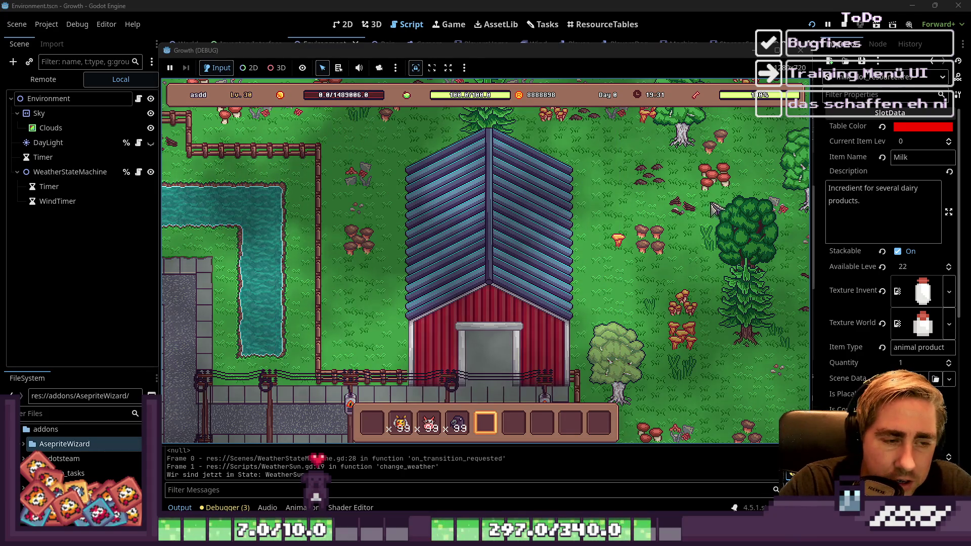
pyautogui.press('s')
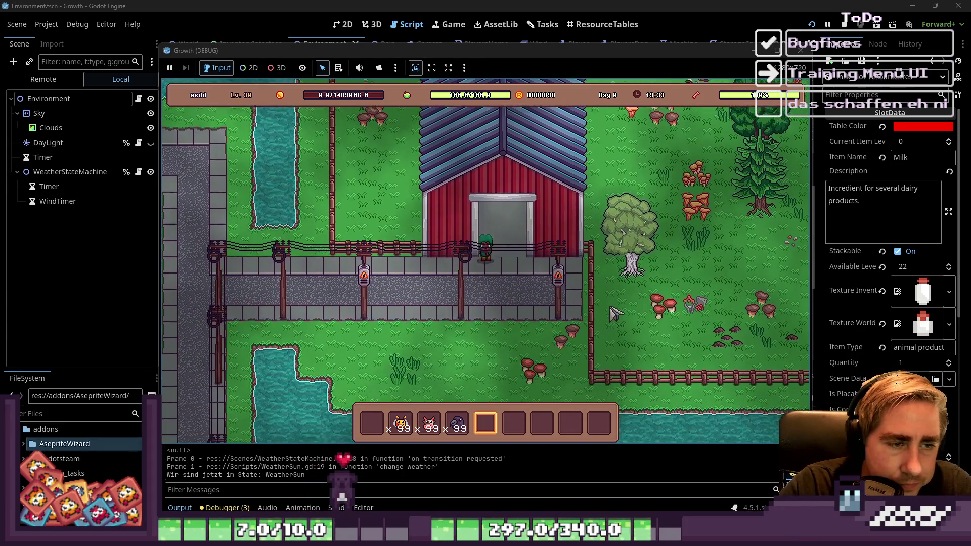
pyautogui.click(569, 46)
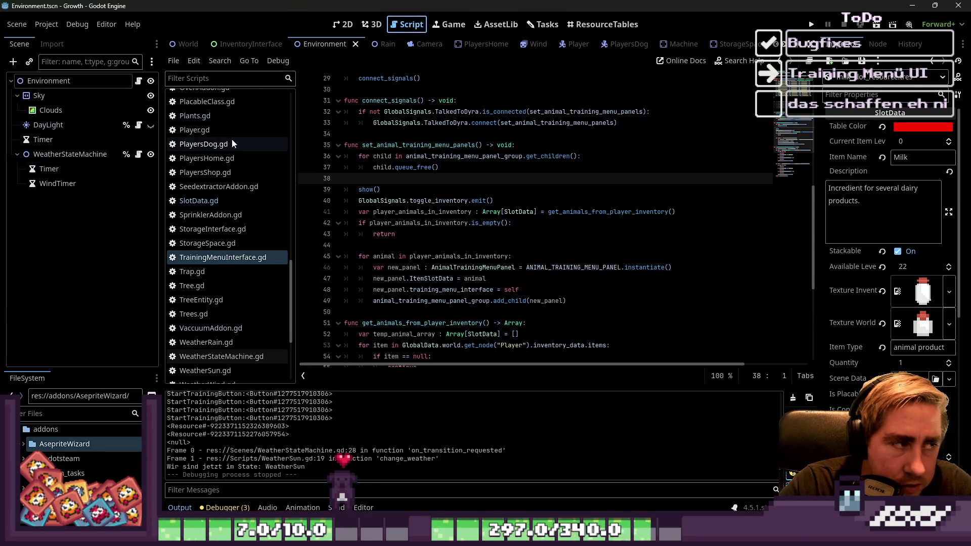
# Flip through the Tasks, ResourceTables and 2D views, returning to TrainingMenuInterface.gd.
pyautogui.click(548, 25)
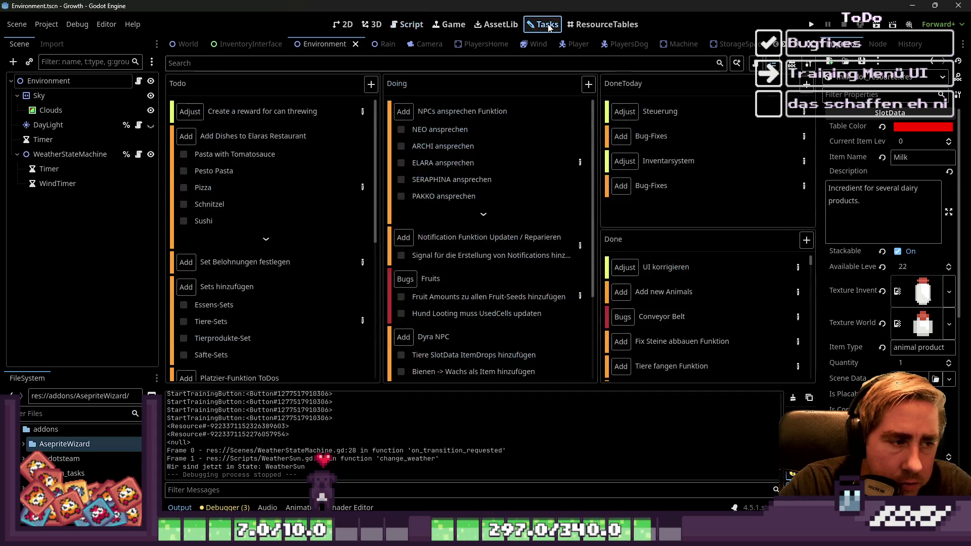
pyautogui.click(604, 25)
pyautogui.click(343, 24)
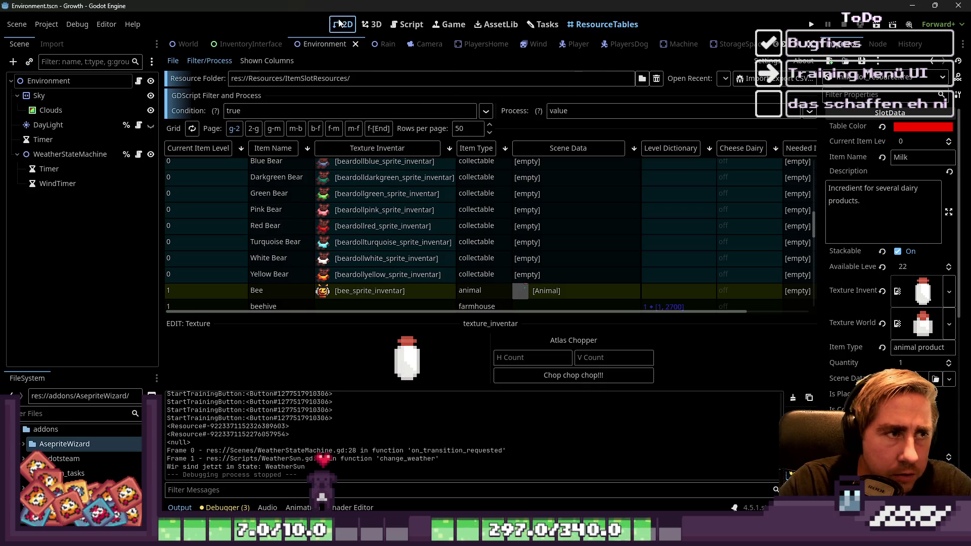
pyautogui.click(408, 25)
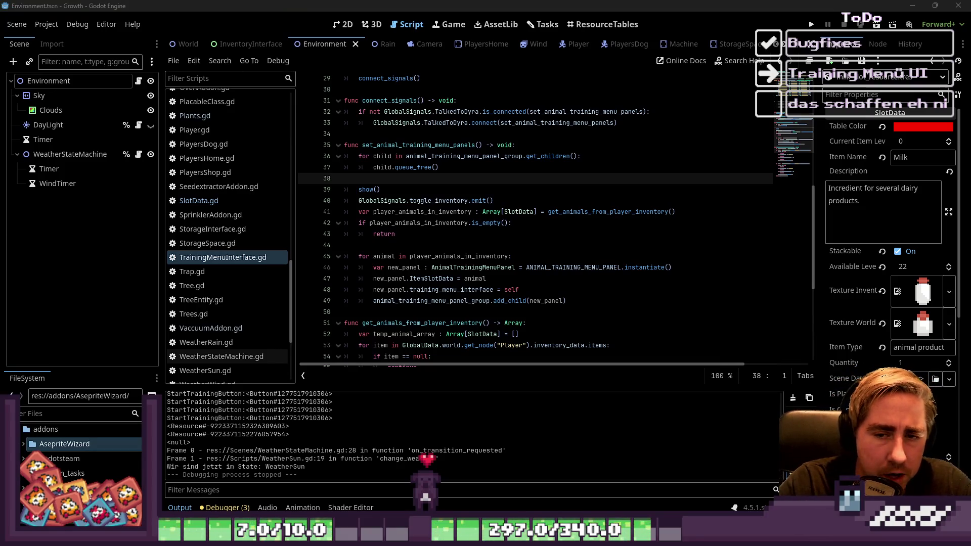
# Widen the inspector, scroll up to the level training resources dictionary, then show the Tasks board.
pyautogui.moveTo(815, 205); pyautogui.dragTo(810, 215)
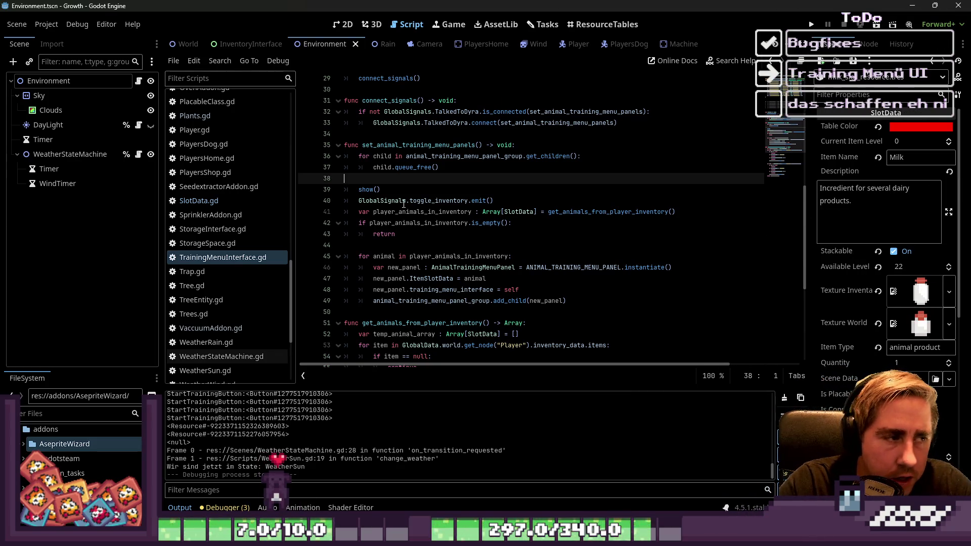
pyautogui.scroll(4, 237, 208)
pyautogui.scroll(4, 473, 186)
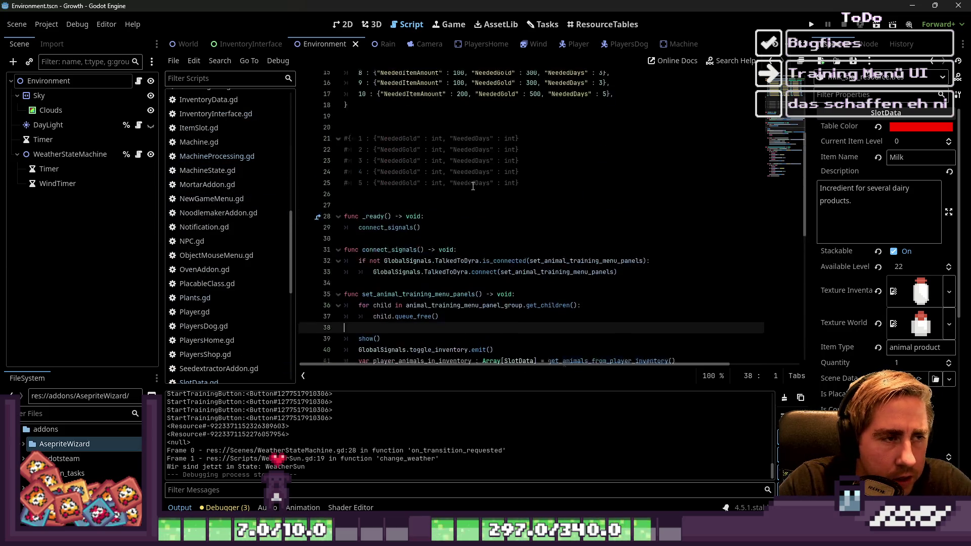
pyautogui.scroll(5, 473, 186)
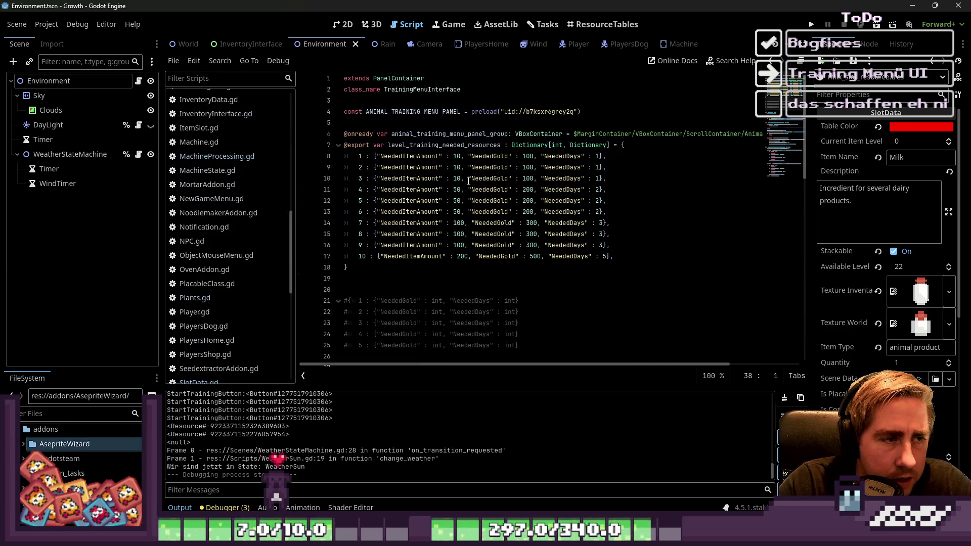
pyautogui.click(438, 287)
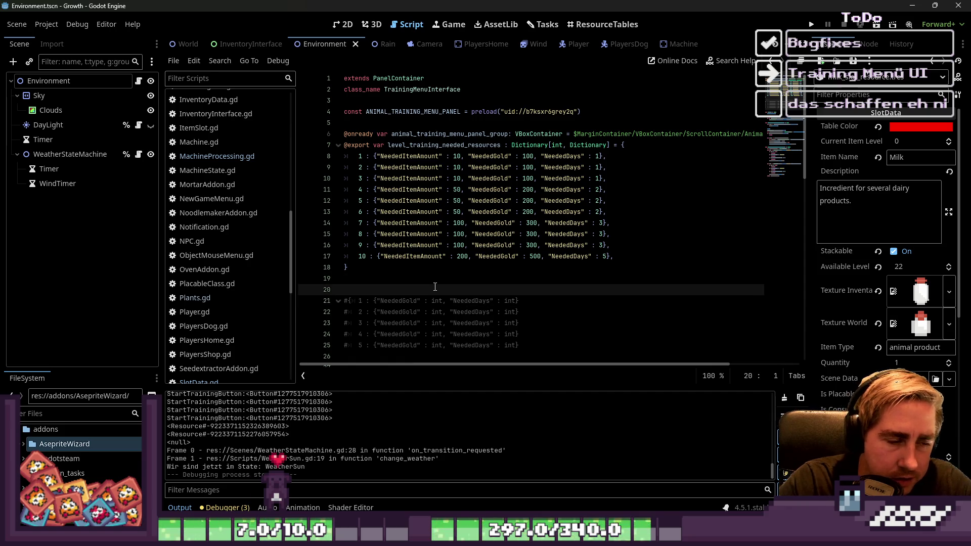
pyautogui.click(543, 24)
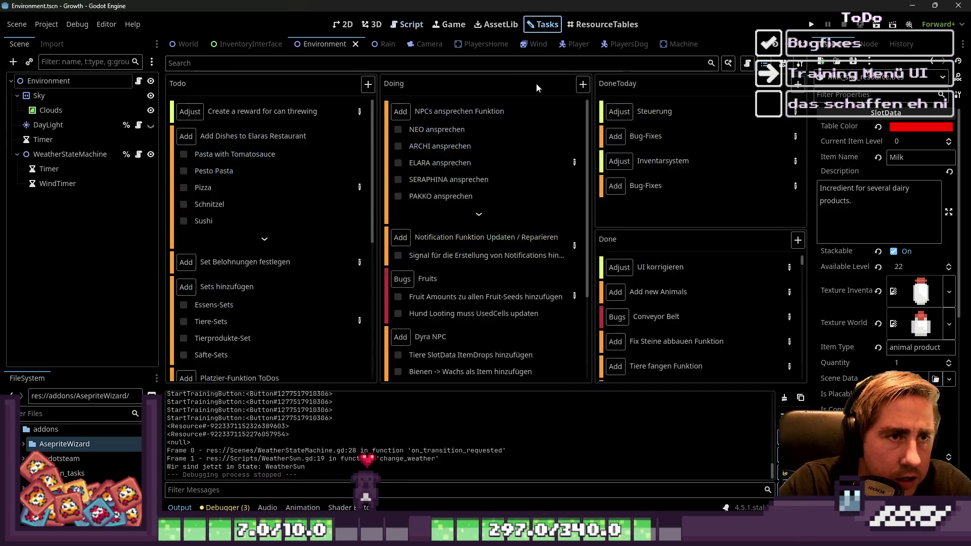
# Open and close the details of the Kisten task and the item-collecting bug task.
pyautogui.scroll(-3, 551, 361)
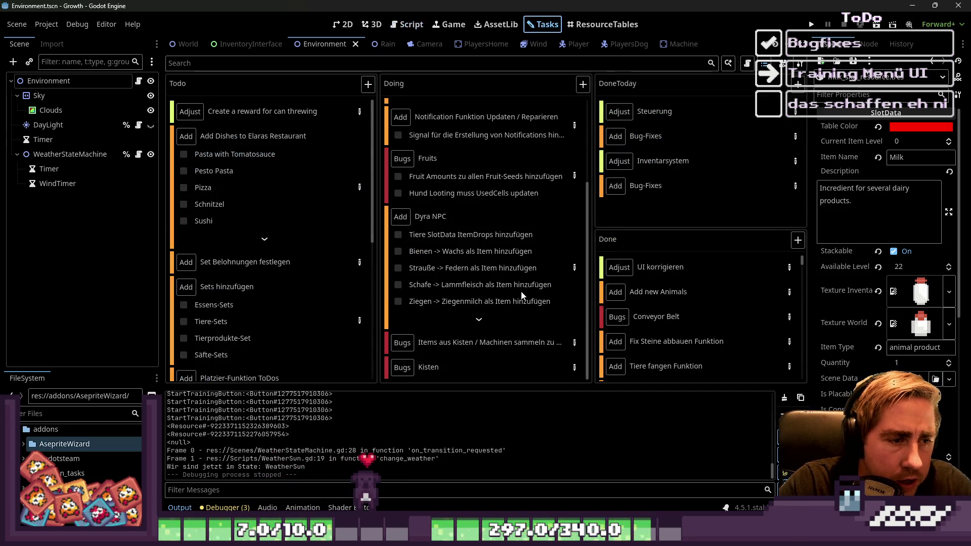
pyautogui.click(574, 369)
pyautogui.moveTo(427, 133)
pyautogui.mouseDown()
pyautogui.moveTo(801, 207)
pyautogui.moveTo(548, 207)
pyautogui.mouseUp()
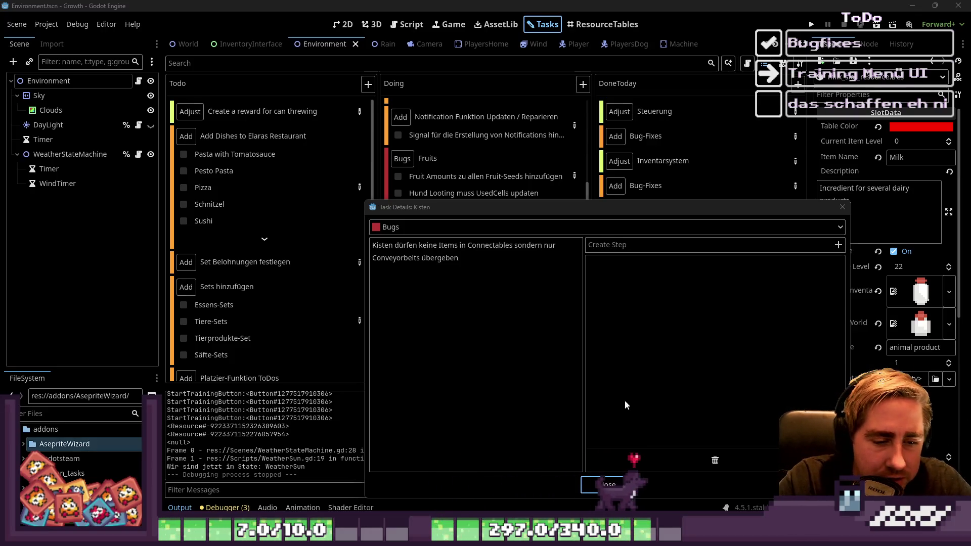
pyautogui.click(610, 485)
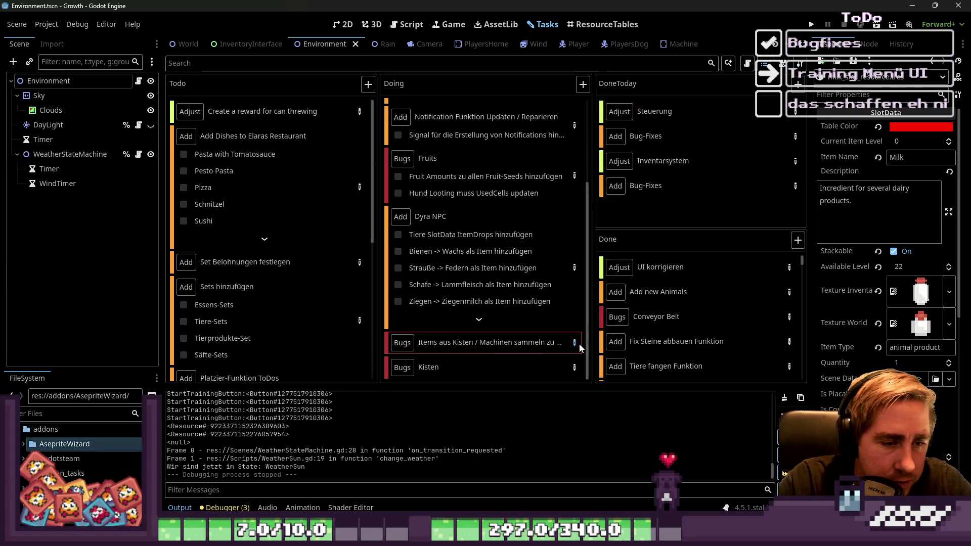
pyautogui.doubleClick(483, 344)
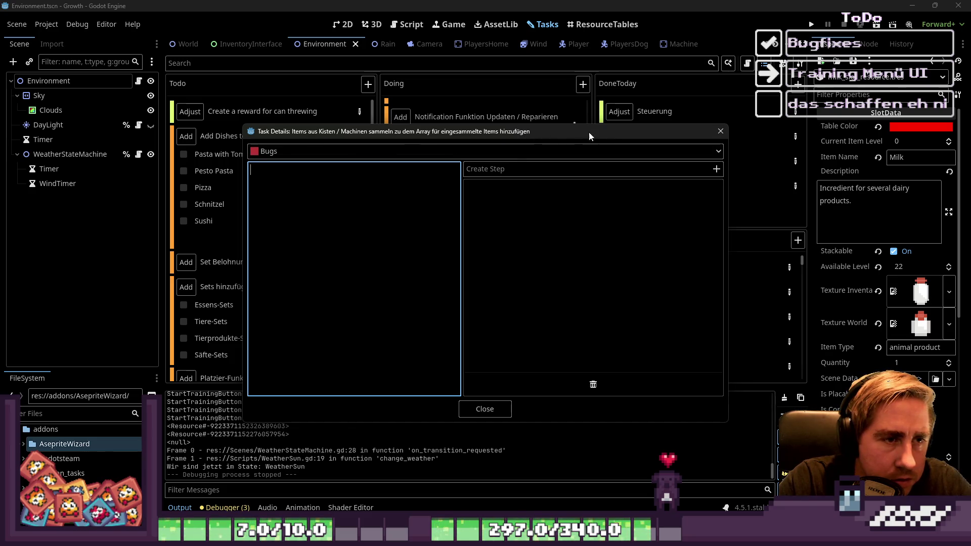
pyautogui.click(723, 131)
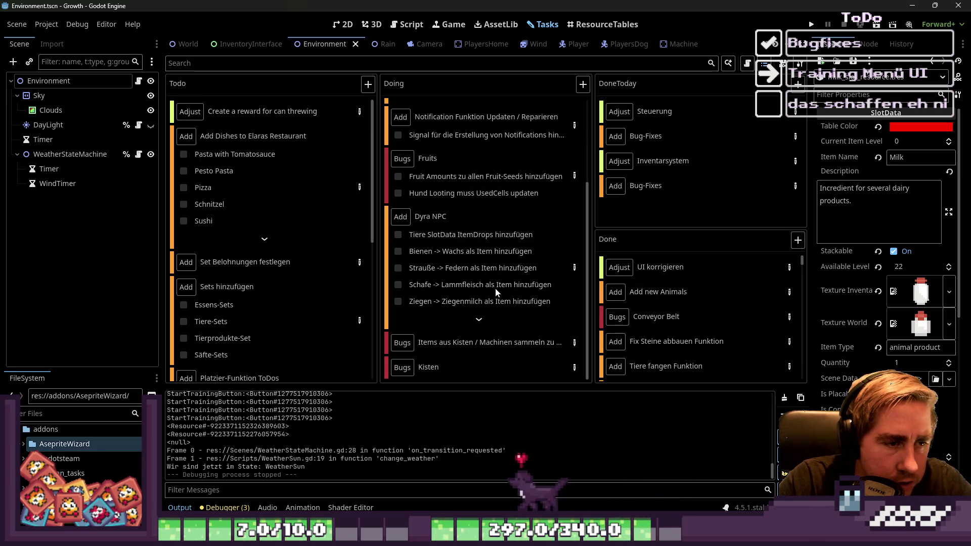
# Expand the Dyra NPC task, inspect its sub-task details, close it, and show ResourceTables.
pyautogui.click(478, 319)
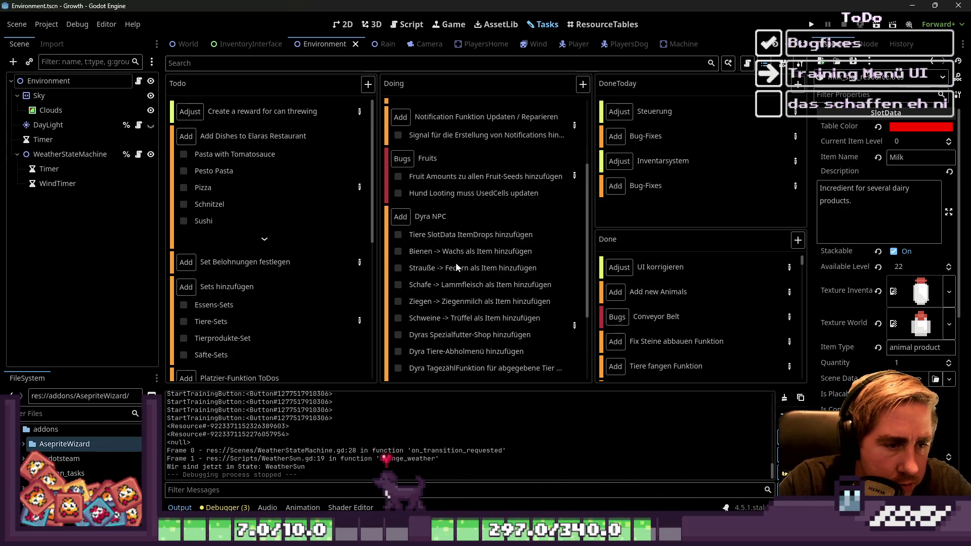
pyautogui.scroll(-3, 571, 266)
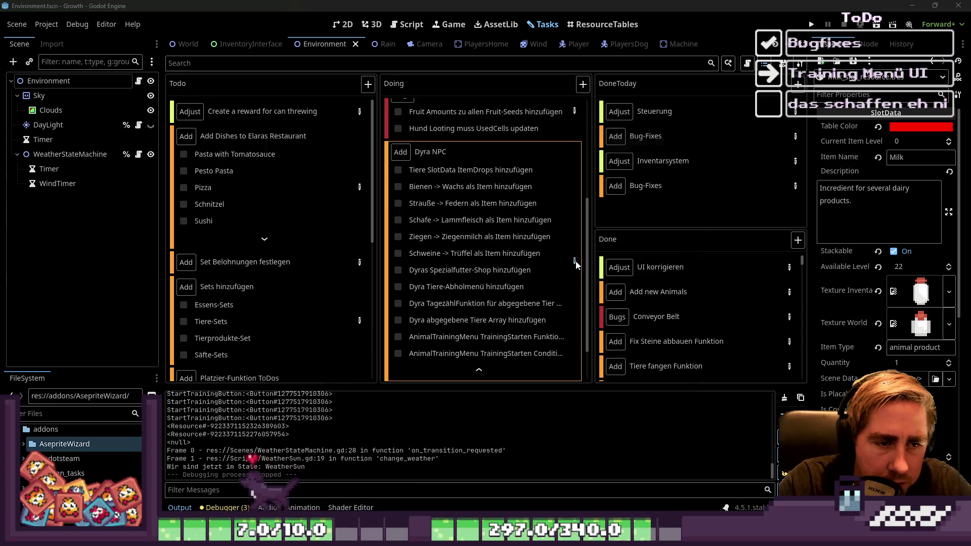
pyautogui.click(574, 261)
pyautogui.moveTo(727, 246); pyautogui.dragTo(833, 261)
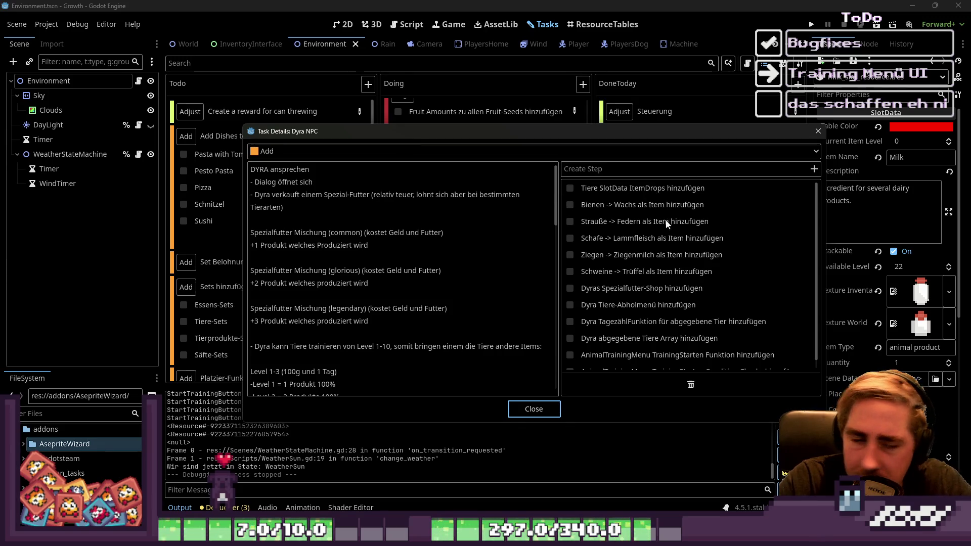
pyautogui.moveTo(560, 231); pyautogui.dragTo(492, 230)
pyautogui.moveTo(518, 132); pyautogui.dragTo(474, 163)
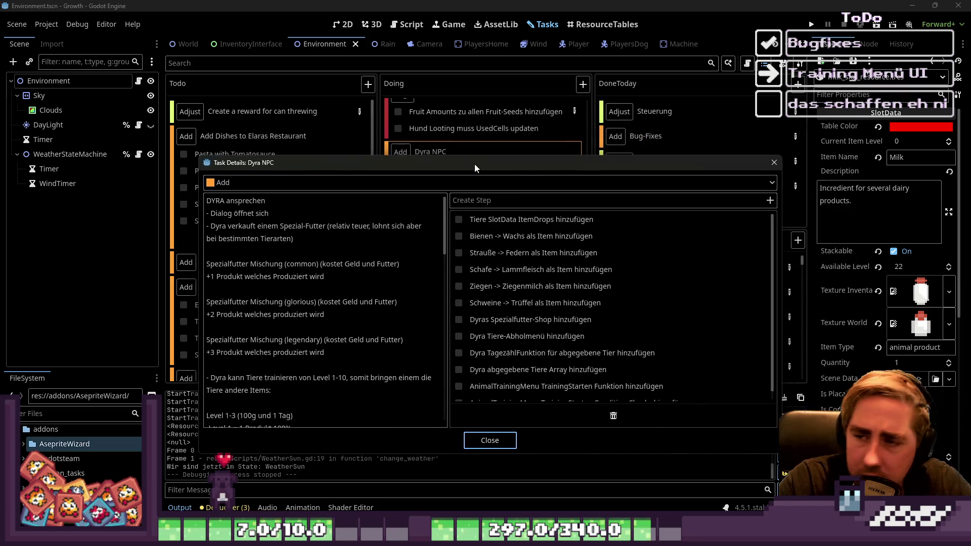
pyautogui.press('Escape')
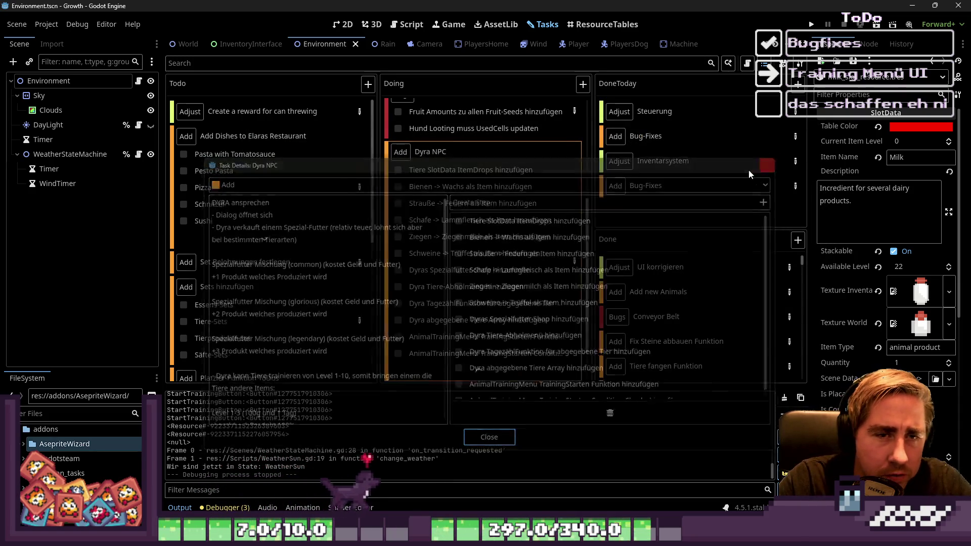
pyautogui.click(612, 27)
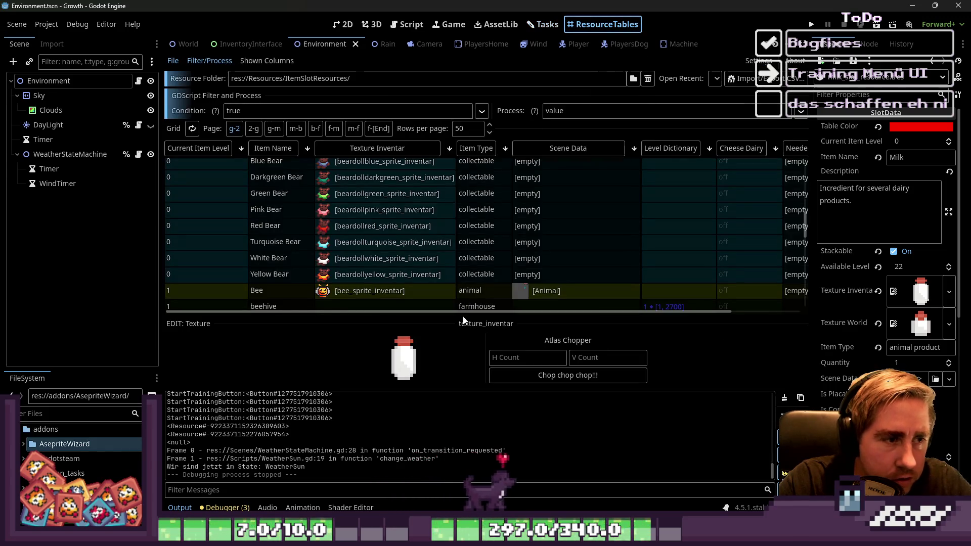
# Sort the resource table by Item Type in reverse order.
pyautogui.scroll(15, 459, 271)
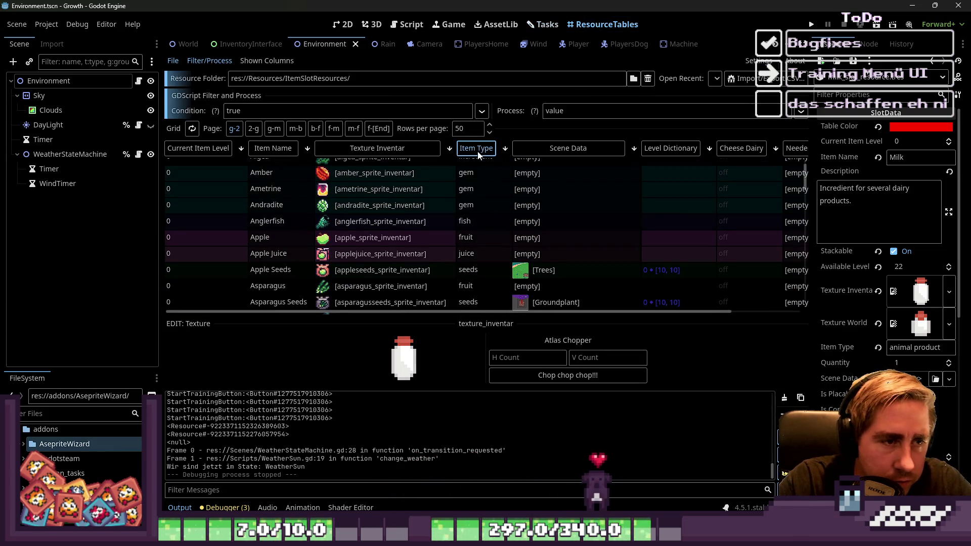
pyautogui.click(478, 152)
pyautogui.scroll(3, 490, 230)
pyautogui.click(495, 152)
pyautogui.scroll(-5, 513, 217)
pyautogui.moveTo(160, 213); pyautogui.dragTo(89, 213)
# Open Squirrel's Scene Data and scroll through its level 8–10 dictionary entries.
pyautogui.scroll(-5, 611, 253)
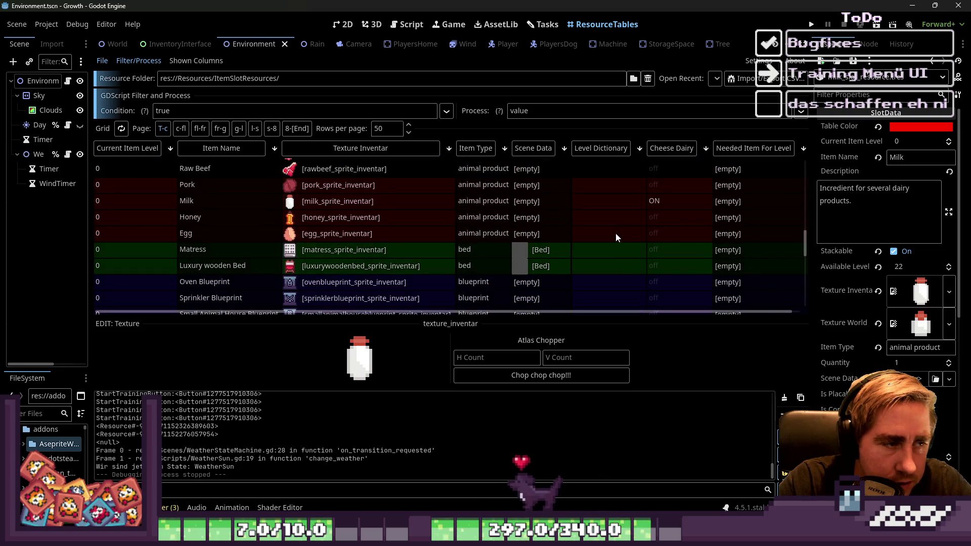
pyautogui.scroll(5, 615, 232)
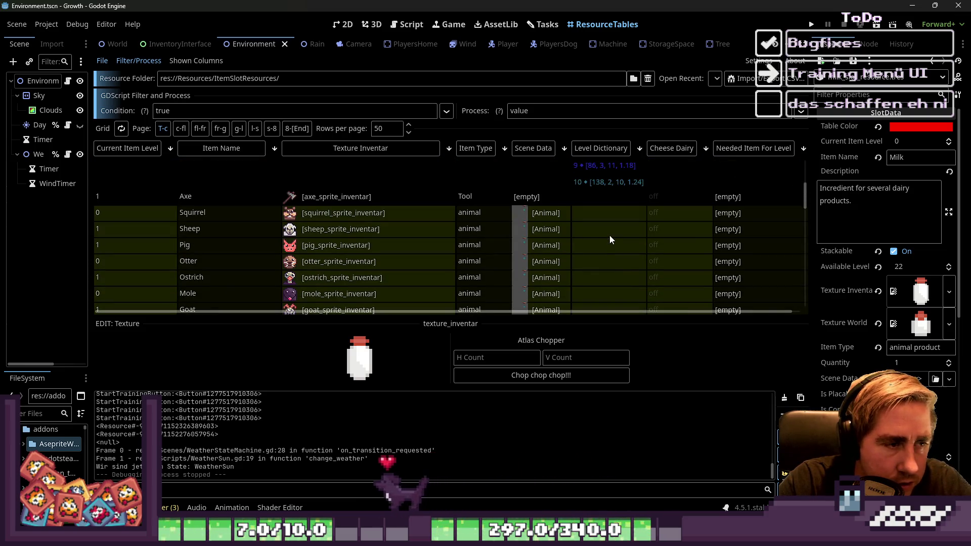
pyautogui.scroll(-1, 609, 239)
pyautogui.click(547, 197)
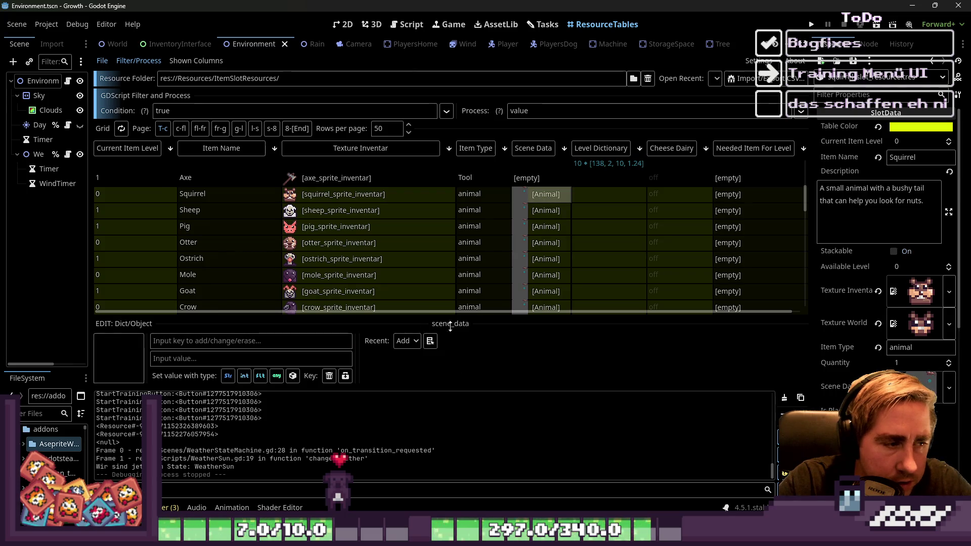
pyautogui.scroll(2, 595, 232)
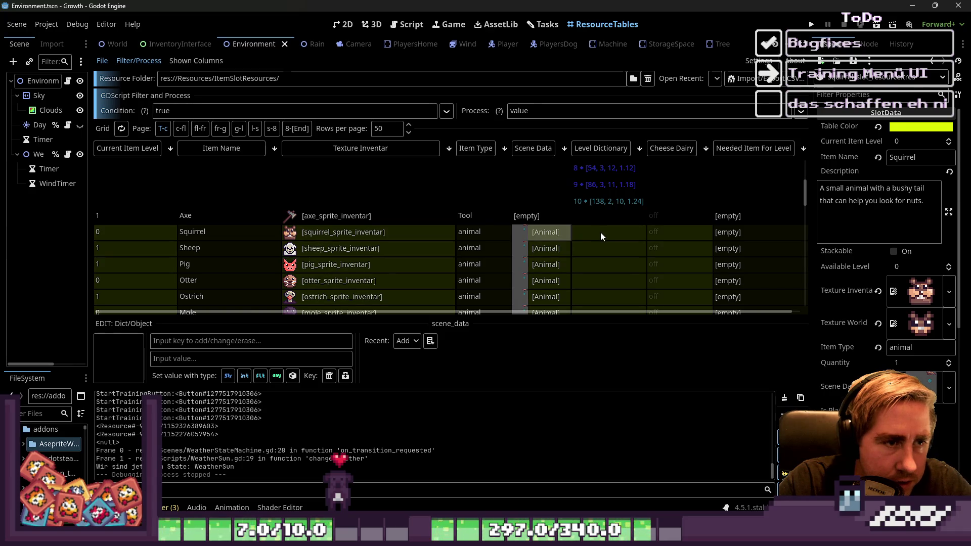
pyautogui.scroll(-2, 599, 232)
pyautogui.scroll(1, 601, 236)
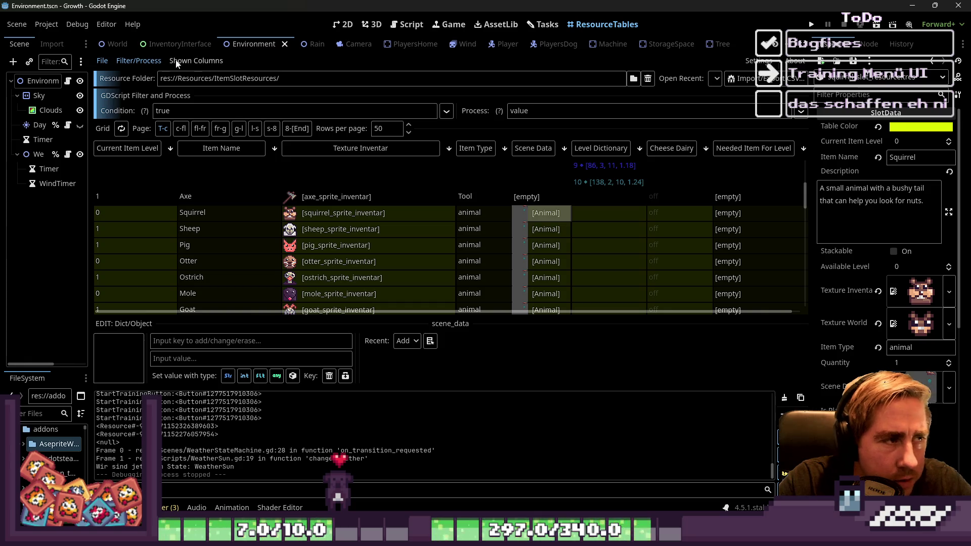
# Hide the Scene Data column, keeping Texture Inventar visible.
pyautogui.click(196, 62)
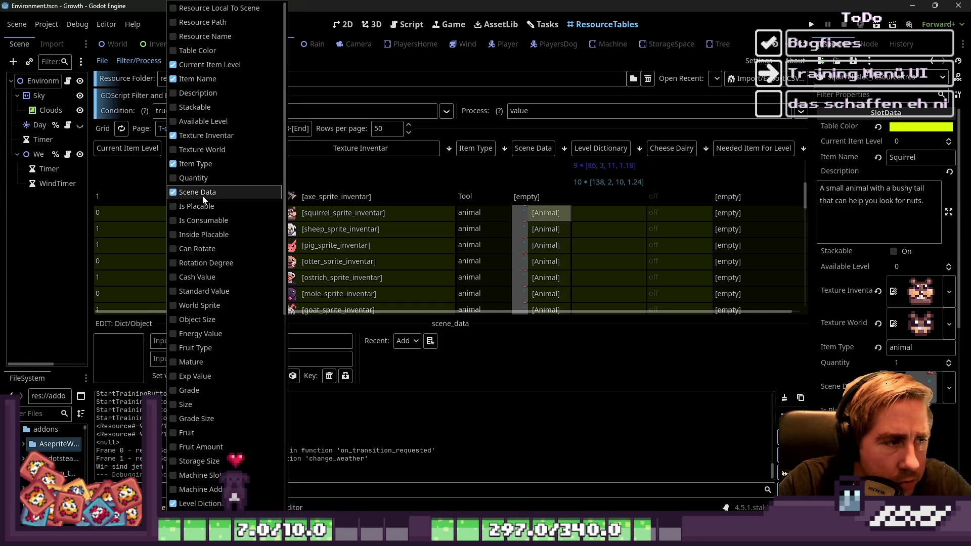
pyautogui.click(204, 193)
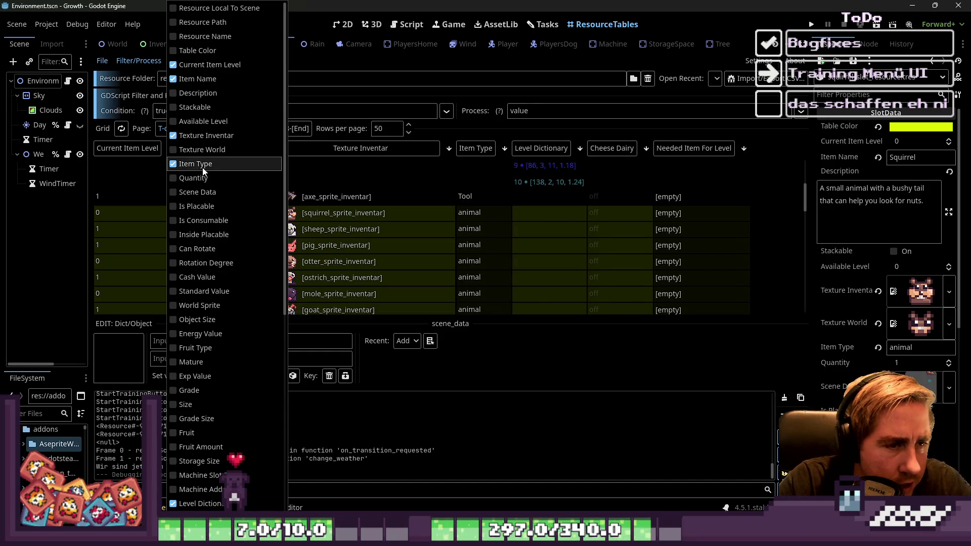
pyautogui.click(202, 140)
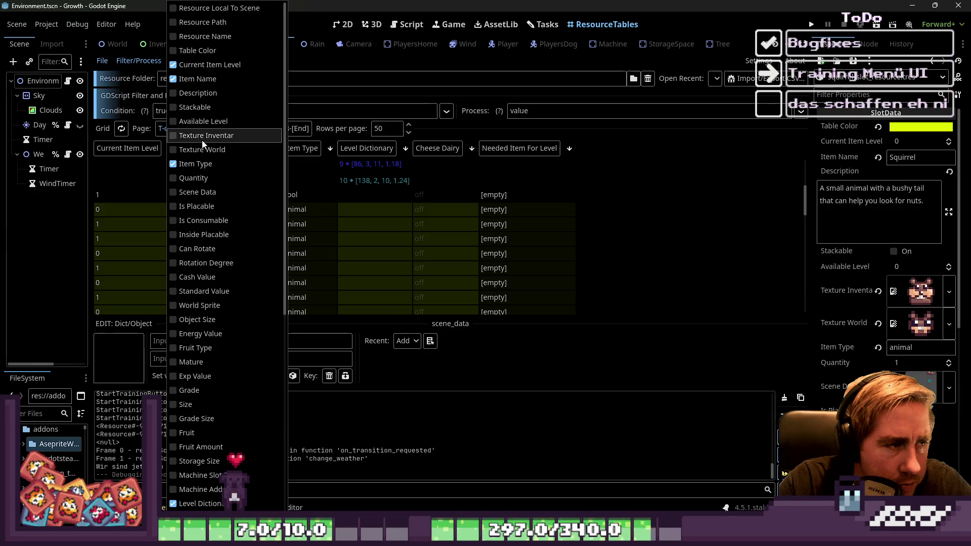
pyautogui.click(202, 141)
pyautogui.scroll(-5, 205, 197)
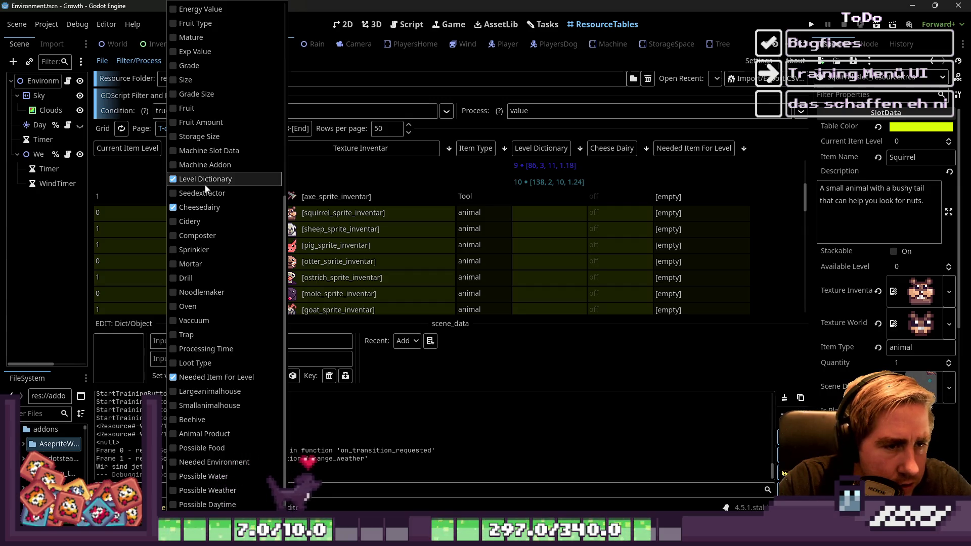
pyautogui.scroll(3, 575, 231)
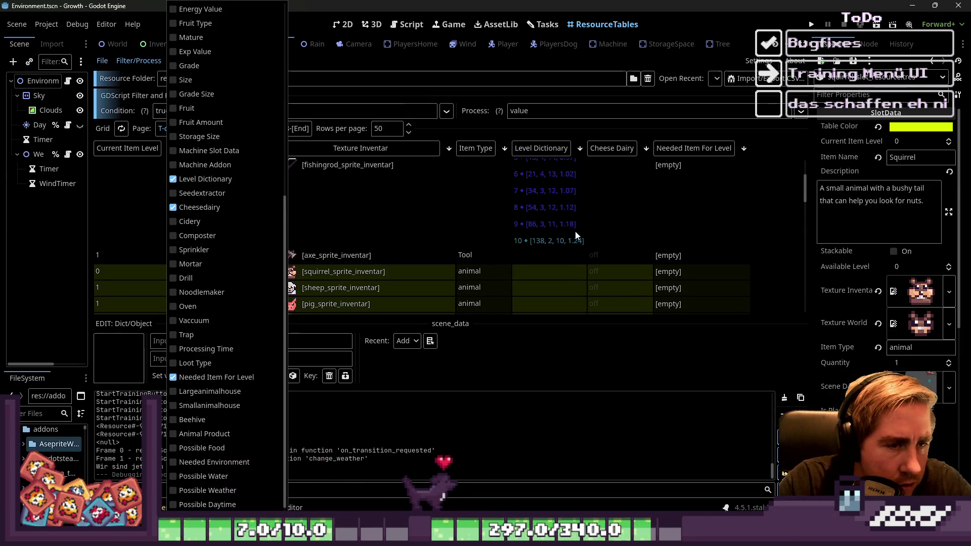
pyautogui.scroll(-2, 575, 232)
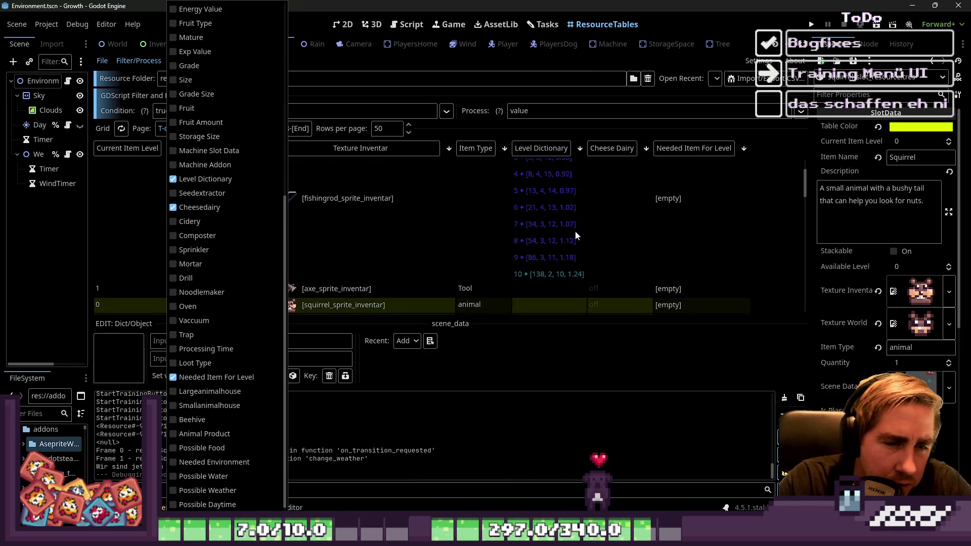
pyautogui.scroll(3, 575, 232)
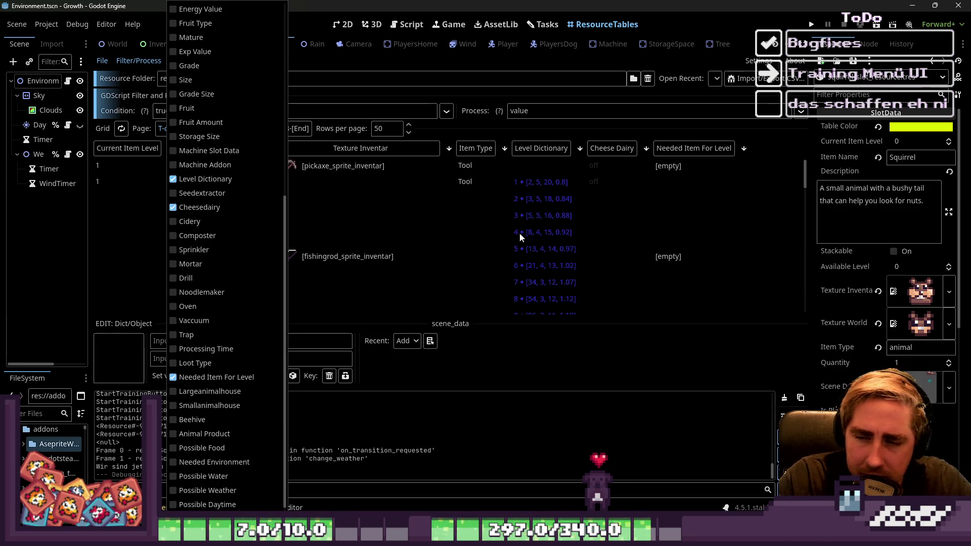
# Hide the Cheese Dairy column and drag the divider down to enlarge the table.
pyautogui.click(223, 212)
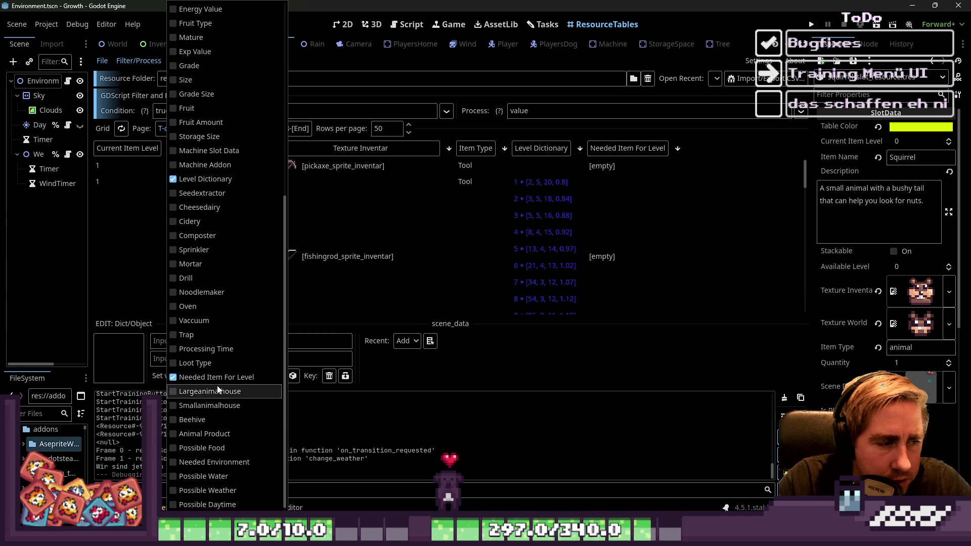
pyautogui.scroll(-5, 655, 230)
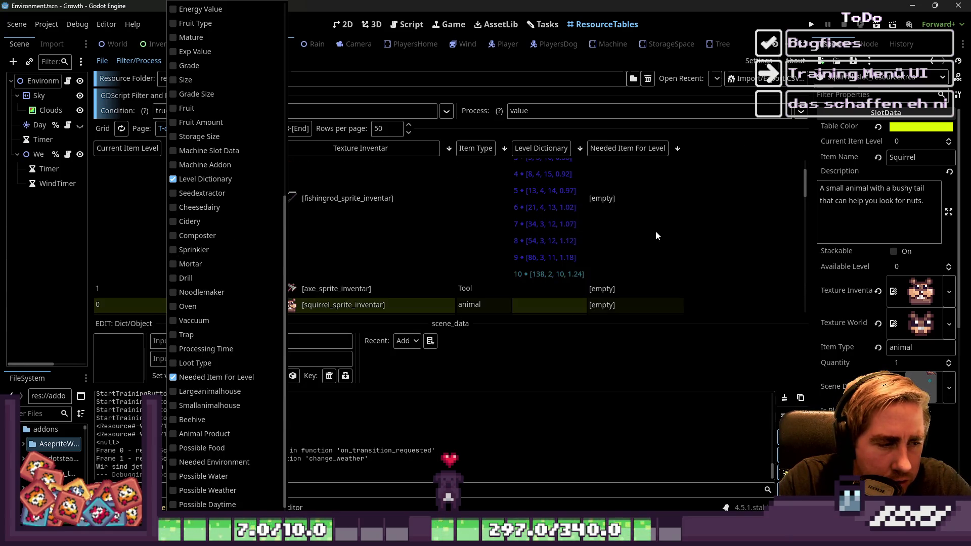
pyautogui.scroll(-3, 656, 235)
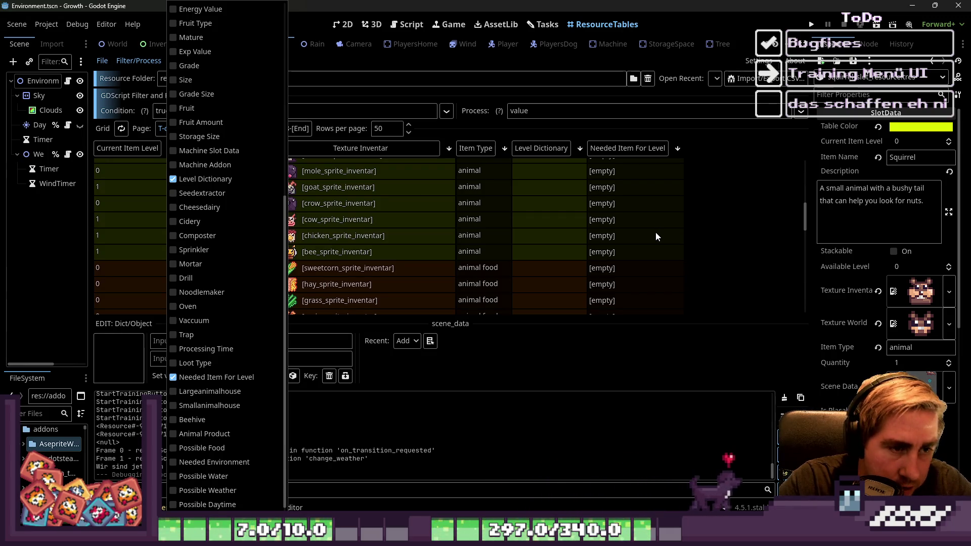
pyautogui.scroll(2, 587, 180)
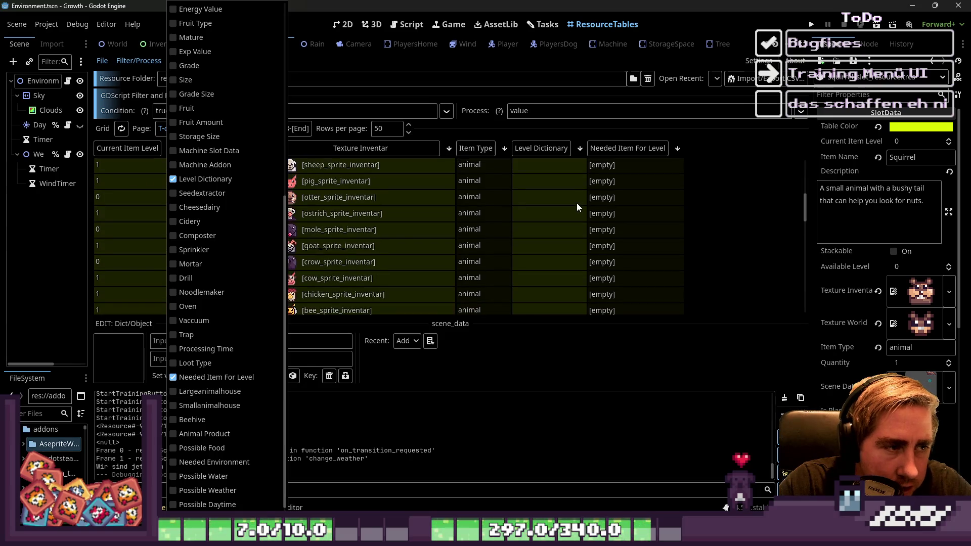
pyautogui.click(425, 338)
pyautogui.moveTo(422, 324); pyautogui.dragTo(412, 344)
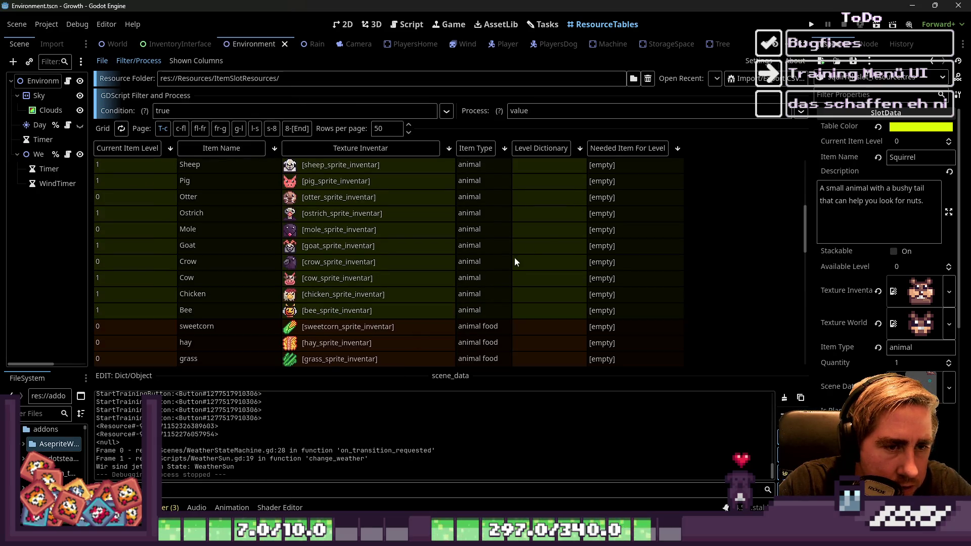
# Move through the Script, AssetLib and ResourceTables views, then scroll the Tasks board's Todo column.
pyautogui.scroll(2, 516, 255)
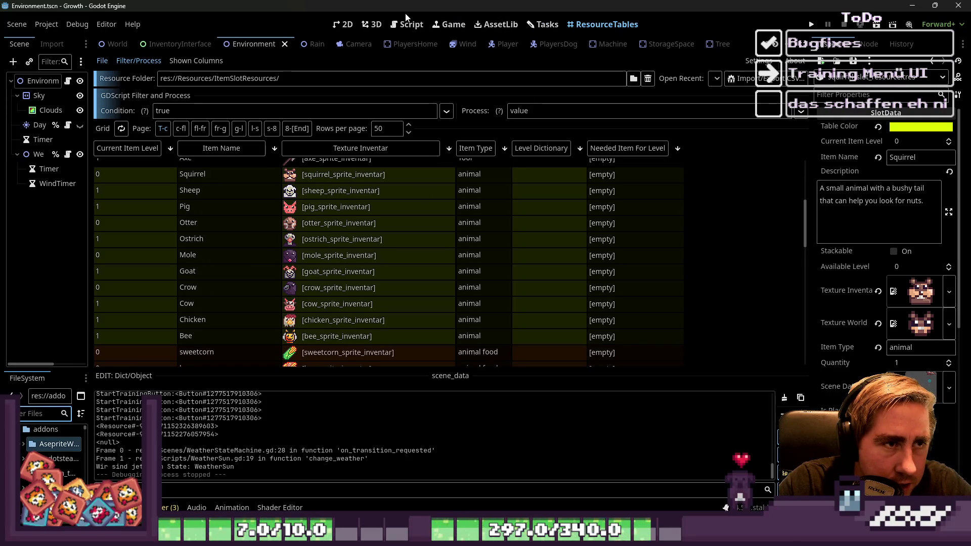
pyautogui.click(396, 27)
pyautogui.click(543, 24)
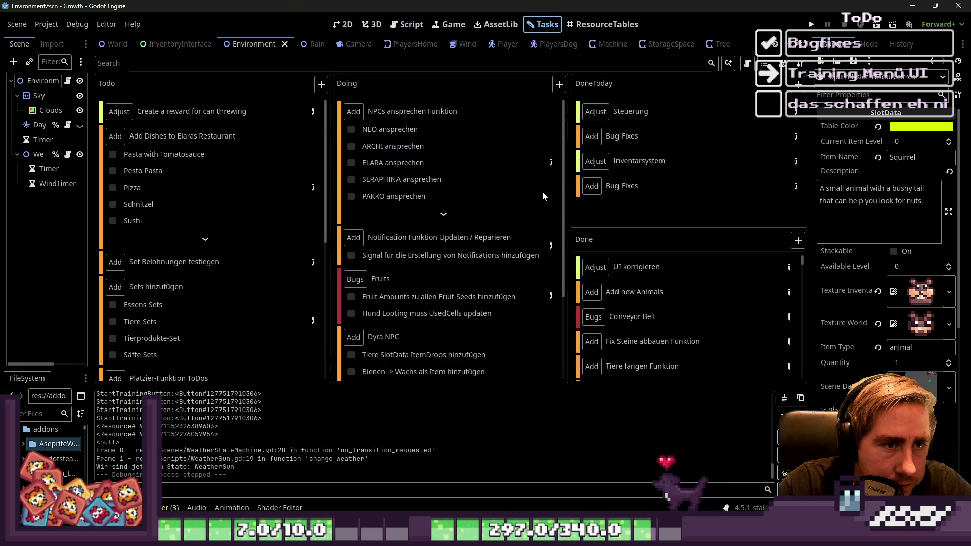
pyautogui.click(498, 24)
pyautogui.click(577, 25)
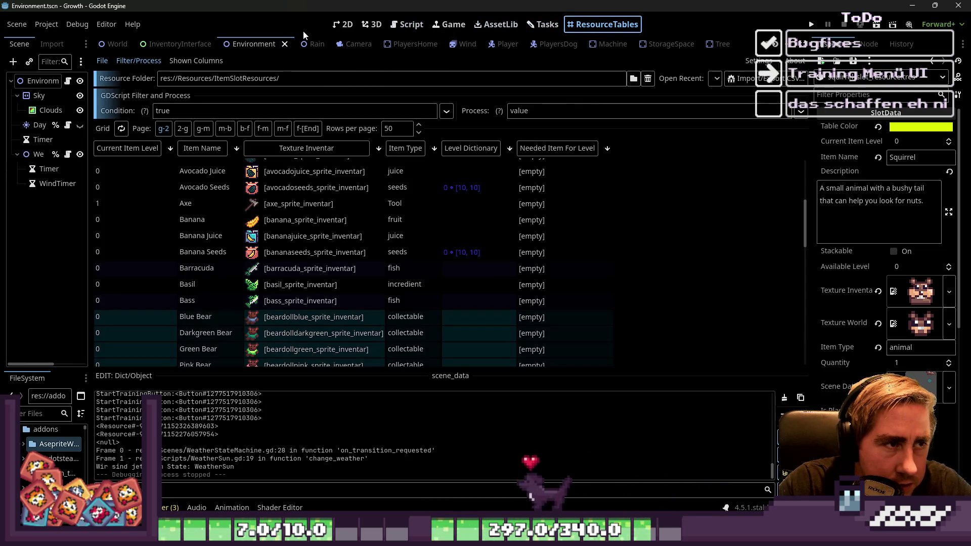
pyautogui.click(404, 27)
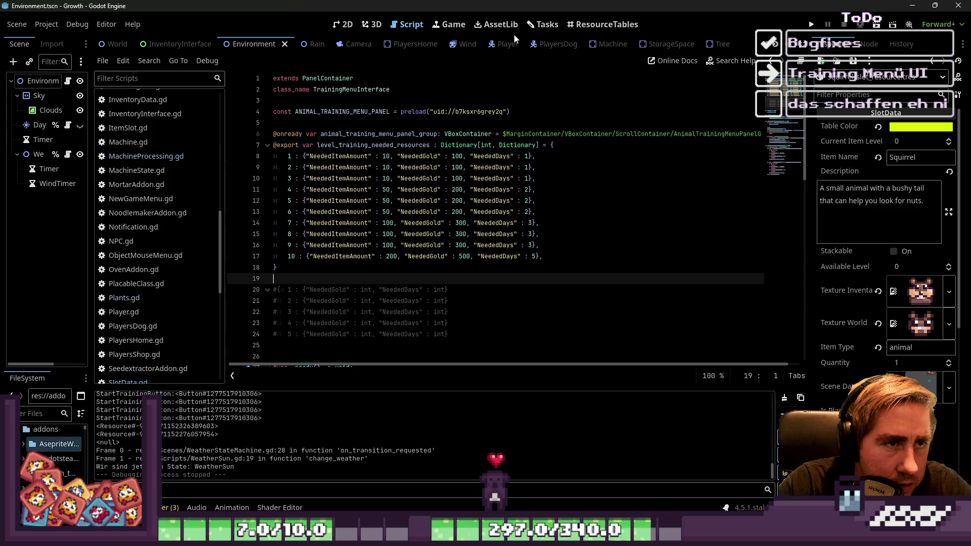
pyautogui.click(543, 24)
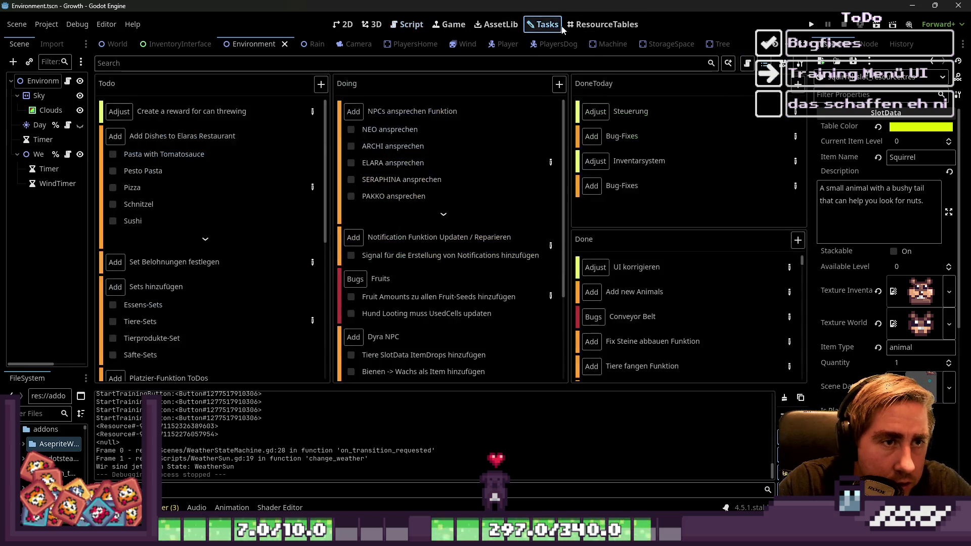
pyautogui.scroll(-3, 237, 354)
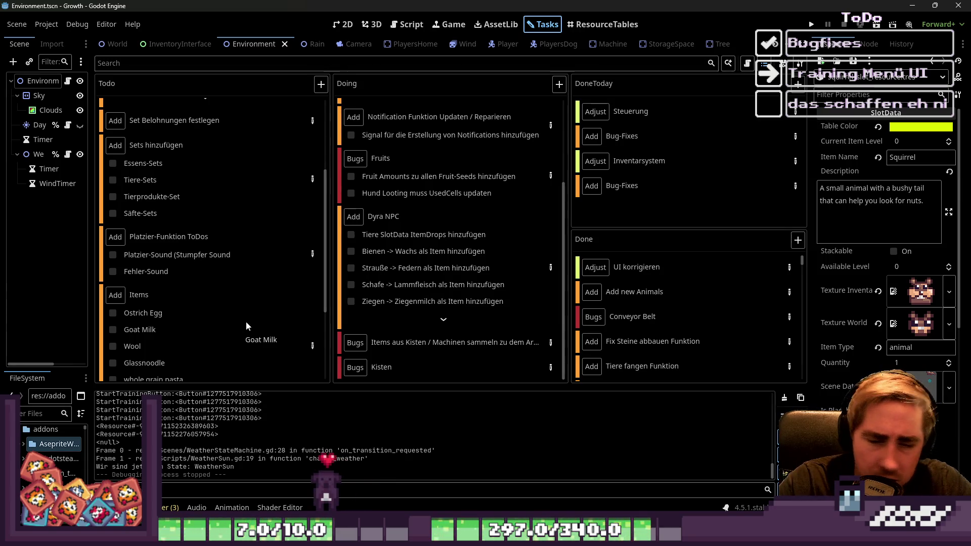
pyautogui.scroll(-3, 245, 313)
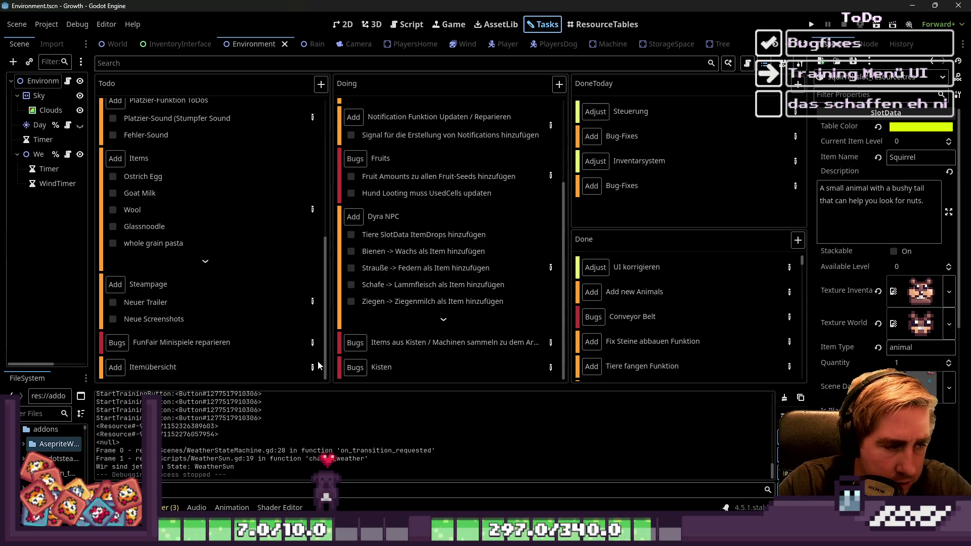
# Open the Dyra NPC task details and read through its feed notes.
pyautogui.click(550, 268)
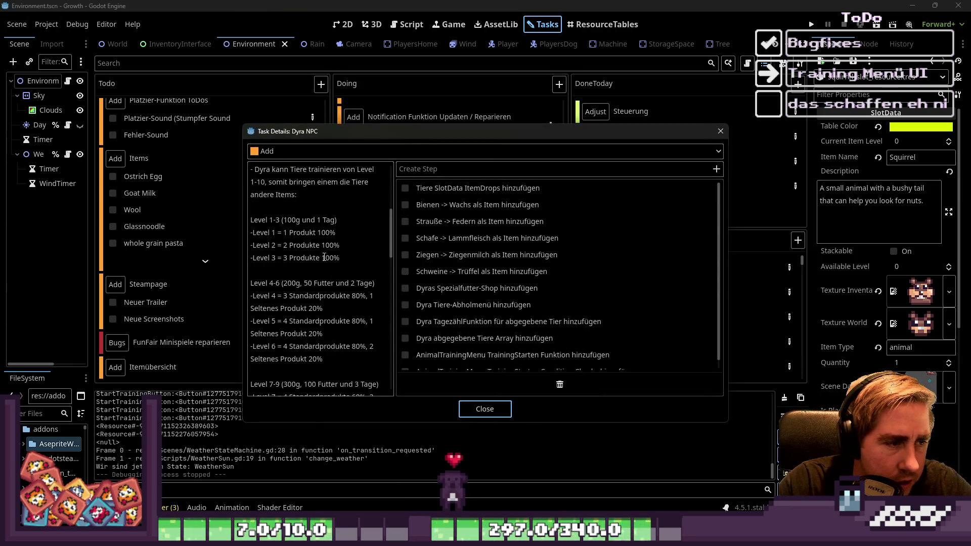
pyautogui.moveTo(395, 252); pyautogui.dragTo(534, 273)
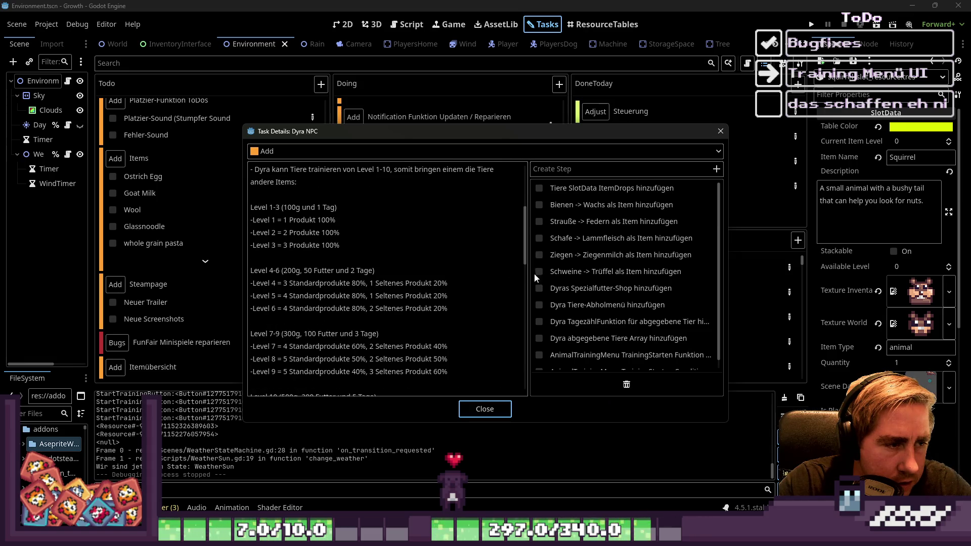
pyautogui.scroll(-5, 392, 269)
pyautogui.scroll(-5, 393, 269)
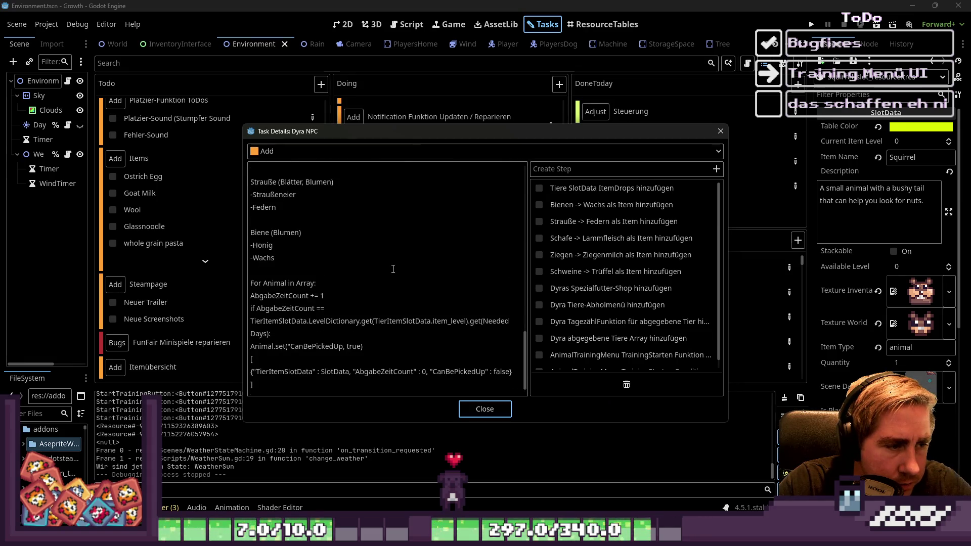
pyautogui.click(290, 346)
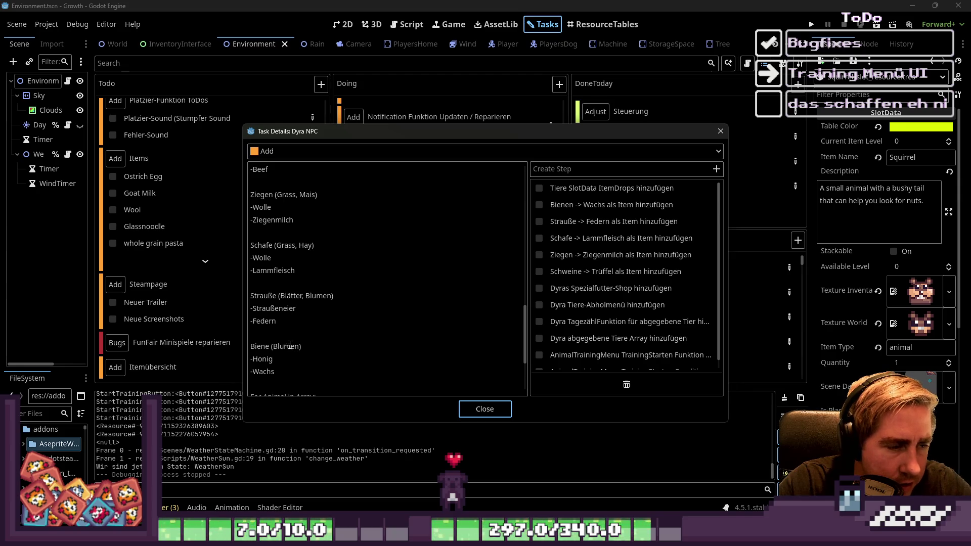
pyautogui.scroll(7, 321, 297)
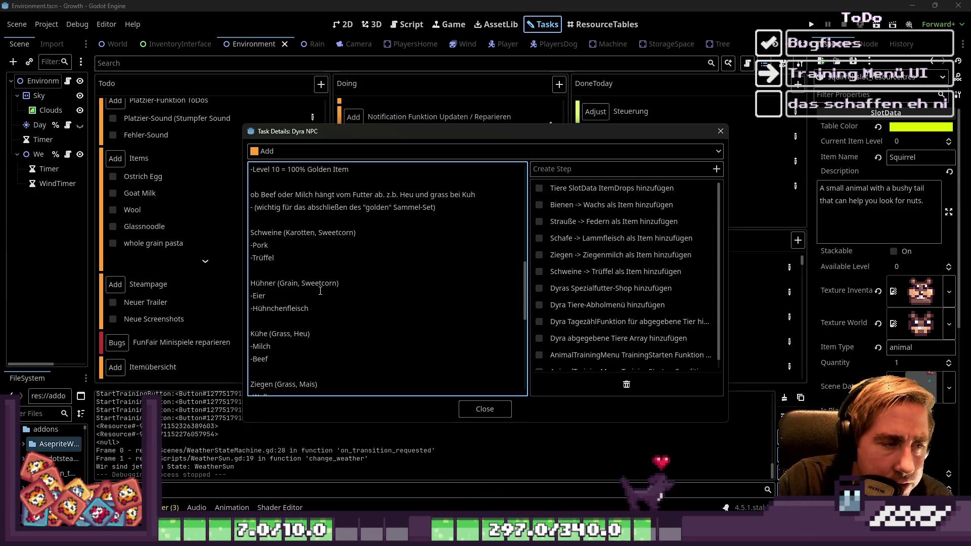
pyautogui.scroll(-4, 320, 290)
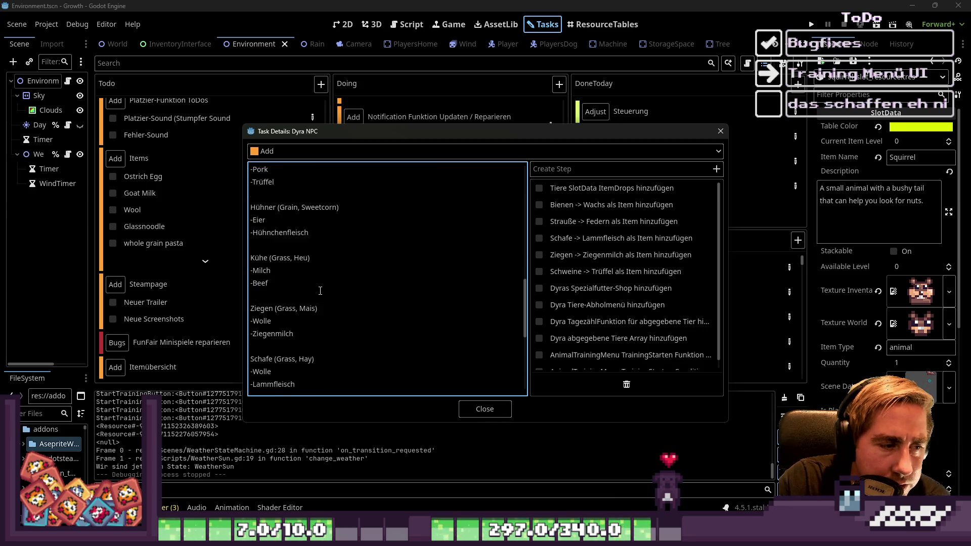
pyautogui.scroll(-2, 320, 291)
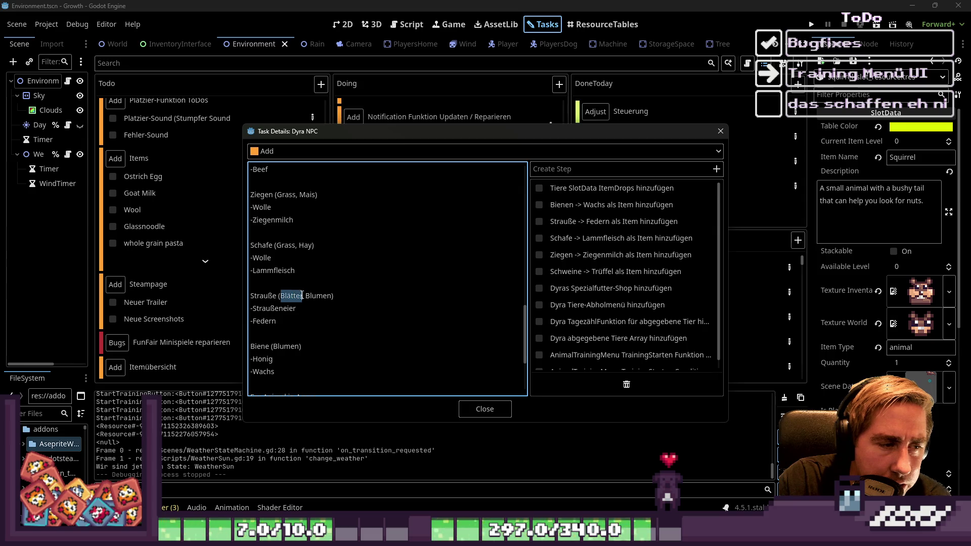
pyautogui.scroll(-3, 302, 295)
pyautogui.scroll(1, 309, 314)
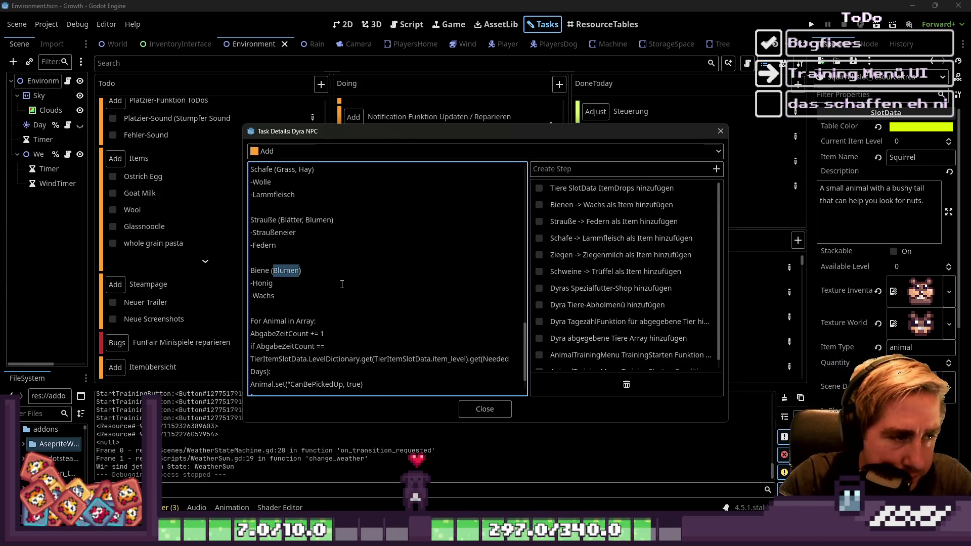
pyautogui.scroll(4, 342, 284)
pyautogui.scroll(1, 338, 304)
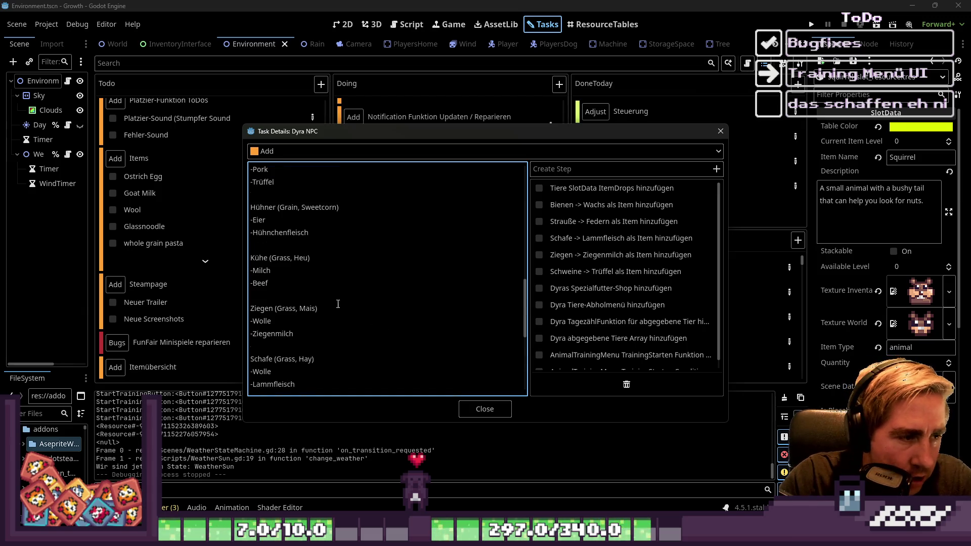
# Mark the feeds Mais (goats), Grass (cows) and Grain (chickens), then close the task.
pyautogui.doubleClick(307, 308)
pyautogui.doubleClick(279, 258)
pyautogui.scroll(1, 286, 265)
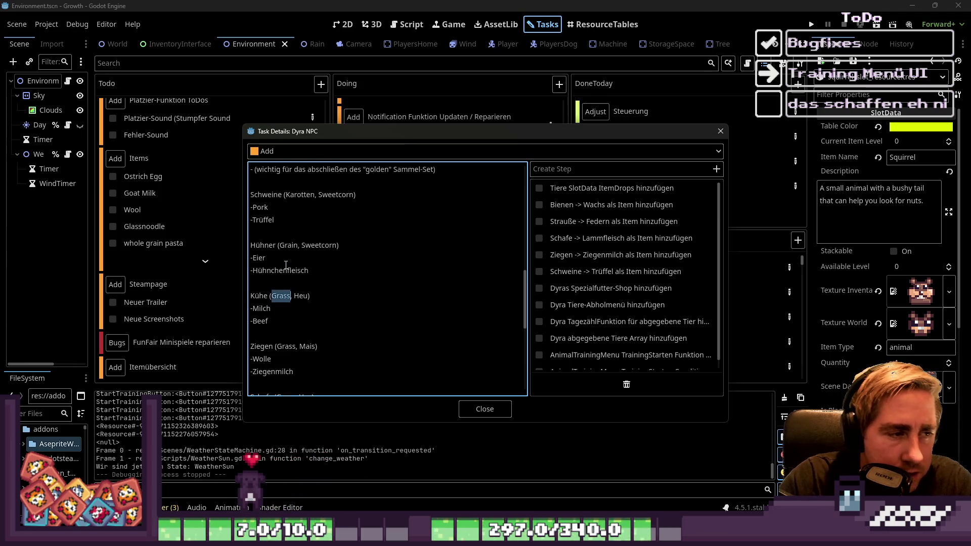
pyautogui.doubleClick(286, 246)
pyautogui.scroll(1, 296, 243)
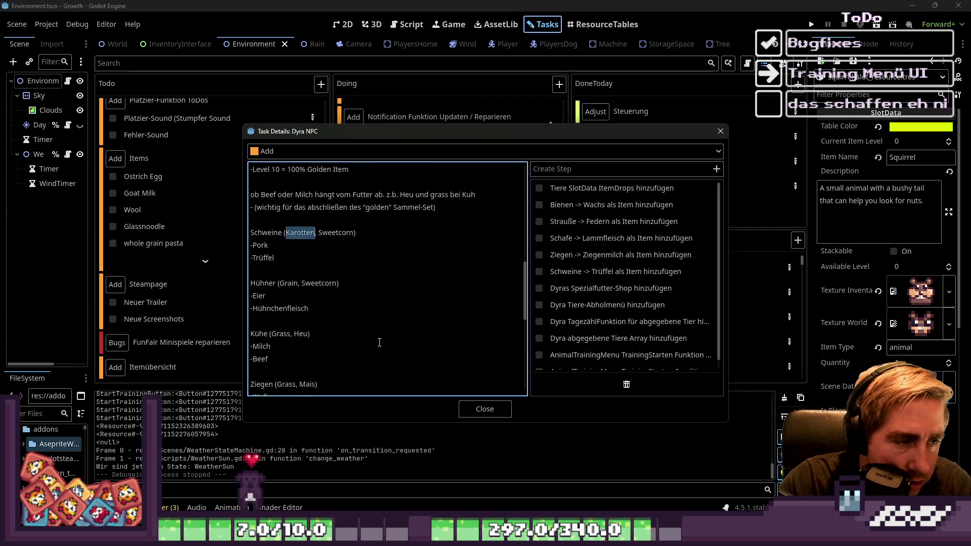
pyautogui.click(495, 413)
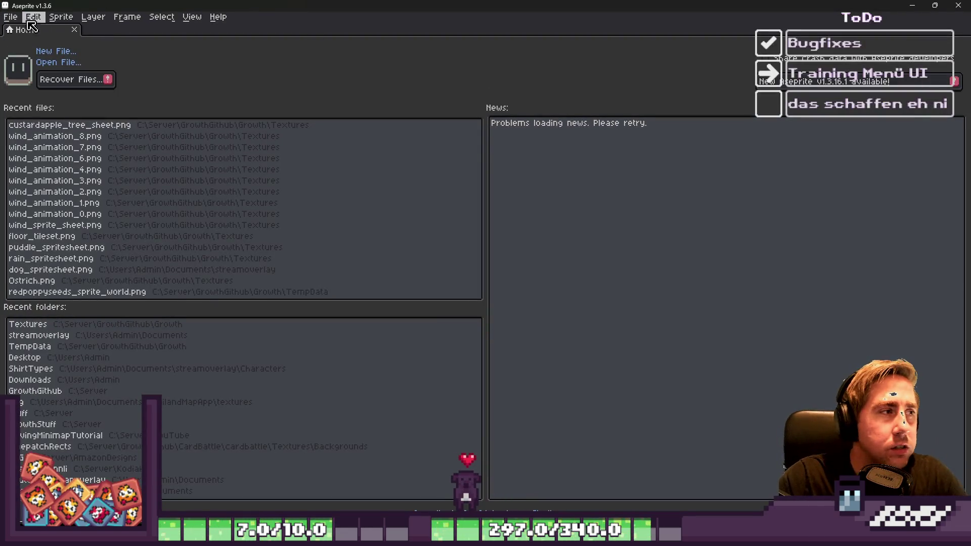
# Create a new Aseprite sprite, paste the notes screenshot into it, and zoom out.
pyautogui.click(10, 17)
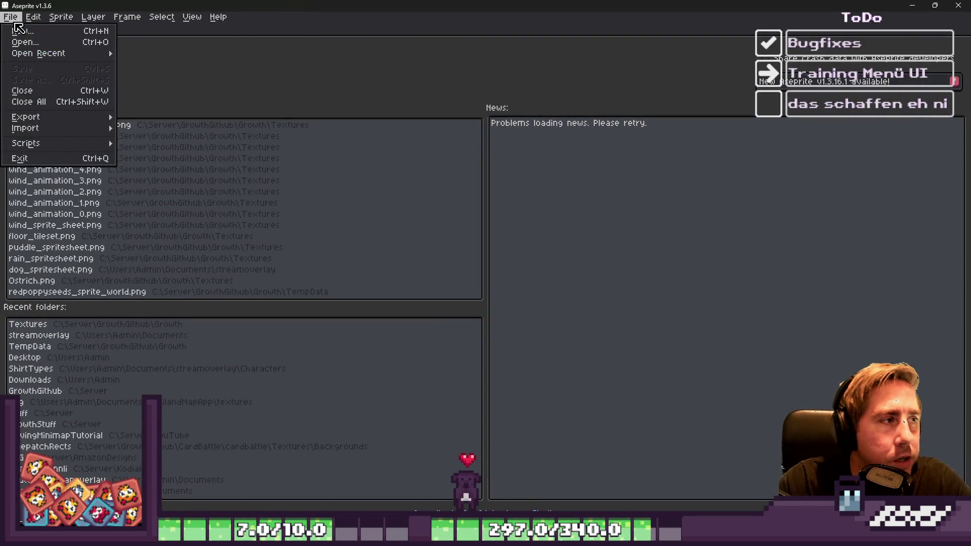
pyautogui.click(21, 28)
pyautogui.press('Return')
pyautogui.hotkey('ctrl', 'v')
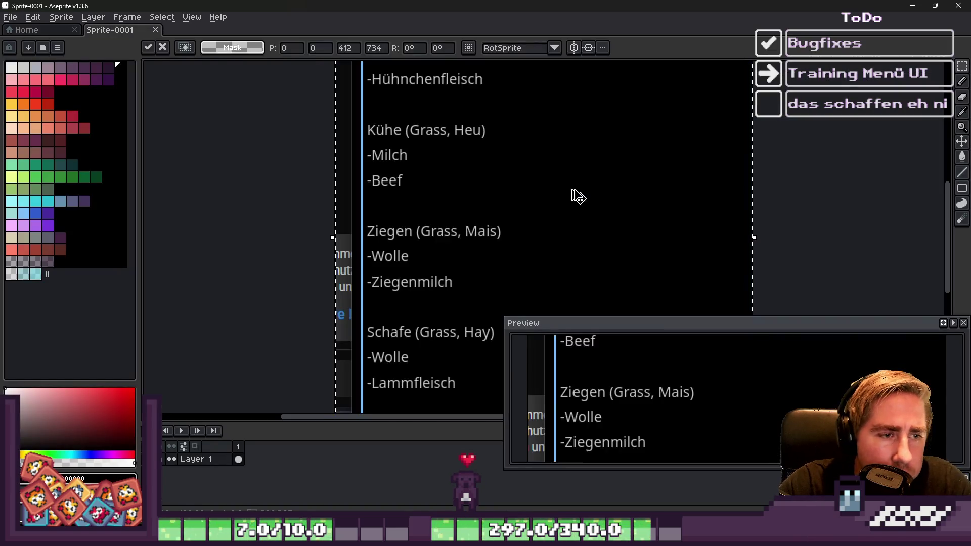
pyautogui.scroll(-3, 573, 172)
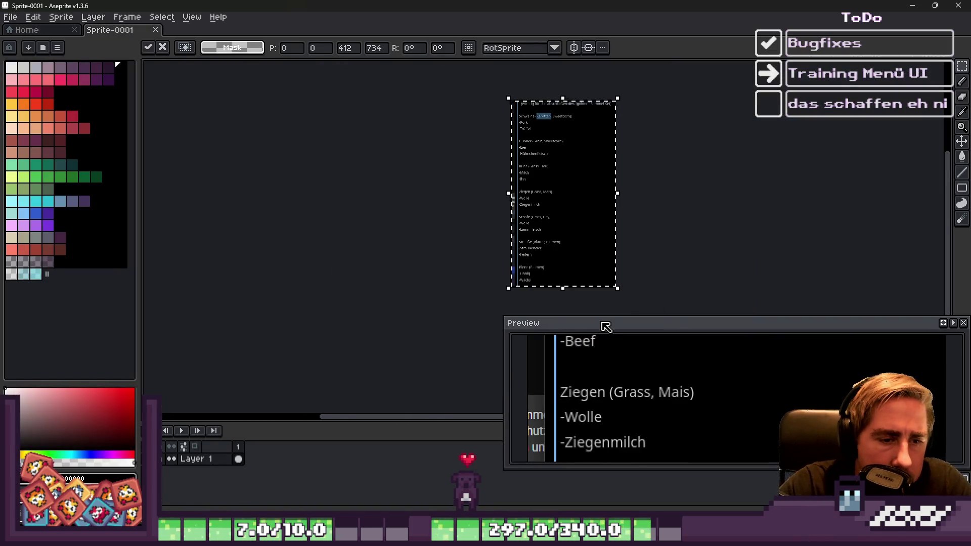
pyautogui.press('F7')
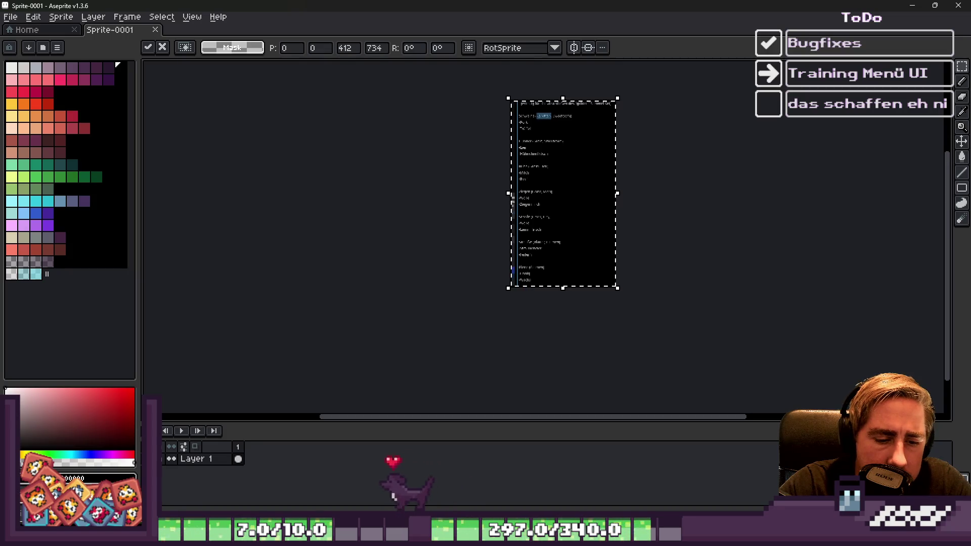
# Commit the pasted image, minimize Aseprite, and return to Godot's task board.
pyautogui.moveTo(584, 537)
pyautogui.click(618, 490)
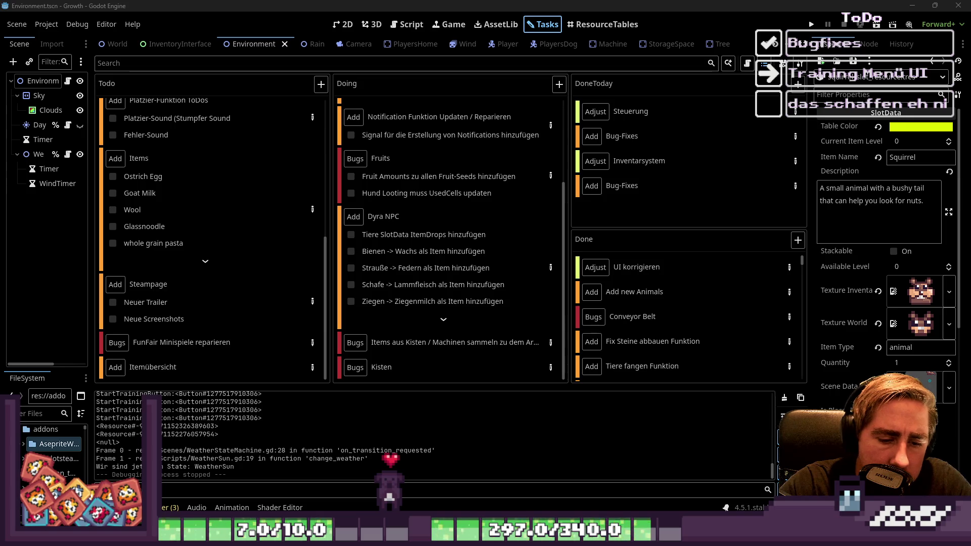
pyautogui.moveTo(584, 537)
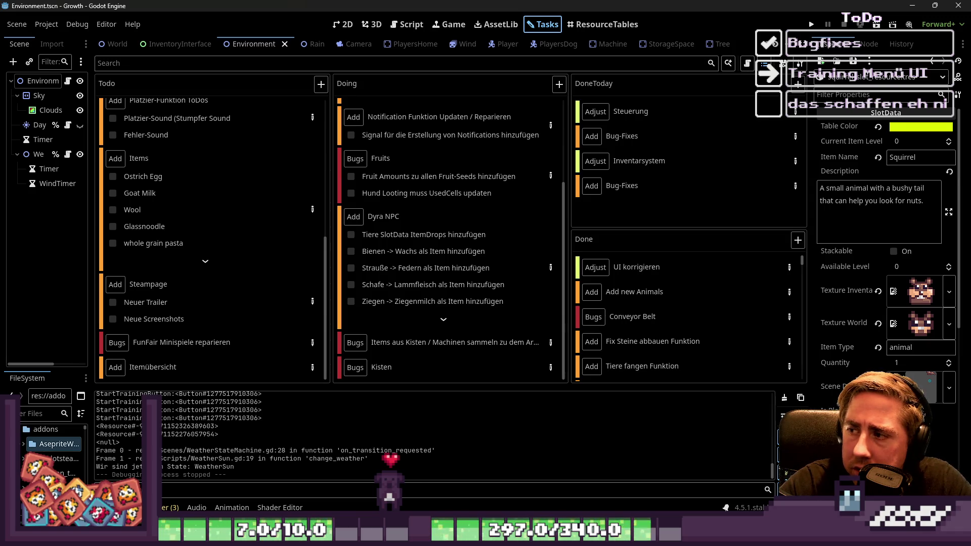
pyautogui.hotkey('alt', 'Tab')
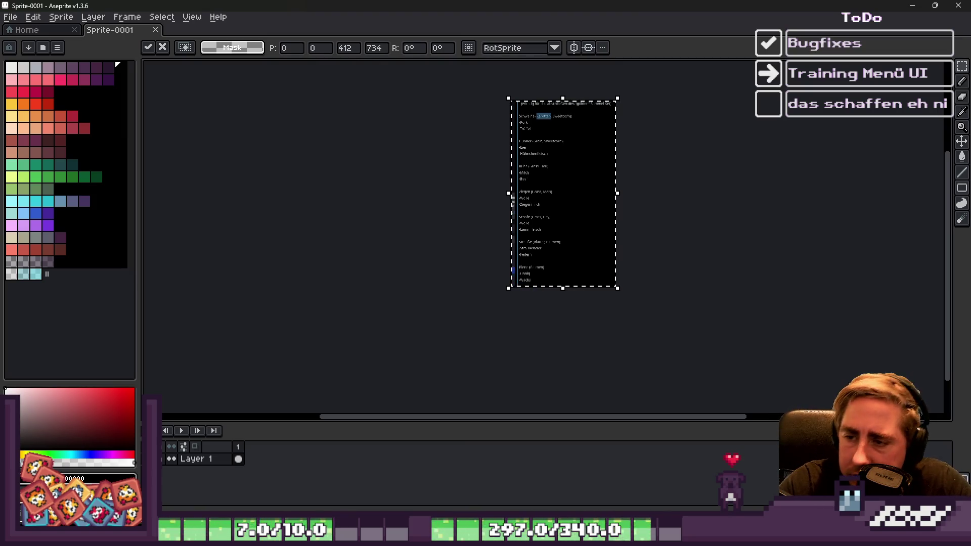
pyautogui.click(499, 153)
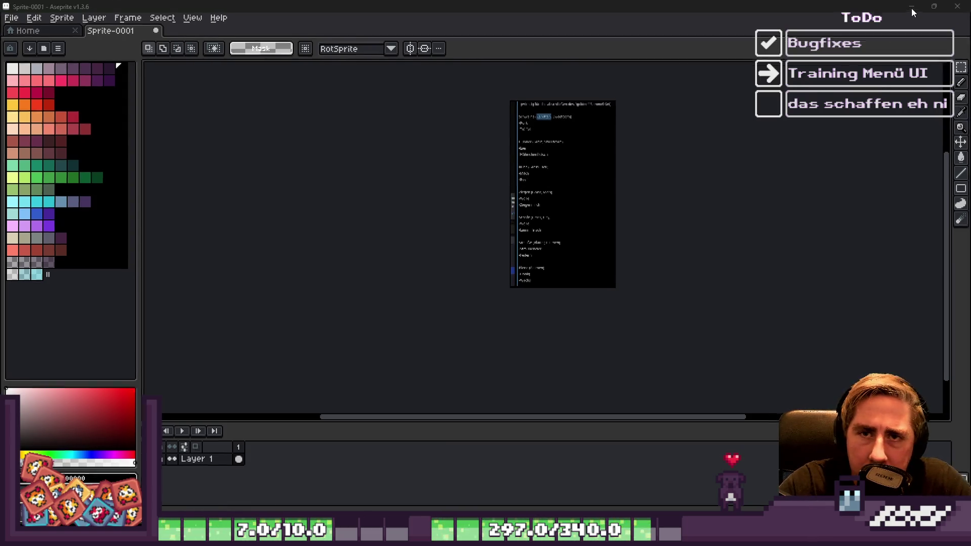
pyautogui.click(912, 8)
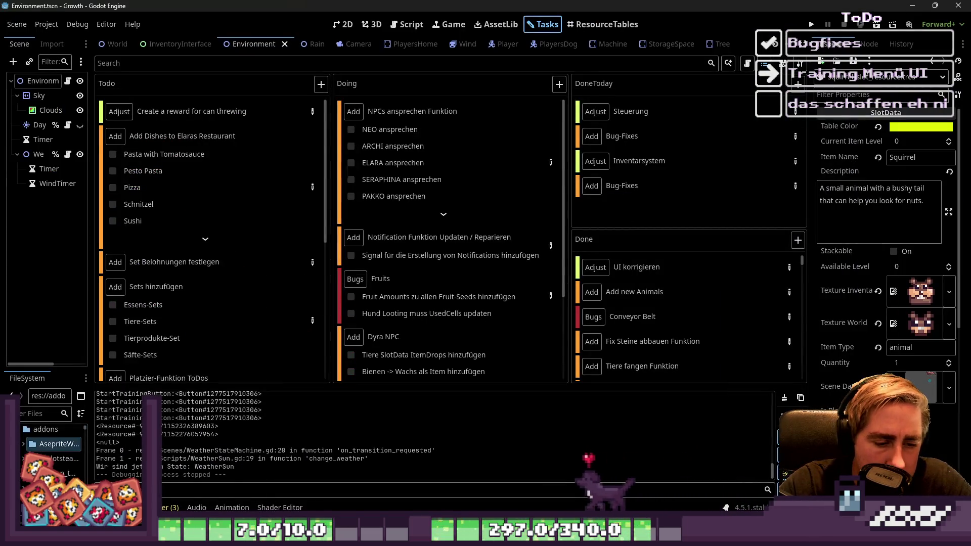
pyautogui.click(512, 463)
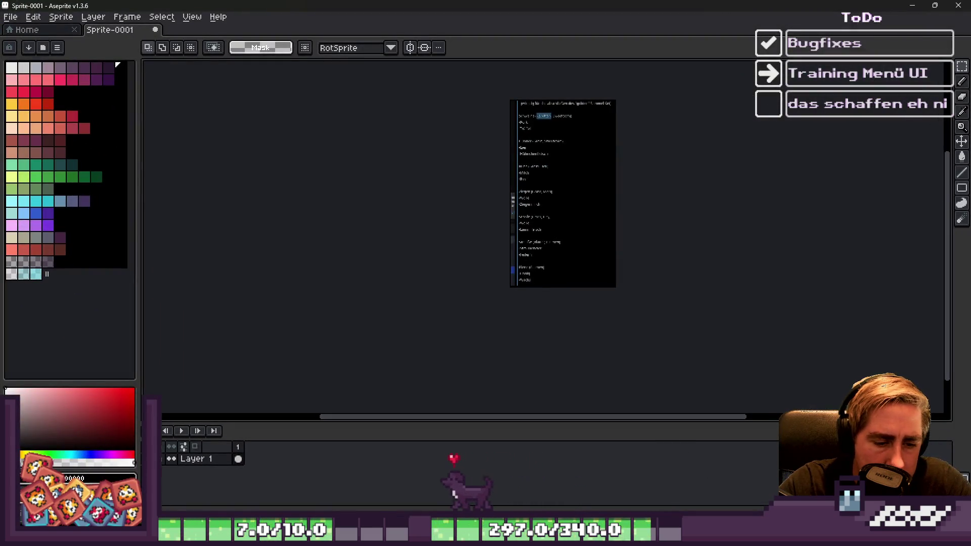
pyautogui.click(582, 470)
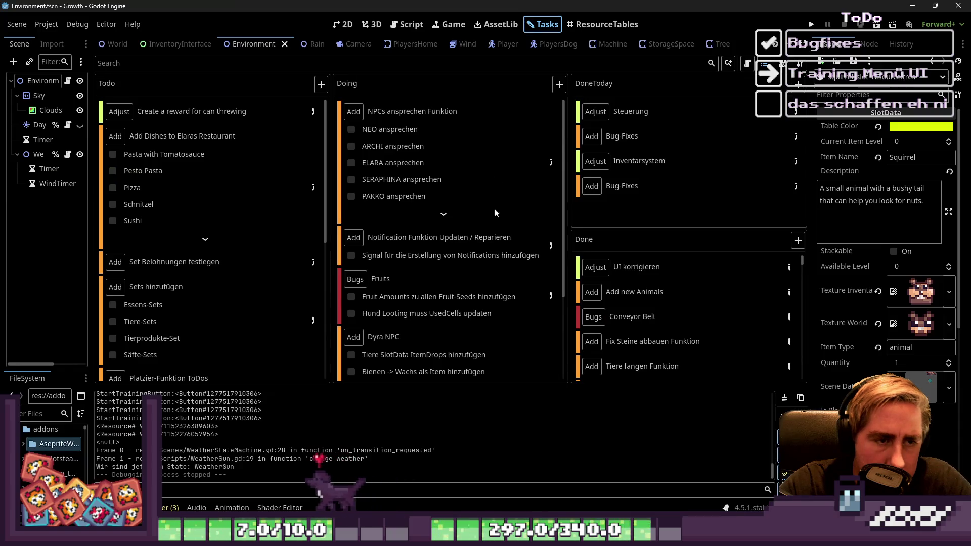
# Show the ResourceTables item grid sorted by Item Type in reverse, with animals first.
pyautogui.click(604, 25)
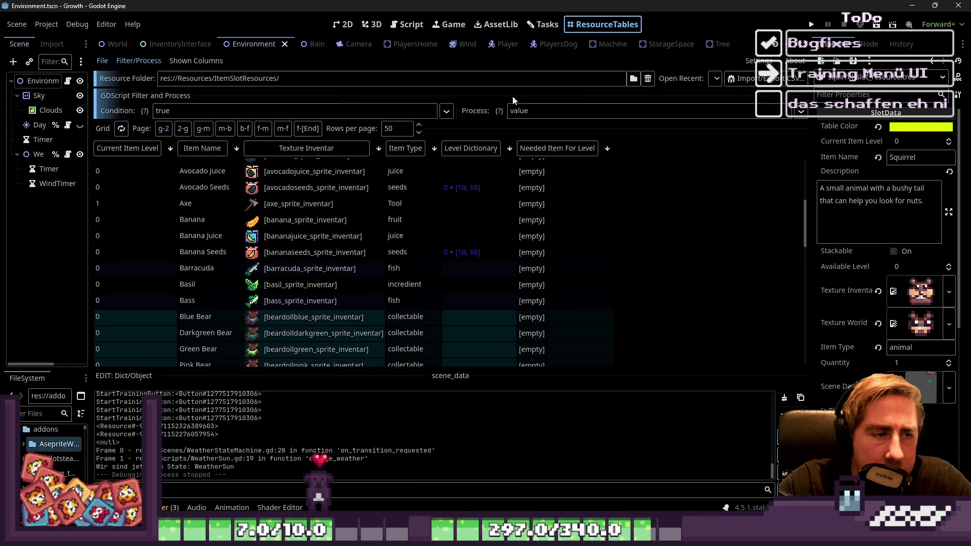
pyautogui.click(404, 147)
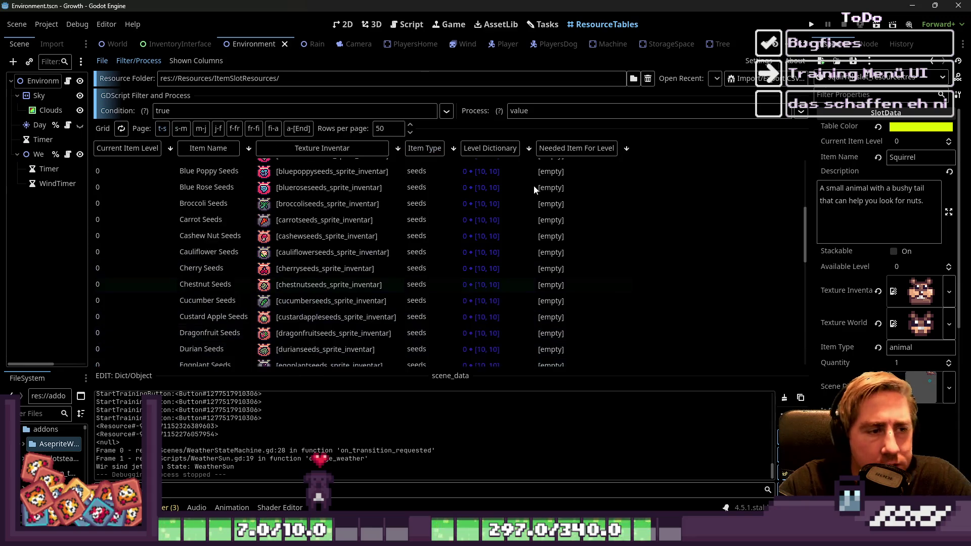
pyautogui.click(425, 148)
pyautogui.scroll(2, 451, 221)
pyautogui.scroll(-6, 451, 222)
pyautogui.scroll(3, 451, 222)
pyautogui.scroll(2, 451, 224)
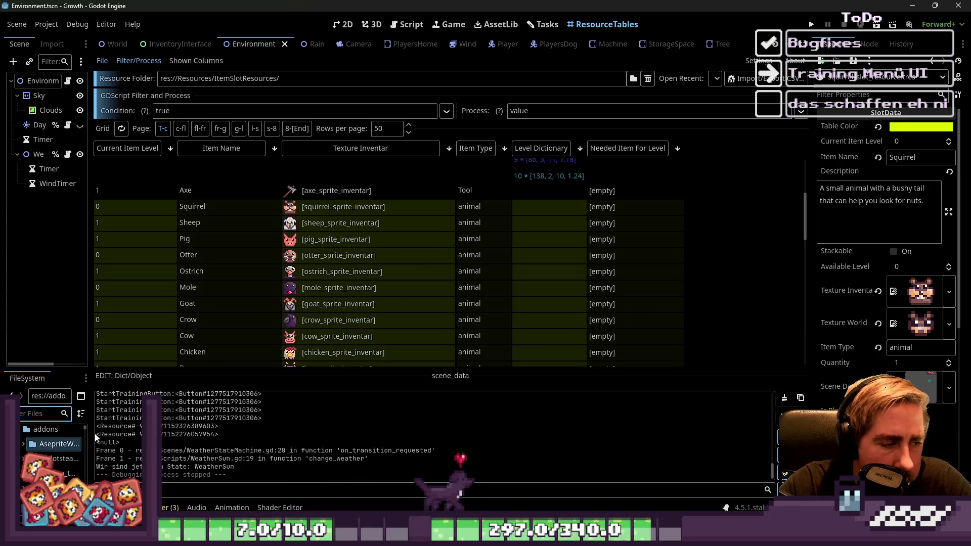
# Widen the file dock, filter FileSystem for 'carrot', and open the Pig's properties.
pyautogui.moveTo(91, 447); pyautogui.dragTo(204, 447)
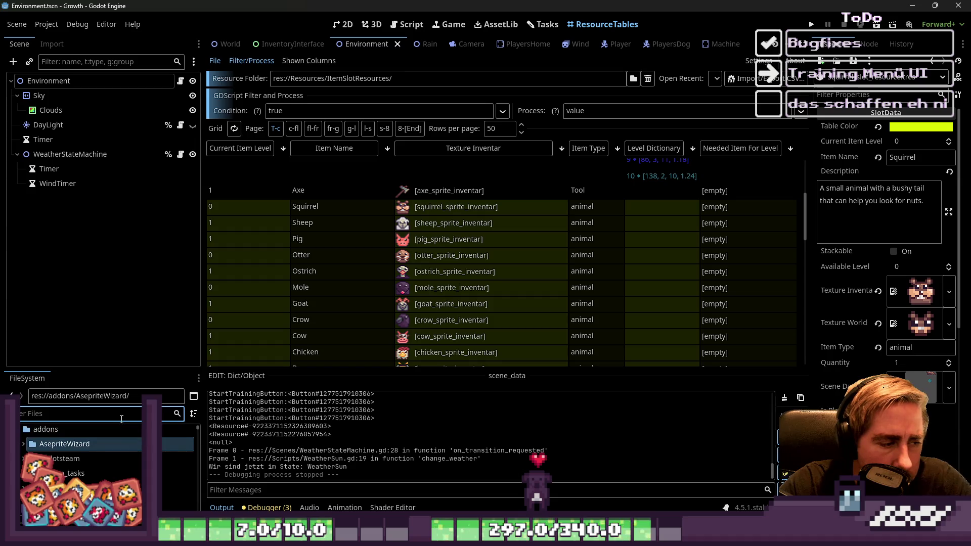
pyautogui.click(101, 413)
pyautogui.write('carro')
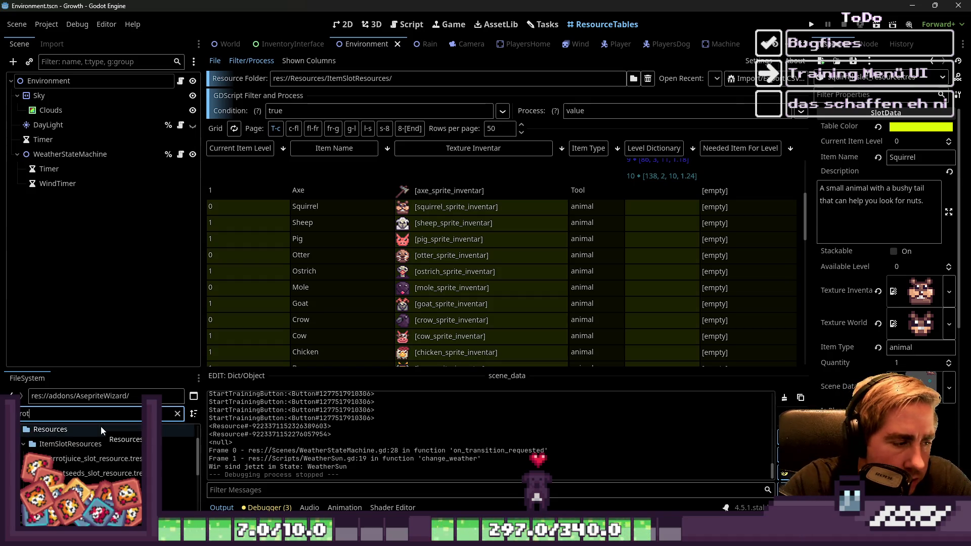
pyautogui.write('t')
pyautogui.moveTo(177, 488)
pyautogui.mouseDown()
pyautogui.moveTo(568, 279)
pyautogui.moveTo(614, 233)
pyautogui.moveTo(584, 213)
pyautogui.moveTo(727, 274)
pyautogui.mouseUp()
pyautogui.scroll(-3, 584, 214)
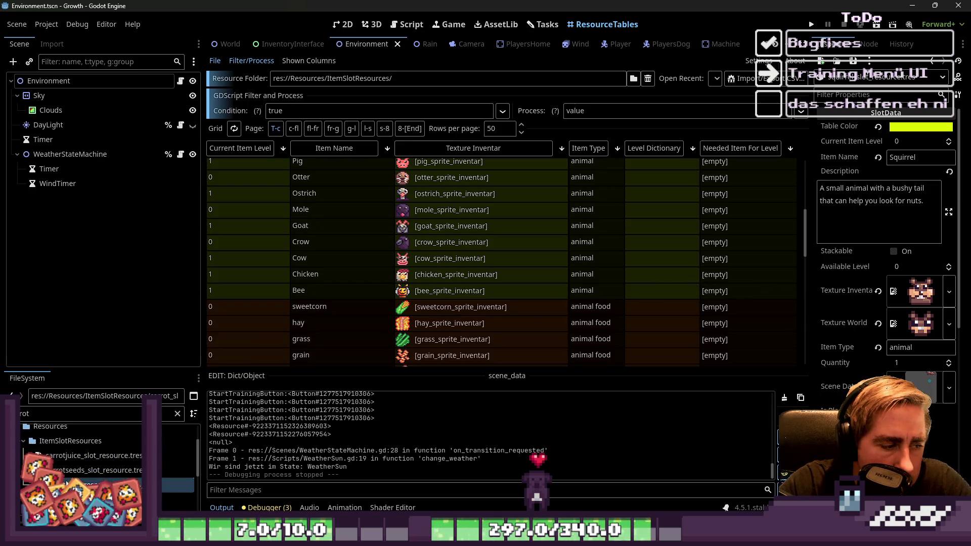
pyautogui.scroll(3, 563, 287)
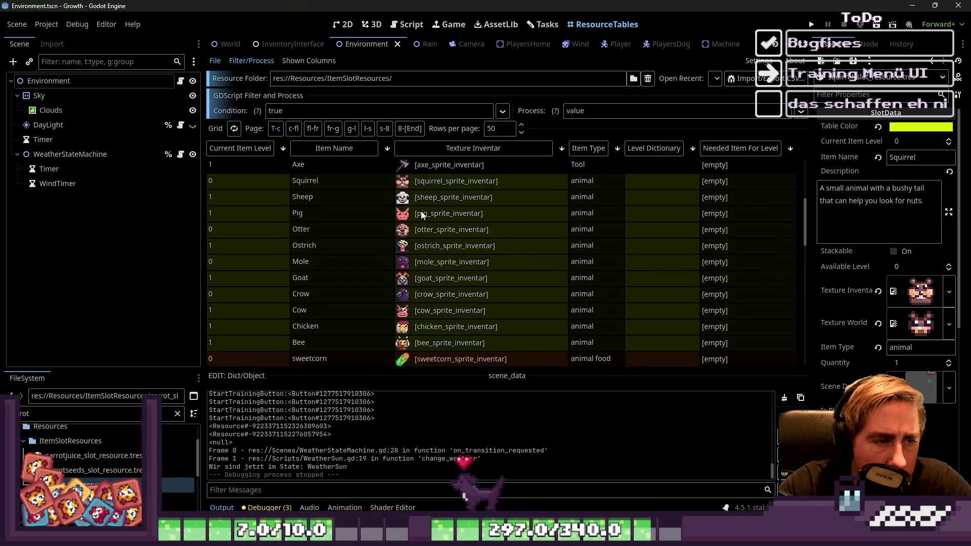
pyautogui.click(449, 213)
pyautogui.scroll(-5, 903, 272)
pyautogui.scroll(-3, 904, 273)
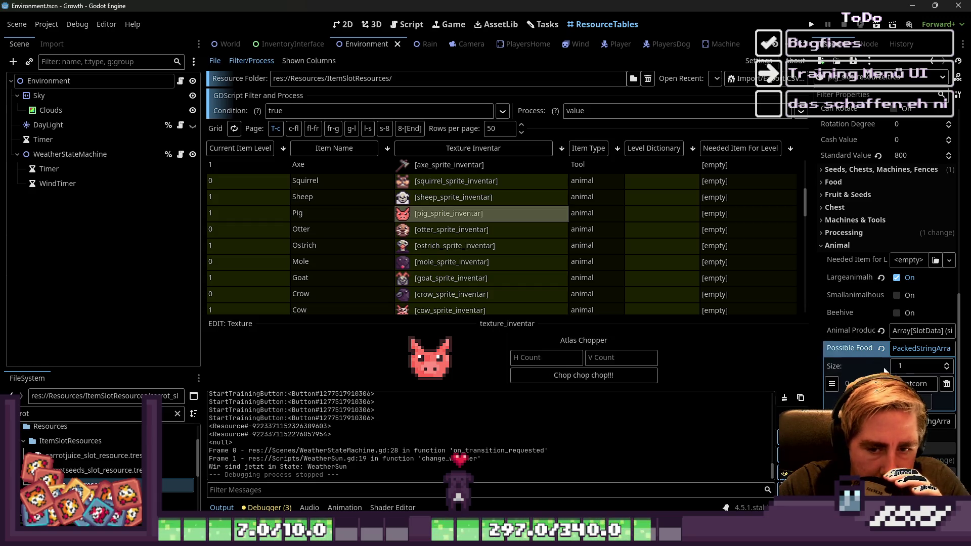
# Add carrot as the Pig's second Possible Food and set carrot_slot_resource as Needed Item for Level.
pyautogui.click(913, 402)
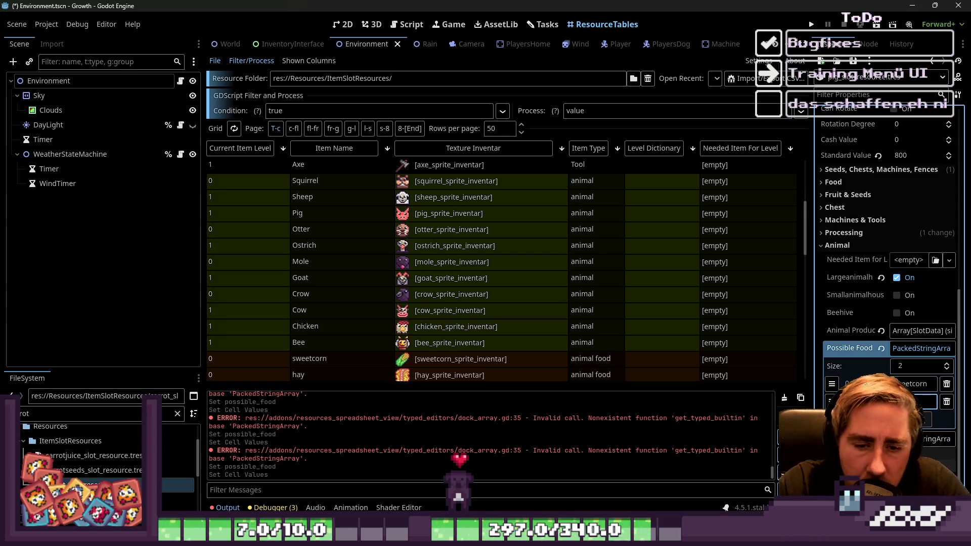
pyautogui.moveTo(810, 340)
pyautogui.mouseDown()
pyautogui.moveTo(738, 344)
pyautogui.moveTo(752, 352)
pyautogui.mouseUp()
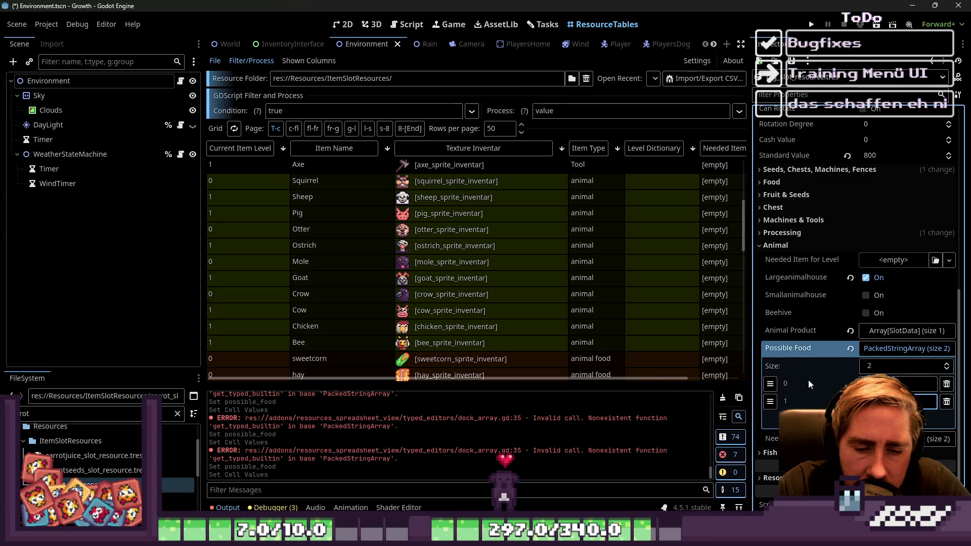
pyautogui.scroll(-1, 808, 384)
pyautogui.click(771, 460)
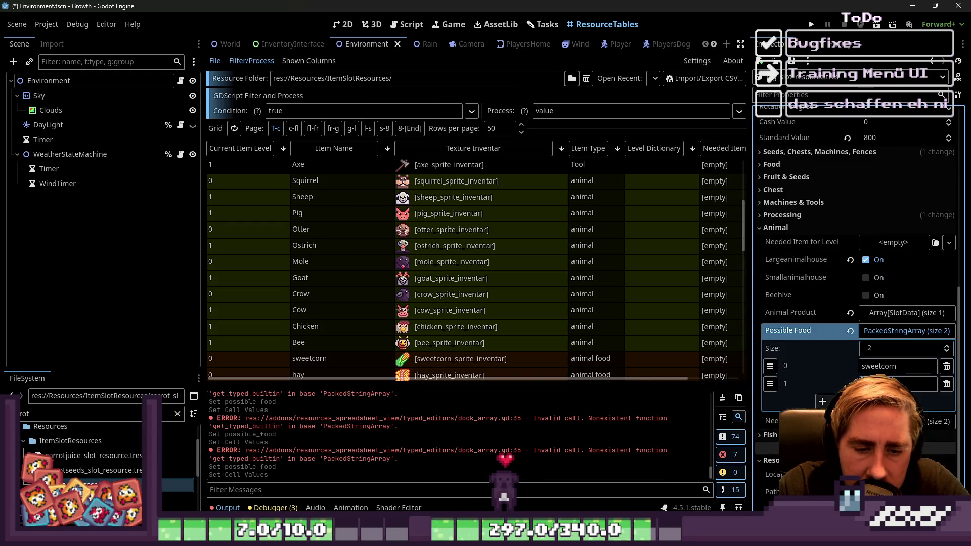
pyautogui.click(768, 434)
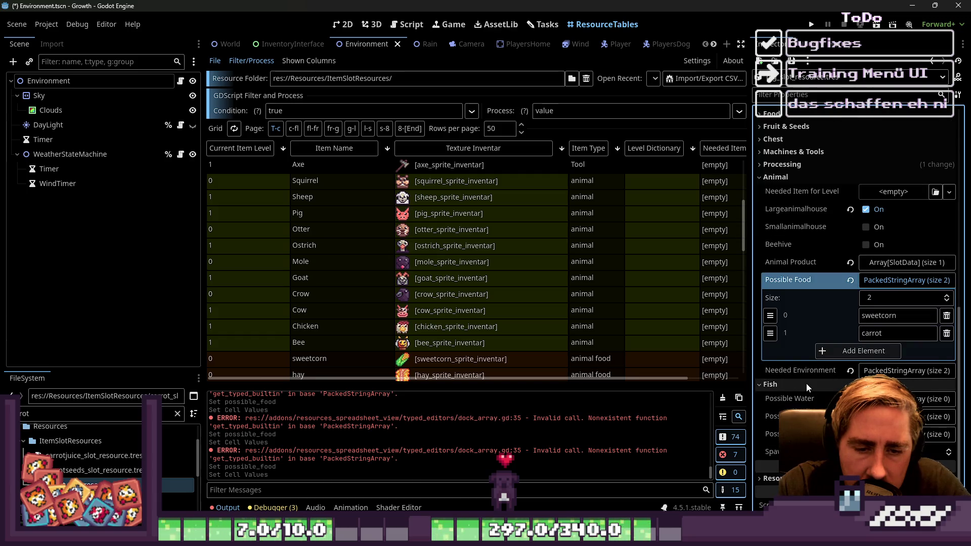
pyautogui.scroll(5, 806, 383)
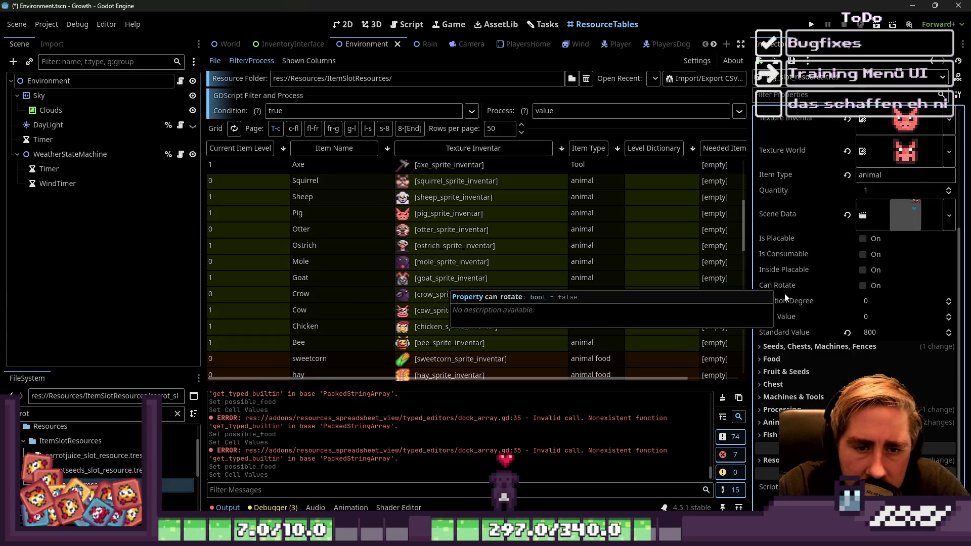
pyautogui.click(772, 422)
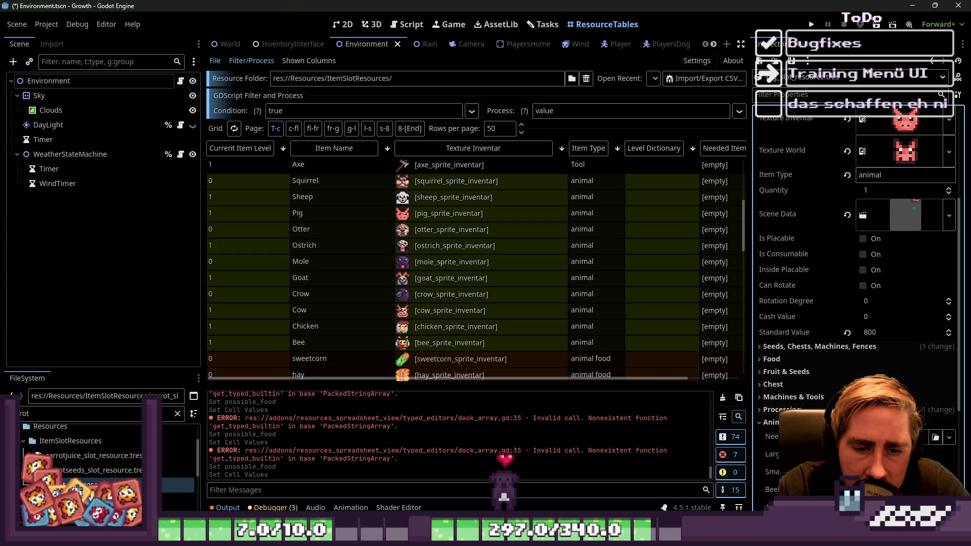
pyautogui.scroll(-2, 789, 422)
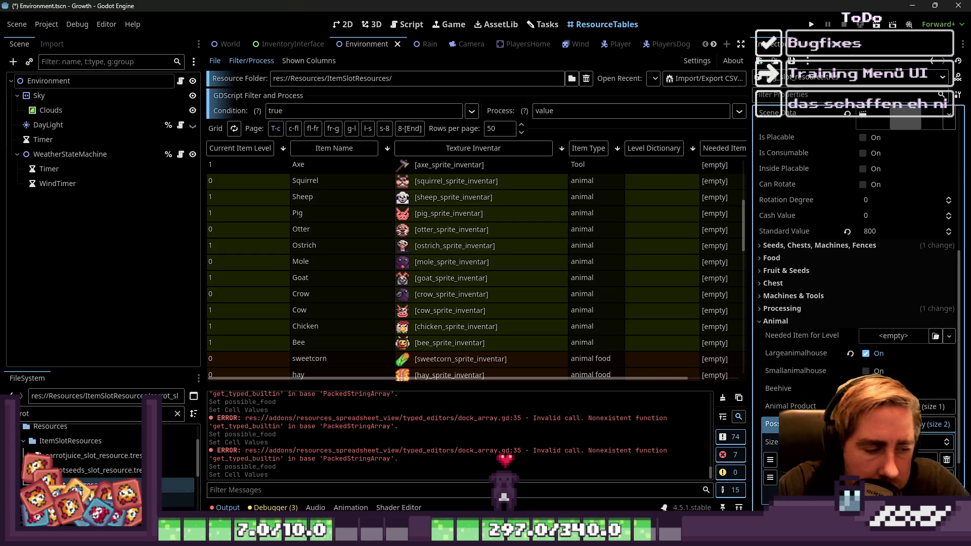
pyautogui.moveTo(101, 484); pyautogui.dragTo(893, 336)
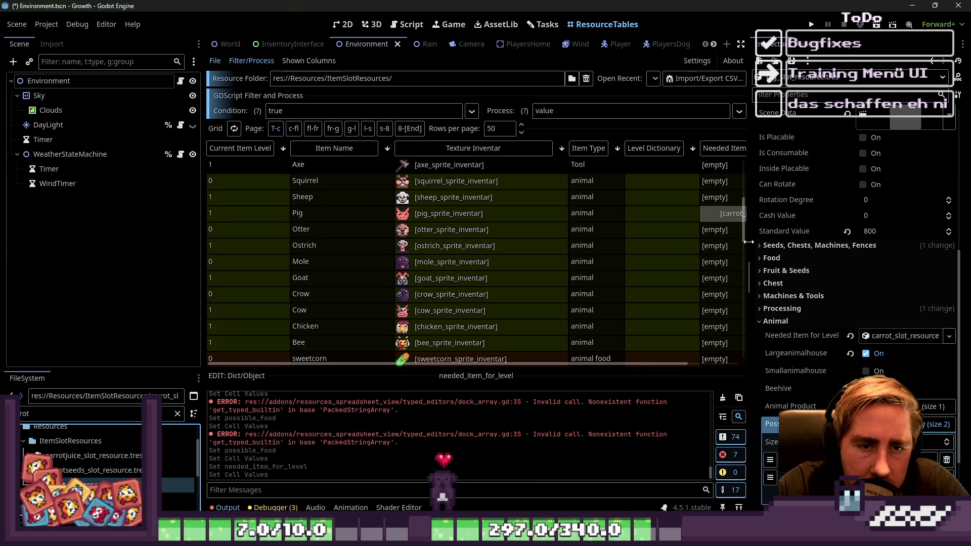
# Widen the table, select Sheep, and try the 'grass' slot resource from a filtered file list.
pyautogui.moveTo(750, 240); pyautogui.dragTo(794, 238)
pyautogui.click(507, 202)
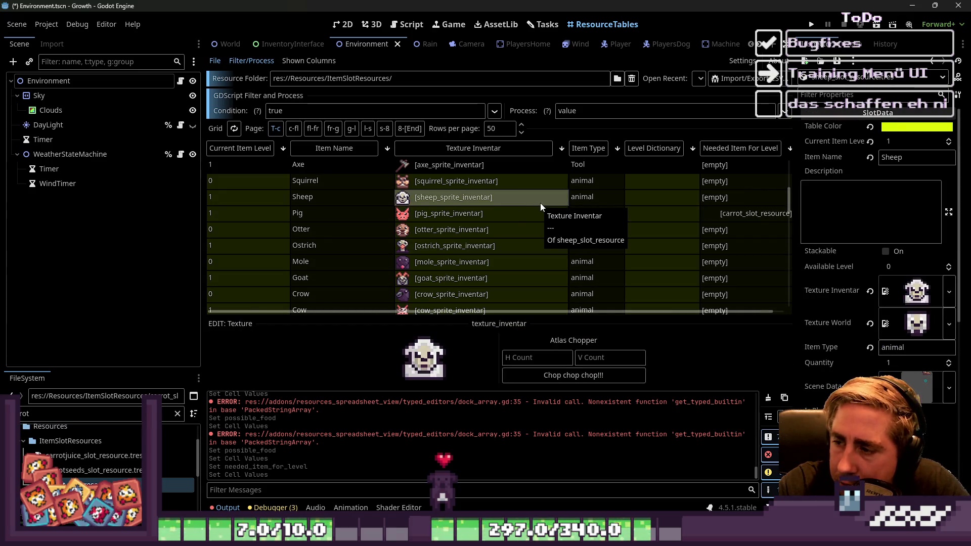
pyautogui.doubleClick(55, 416)
pyautogui.write('grass')
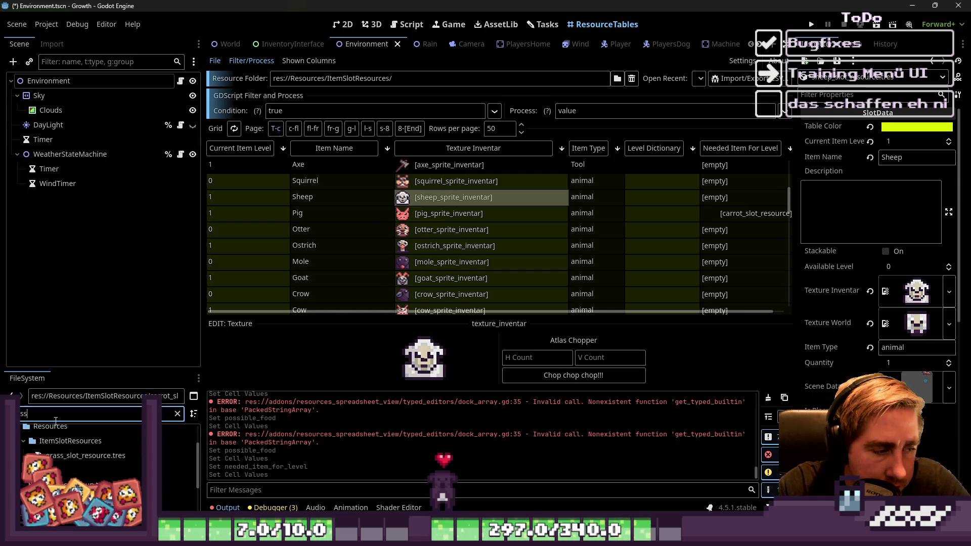
pyautogui.click(71, 457)
pyautogui.moveTo(71, 460)
pyautogui.mouseDown()
pyautogui.moveTo(853, 374)
pyautogui.moveTo(905, 331)
pyautogui.moveTo(366, 382)
pyautogui.moveTo(70, 457)
pyautogui.moveTo(68, 406)
pyautogui.mouseUp()
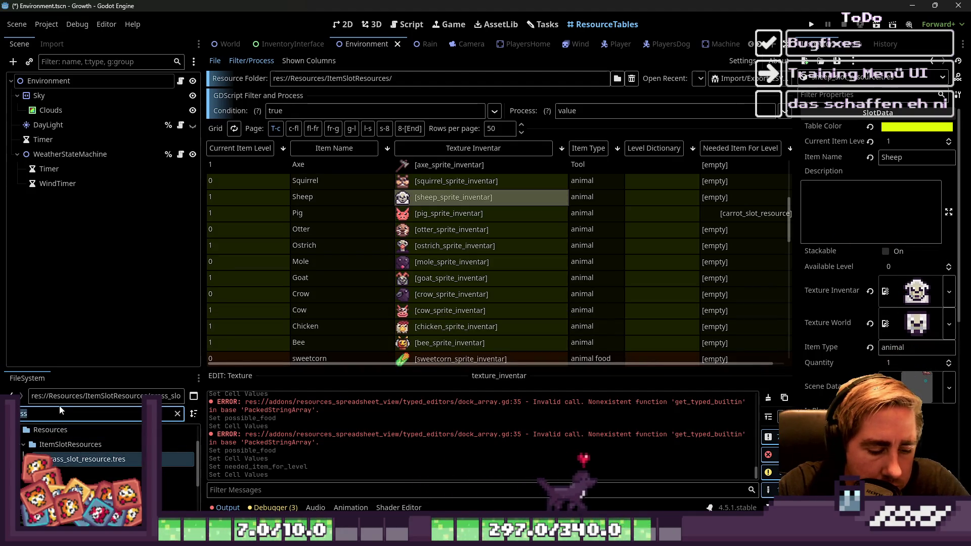
# Filter files for 'hay' and set hay_slot_resource.tres as Sheep's Needed Item For Level.
pyautogui.doubleClick(60, 410)
pyautogui.press('BackSpace')
pyautogui.write('hay')
pyautogui.moveTo(81, 460)
pyautogui.mouseDown()
pyautogui.moveTo(313, 448)
pyautogui.moveTo(800, 228)
pyautogui.moveTo(77, 467)
pyautogui.mouseUp()
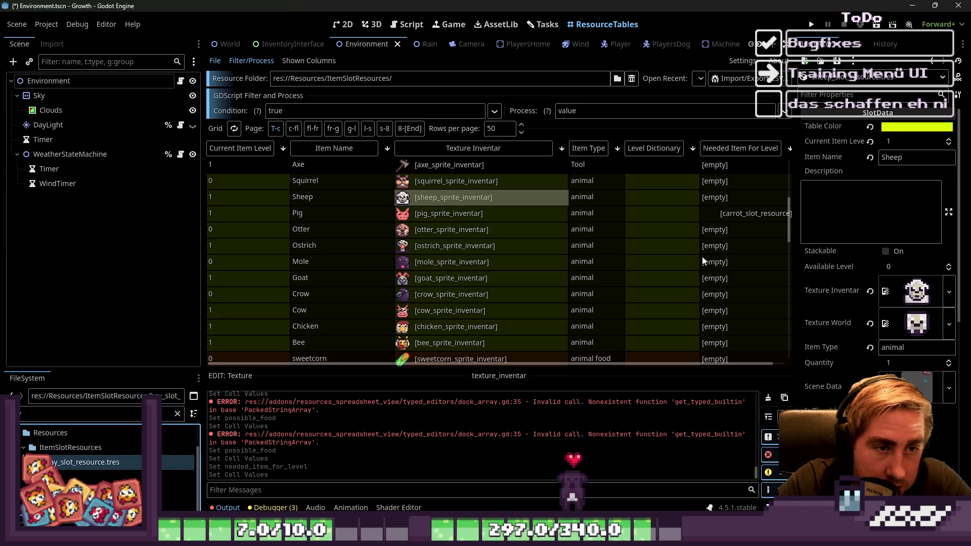
pyautogui.scroll(-5, 862, 284)
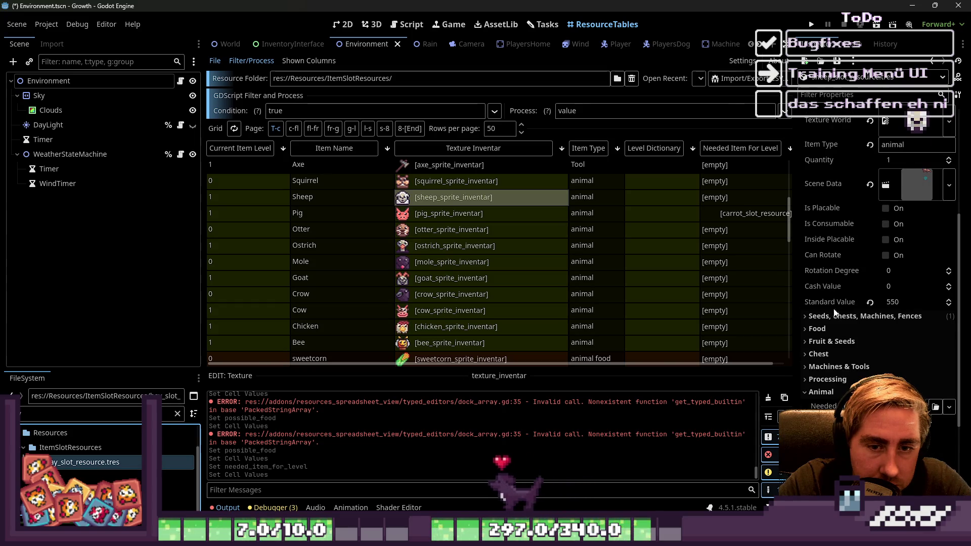
pyautogui.click(833, 320)
pyautogui.click(833, 320)
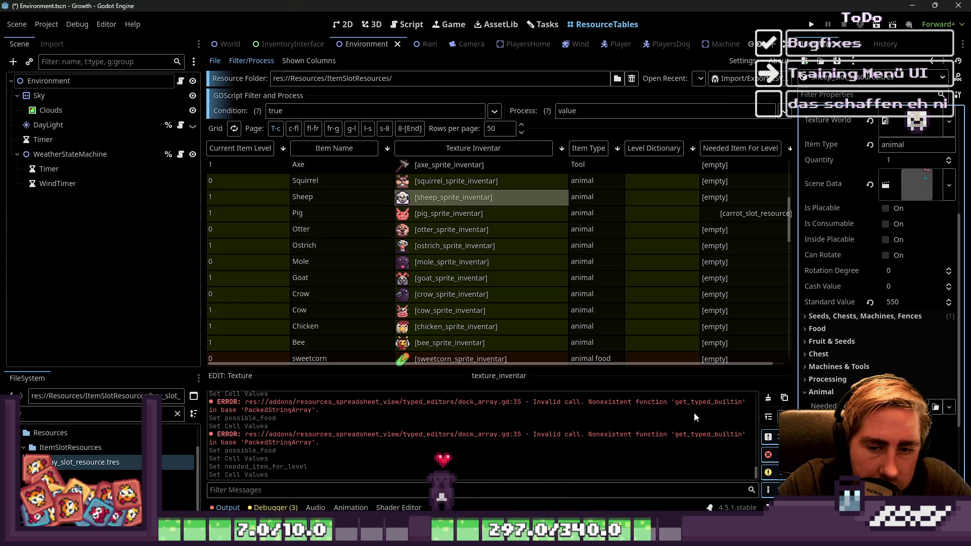
pyautogui.click(188, 464)
pyautogui.moveTo(187, 464); pyautogui.dragTo(746, 197)
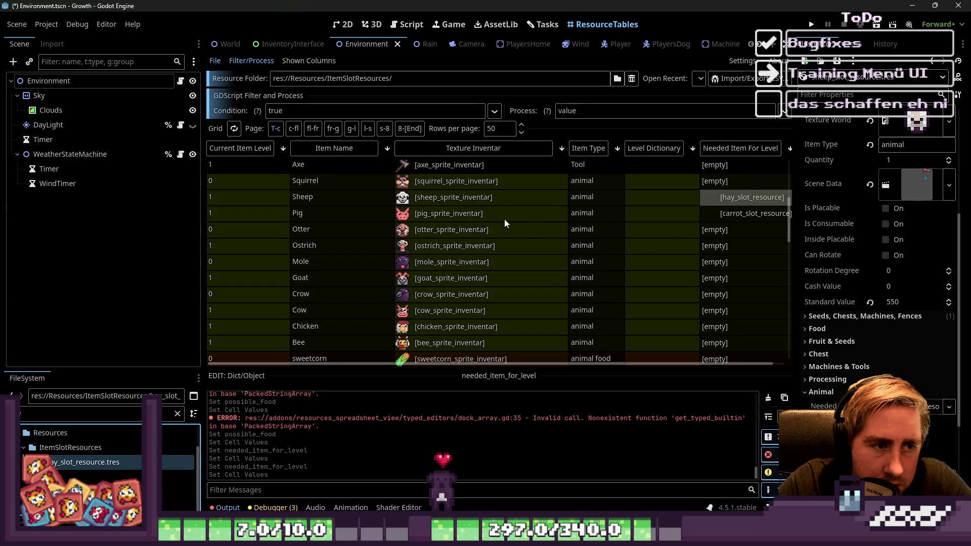
# Set leaves_slot_resource as the Ostrich's Needed Item For Level.
pyautogui.click(742, 241)
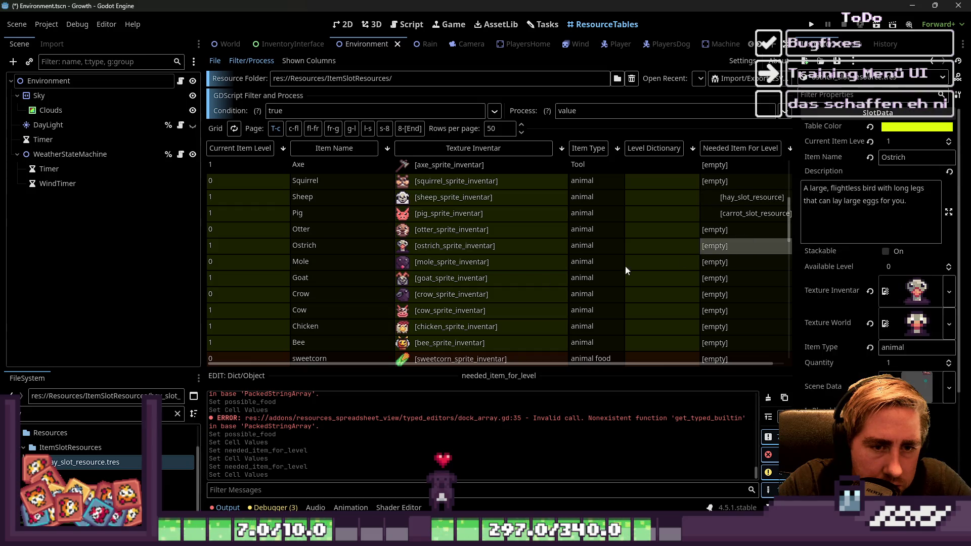
pyautogui.click(123, 408)
pyautogui.press('BackSpace')
pyautogui.press('BackSpace')
pyautogui.press('BackSpace')
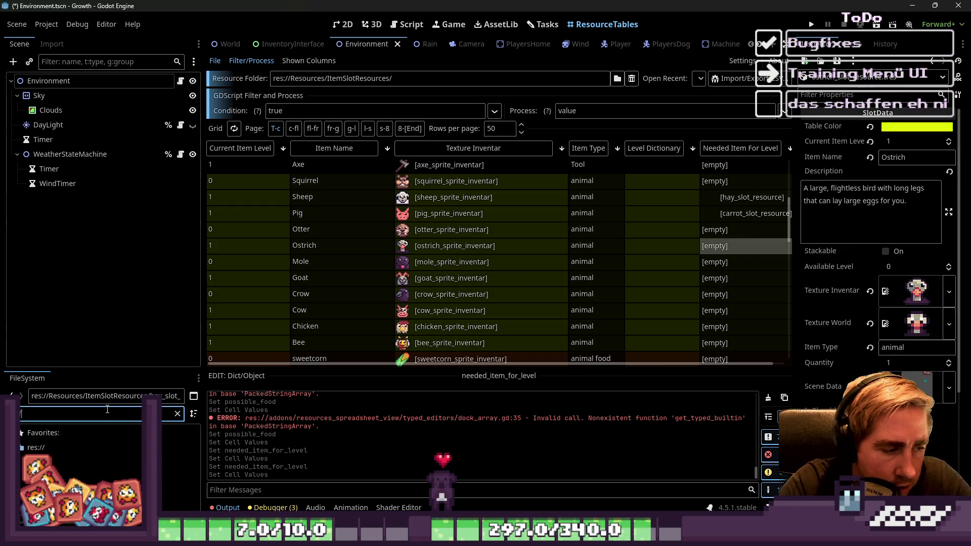
pyautogui.press('BackSpace')
pyautogui.write('ve')
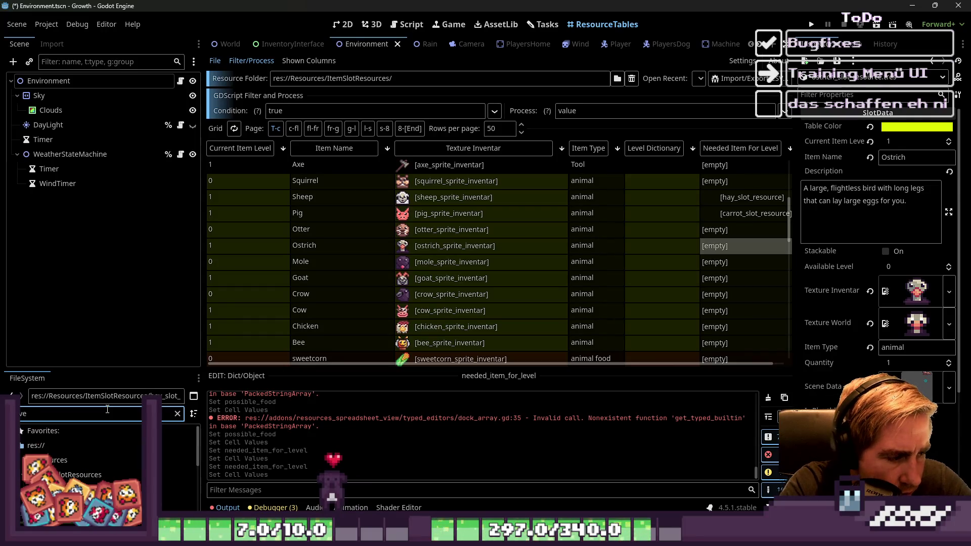
pyautogui.click(167, 490)
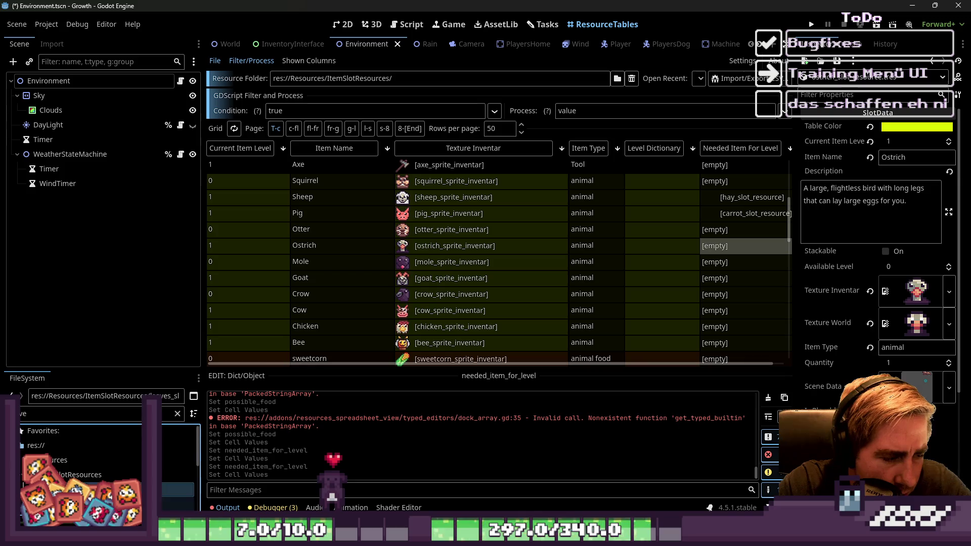
pyautogui.moveTo(167, 490)
pyautogui.mouseDown()
pyautogui.moveTo(821, 473)
pyautogui.moveTo(885, 312)
pyautogui.moveTo(894, 375)
pyautogui.mouseUp()
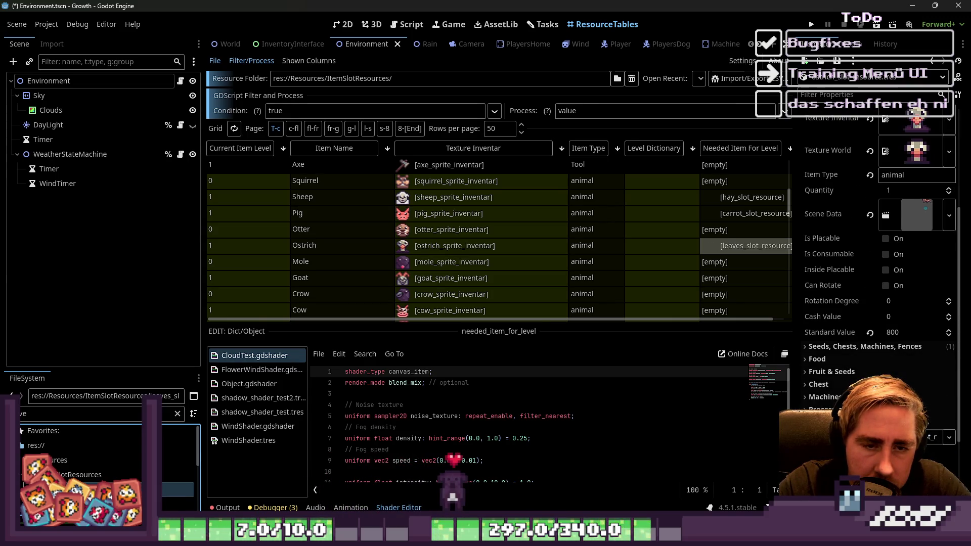
pyautogui.scroll(-1, 459, 200)
# Filter files for 'corn' and set sweetcorn_slot_resource as the Goat's Needed Item For Level.
pyautogui.click(446, 255)
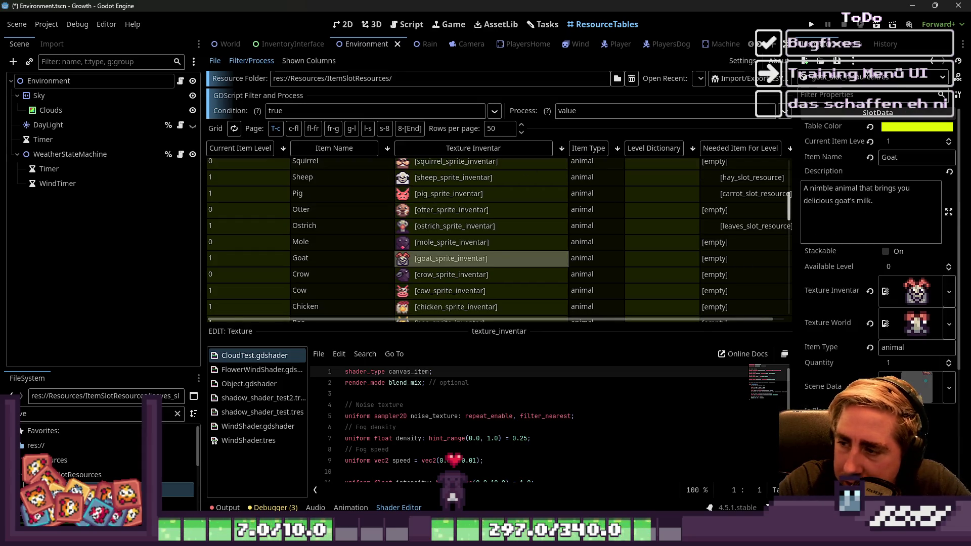
pyautogui.click(45, 415)
pyautogui.press('BackSpace')
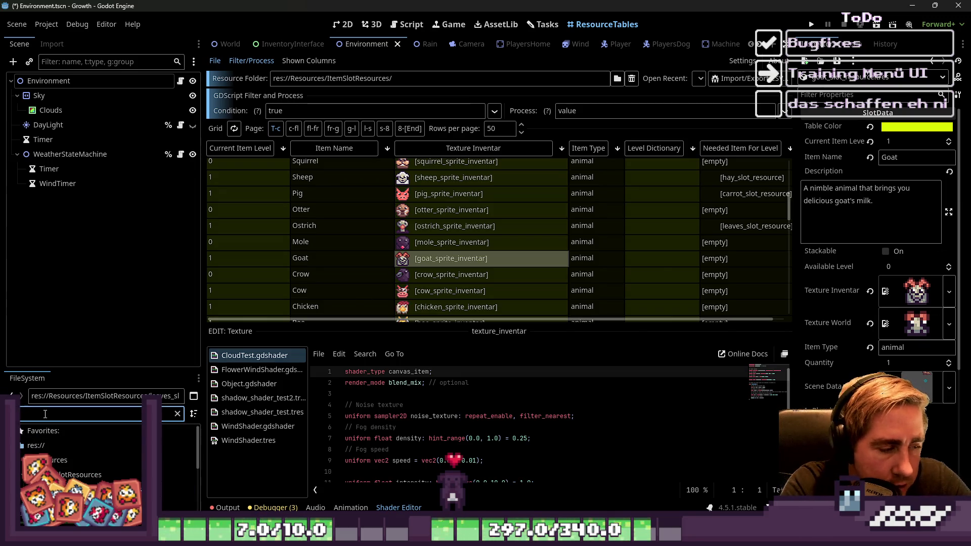
pyautogui.write('eetcorn')
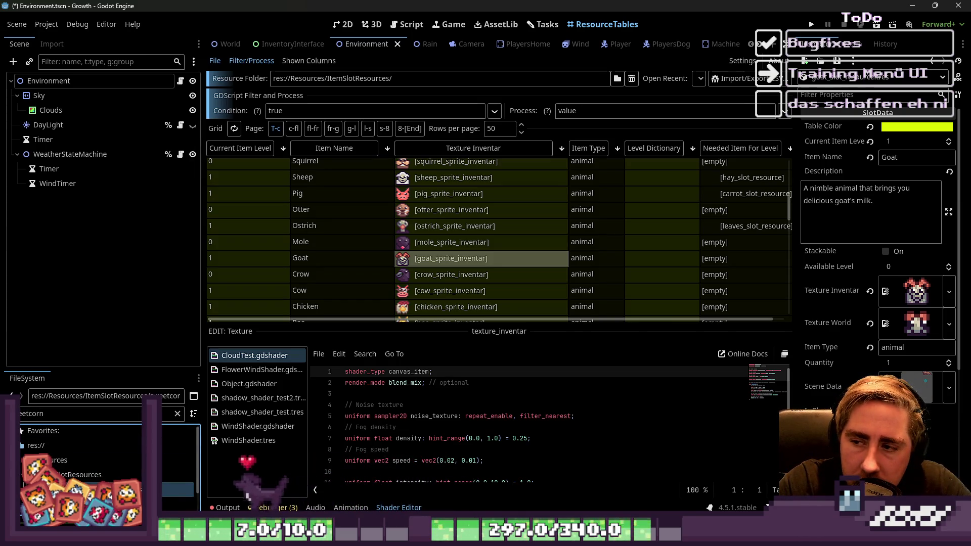
pyautogui.moveTo(172, 489); pyautogui.dragTo(810, 341)
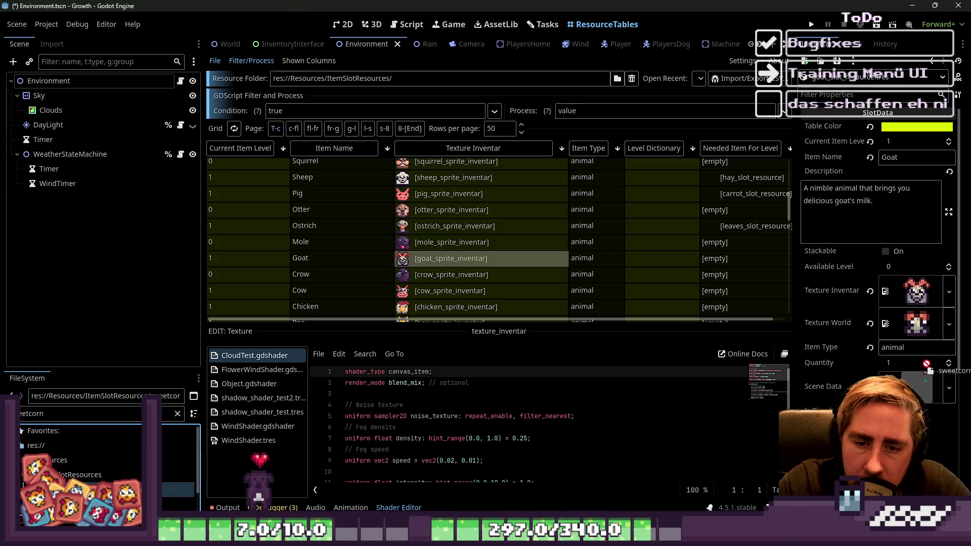
pyautogui.scroll(-5, 926, 363)
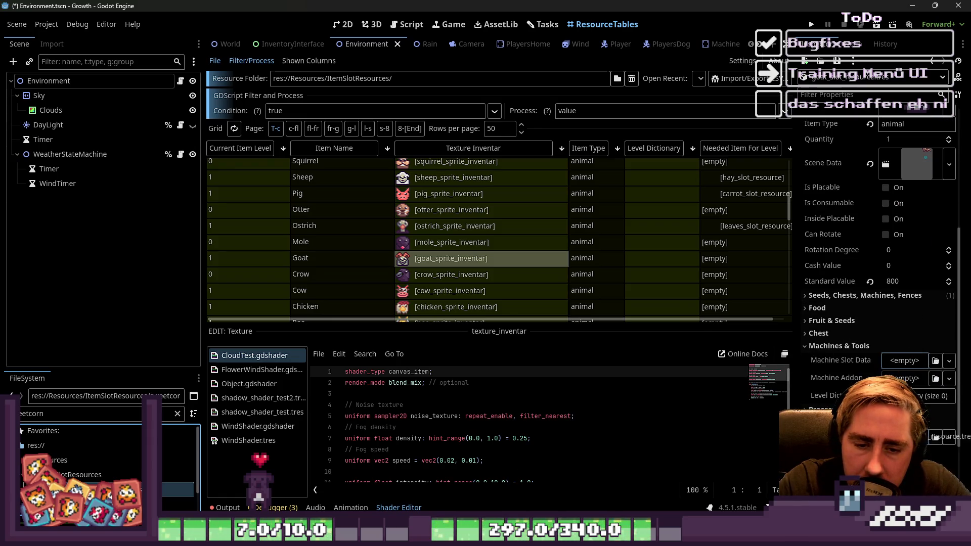
pyautogui.scroll(-2, 521, 206)
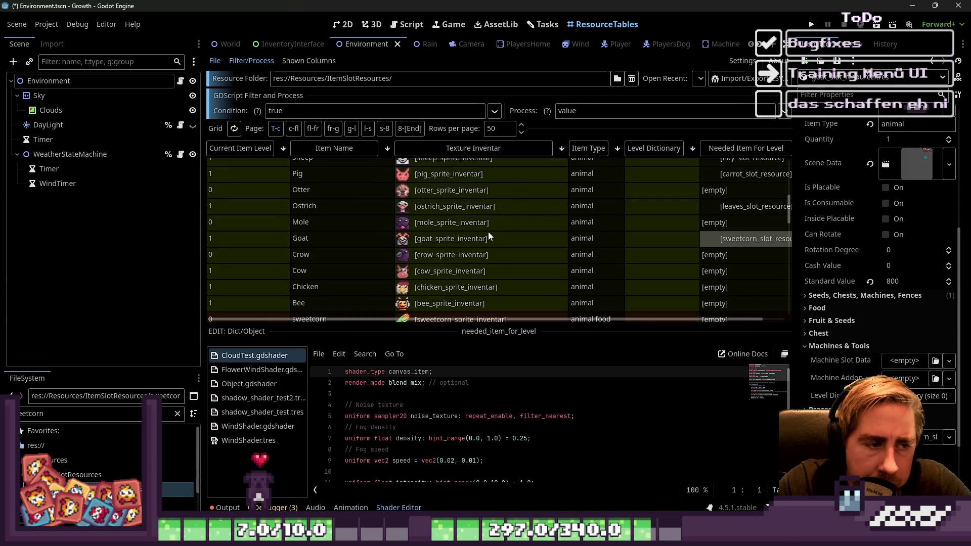
pyautogui.scroll(-1, 487, 232)
pyautogui.click(439, 254)
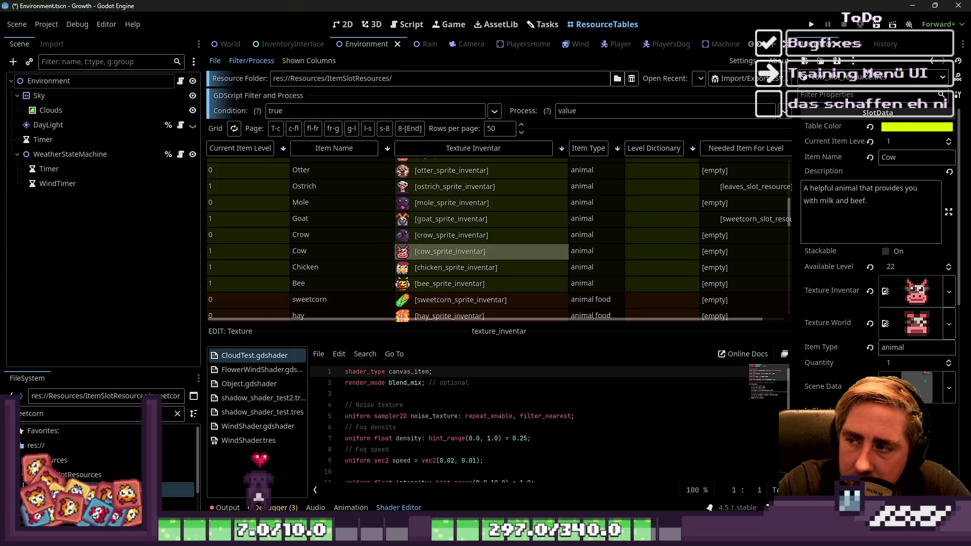
# Filter files for 'grass' and set grass_slot_resource as the Cow's Needed Item for Level.
pyautogui.doubleClick(63, 411)
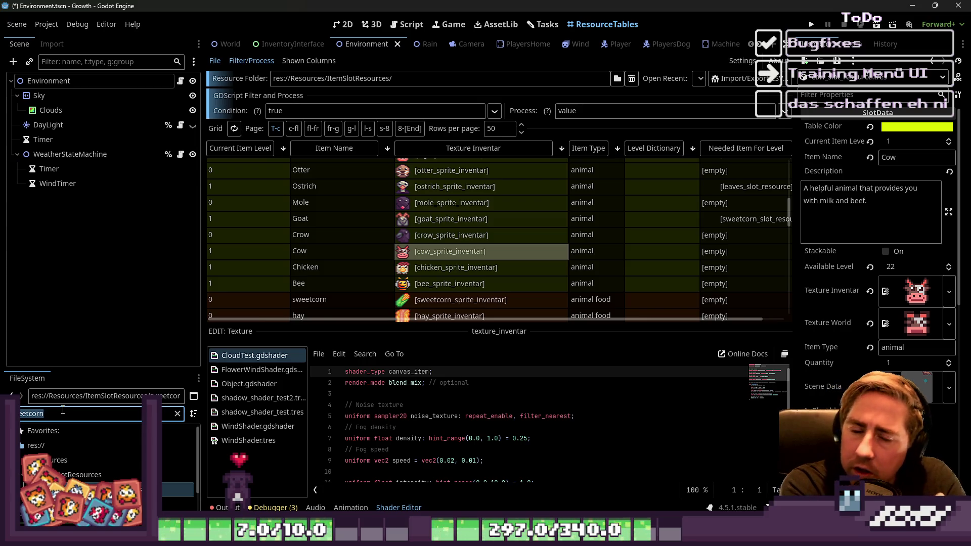
pyautogui.write('ss')
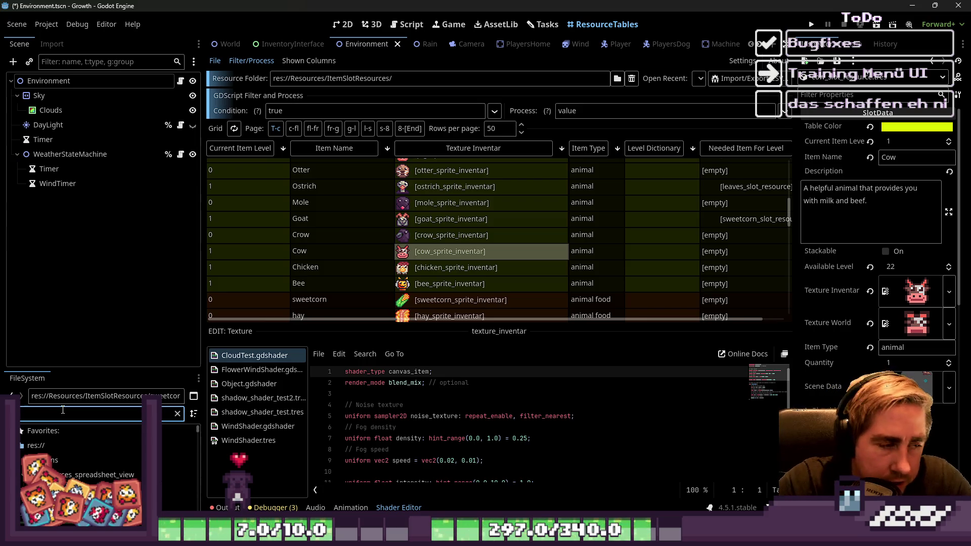
pyautogui.moveTo(177, 489)
pyautogui.mouseDown()
pyautogui.moveTo(915, 329)
pyautogui.moveTo(963, 289)
pyautogui.moveTo(956, 356)
pyautogui.moveTo(822, 400)
pyautogui.moveTo(850, 377)
pyautogui.mouseUp()
pyautogui.scroll(-5, 821, 400)
pyautogui.scroll(-3, 834, 389)
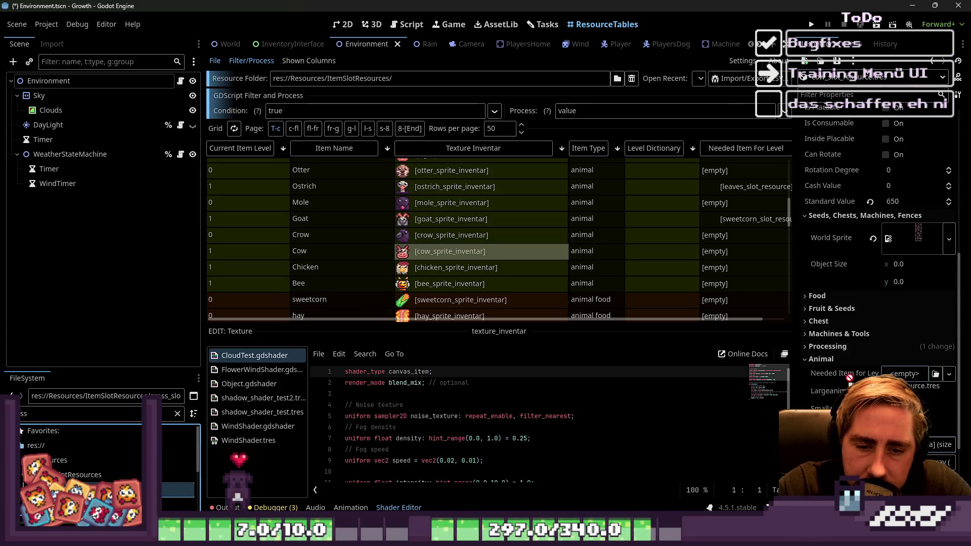
pyautogui.moveTo(911, 377); pyautogui.dragTo(910, 375)
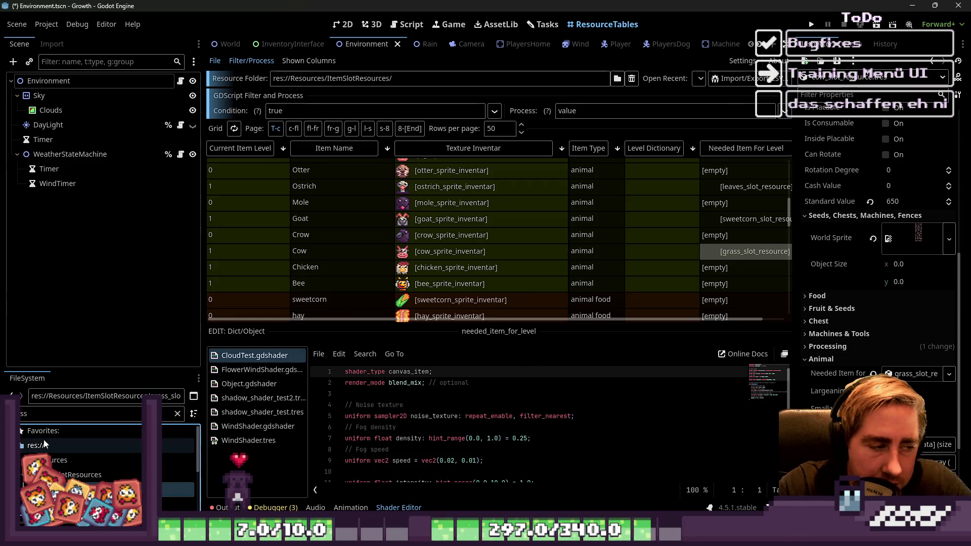
# Filter files for 'grain' and assign grain_slot_resource to the Chicken.
pyautogui.doubleClick(53, 414)
pyautogui.write('in')
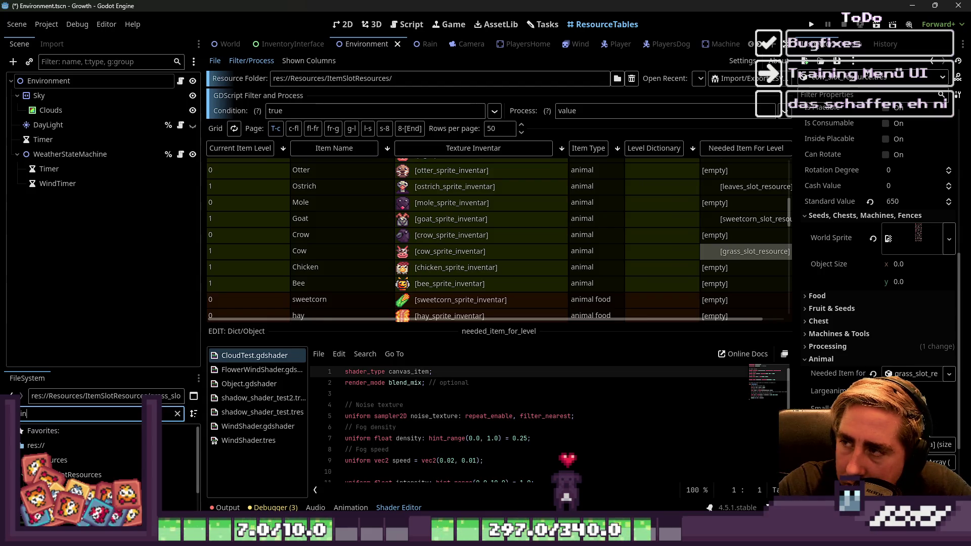
pyautogui.moveTo(91, 488)
pyautogui.mouseDown()
pyautogui.moveTo(917, 379)
pyautogui.moveTo(895, 405)
pyautogui.moveTo(895, 247)
pyautogui.mouseUp()
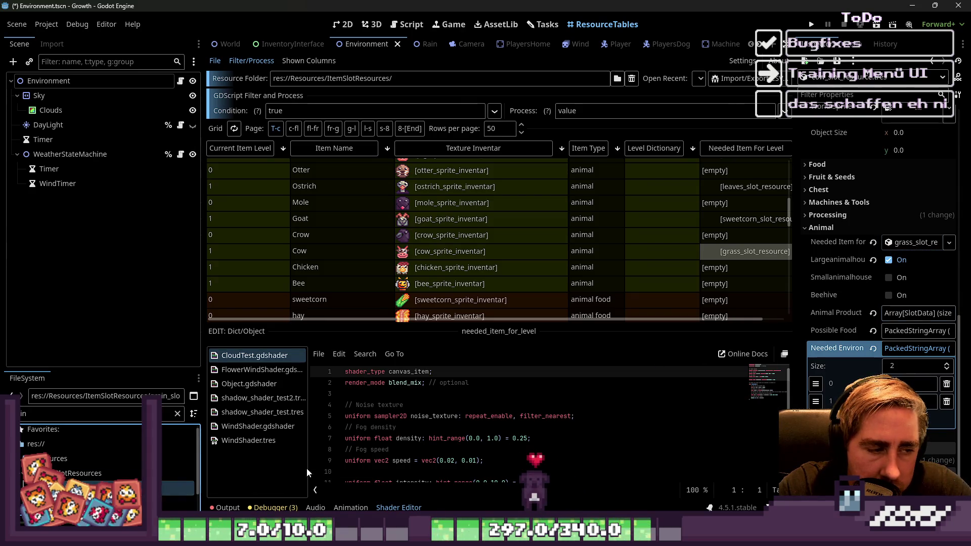
pyautogui.click(706, 268)
pyautogui.scroll(-5, 897, 350)
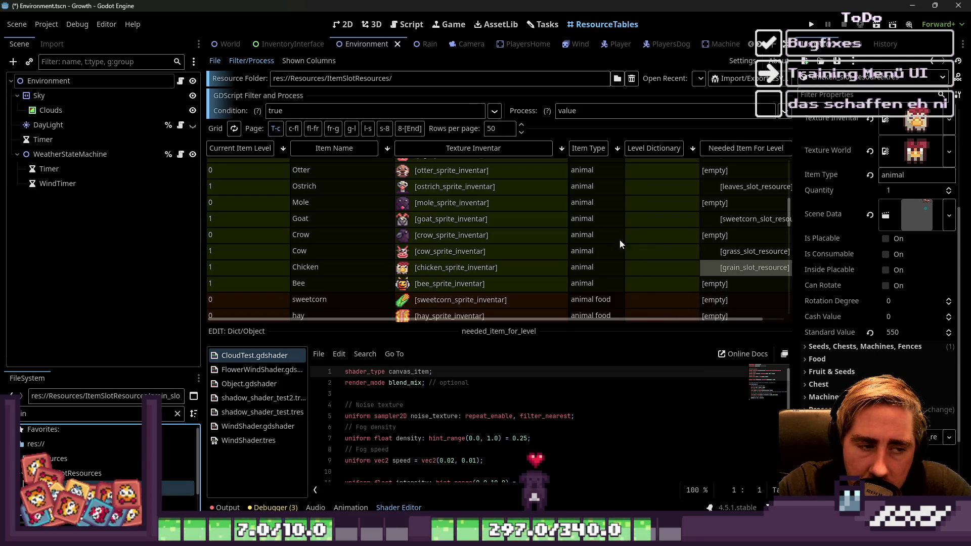
# Filter FileSystem by 'sunflower' and set the Bee's Needed Item For Level to yellowsunflower_slot_resource.
pyautogui.click(727, 283)
pyautogui.doubleClick(90, 416)
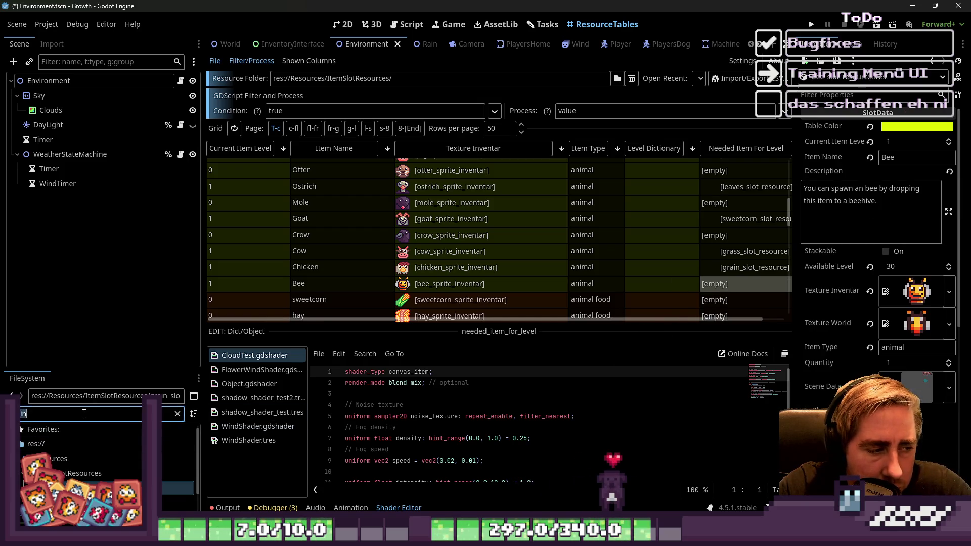
pyautogui.write('sunflowe')
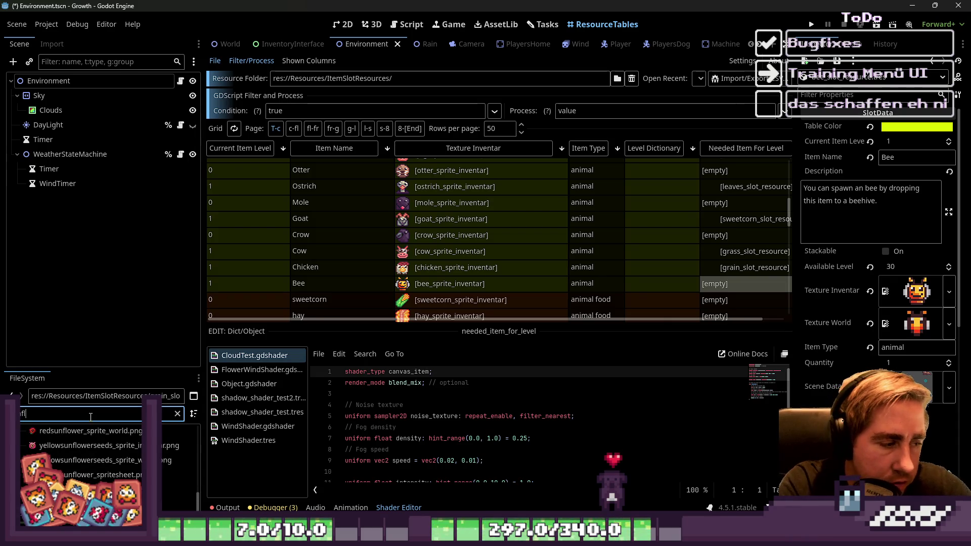
pyautogui.write('r')
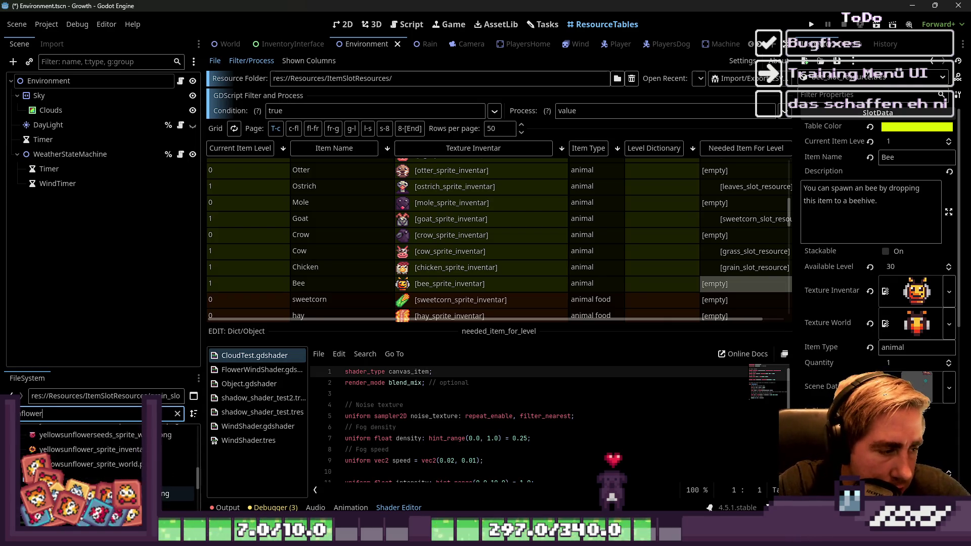
pyautogui.scroll(3, 99, 458)
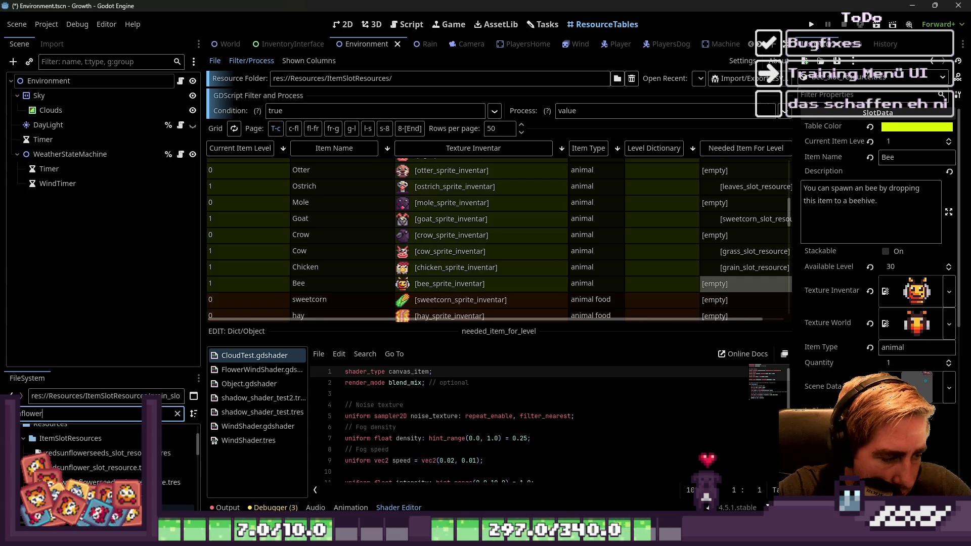
pyautogui.moveTo(101, 493)
pyautogui.mouseDown()
pyautogui.moveTo(808, 399)
pyautogui.moveTo(913, 395)
pyautogui.moveTo(888, 348)
pyautogui.moveTo(900, 381)
pyautogui.moveTo(901, 371)
pyautogui.mouseUp()
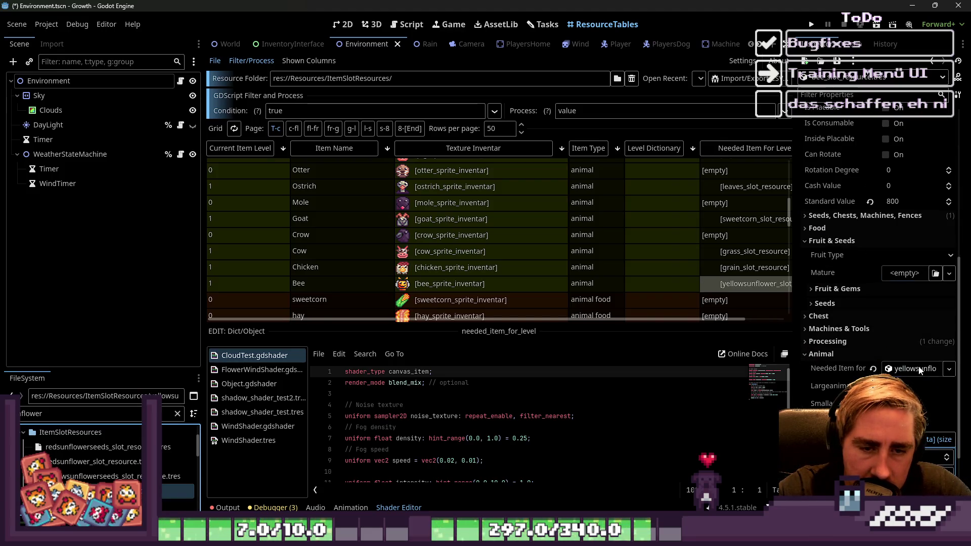
pyautogui.scroll(2, 736, 221)
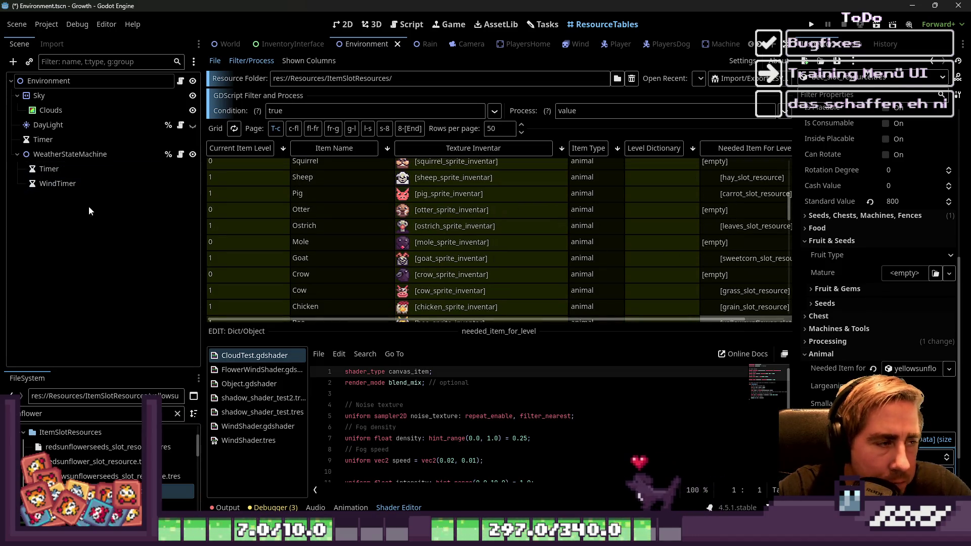
pyautogui.click(652, 171)
pyautogui.click(651, 162)
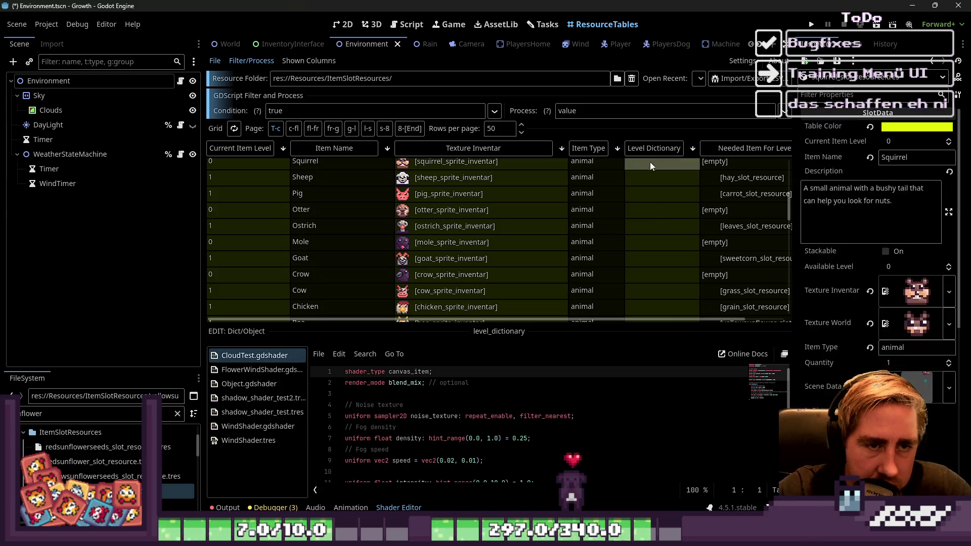
pyautogui.moveTo(794, 267); pyautogui.dragTo(731, 266)
pyautogui.scroll(-3, 893, 286)
pyautogui.scroll(-3, 893, 286)
pyautogui.scroll(3, 893, 286)
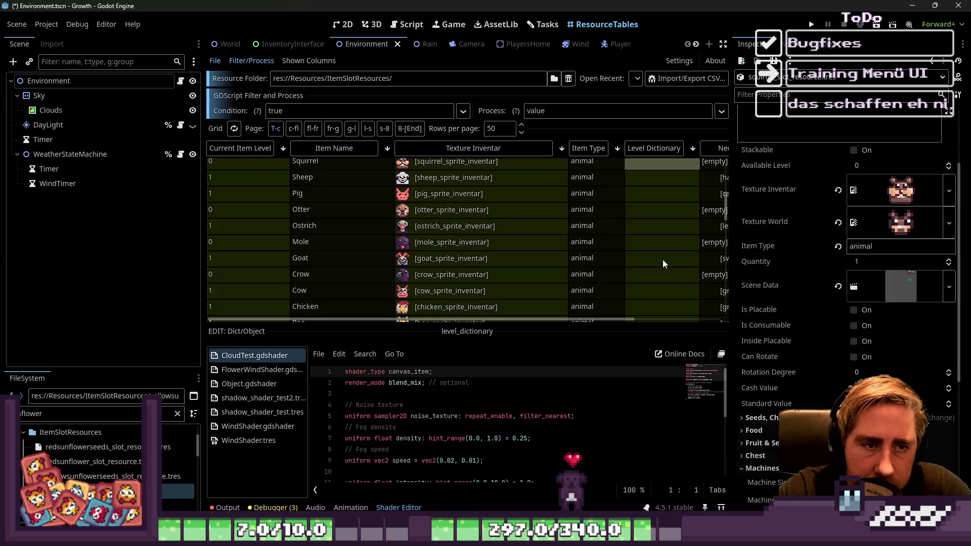
pyautogui.scroll(-2, 621, 218)
pyautogui.scroll(-1, 621, 218)
pyautogui.keyDown('shift'); pyautogui.click(641, 263); pyautogui.keyUp('shift')
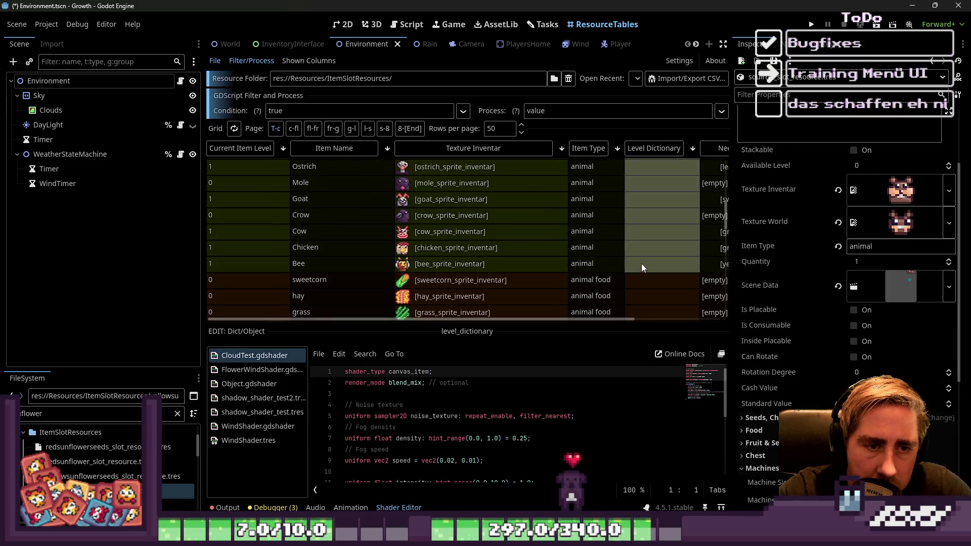
pyautogui.scroll(-2, 869, 356)
pyautogui.scroll(-6, 869, 356)
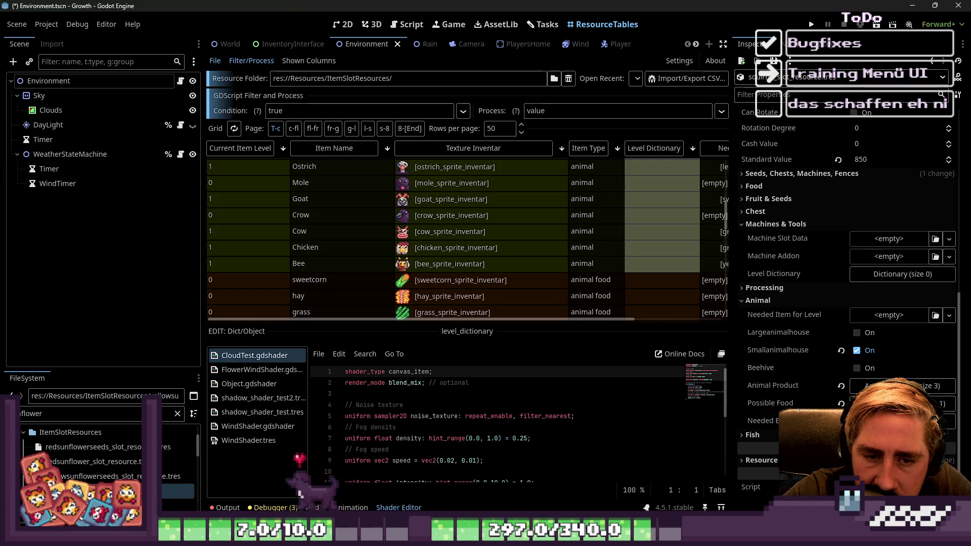
pyautogui.click(636, 234)
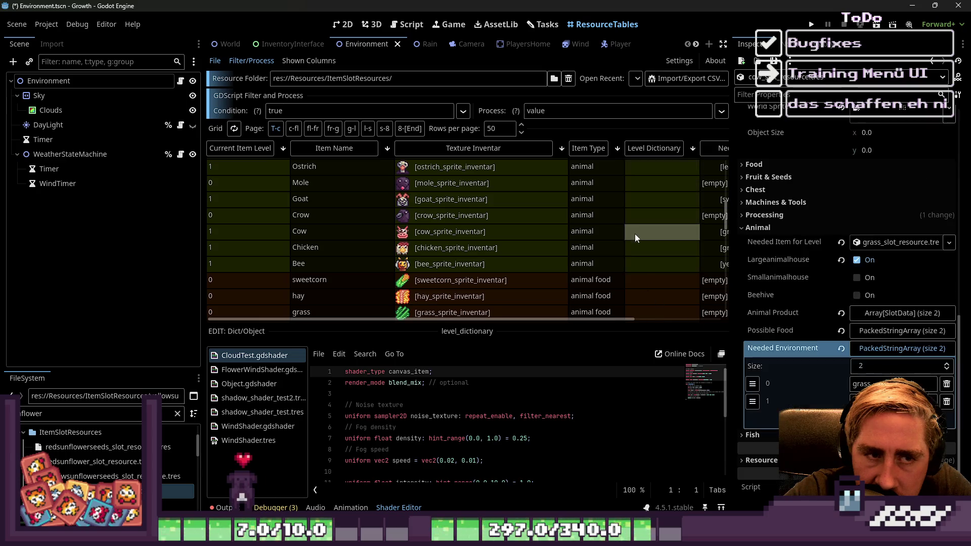
pyautogui.moveTo(555, 323); pyautogui.dragTo(609, 319)
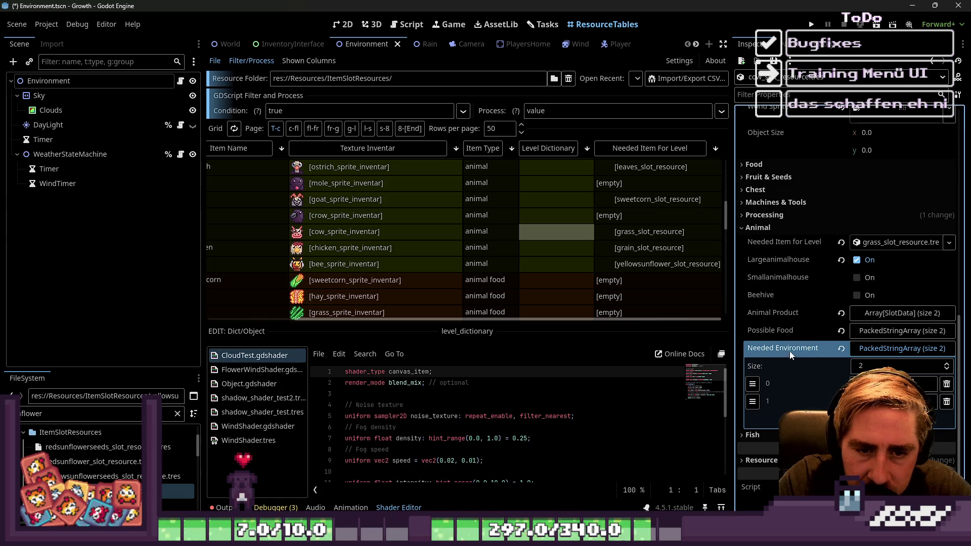
pyautogui.click(870, 312)
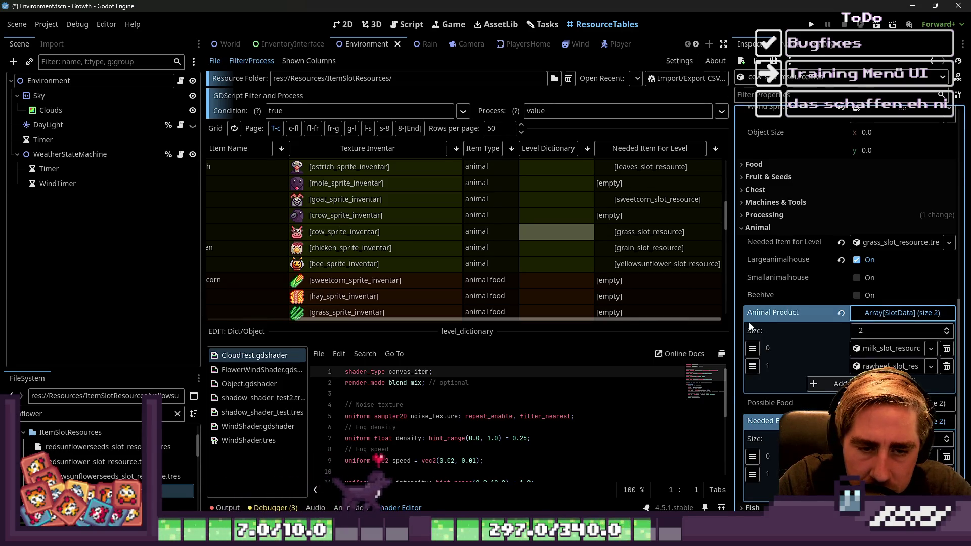
pyautogui.moveTo(730, 322)
pyautogui.mouseDown()
pyautogui.moveTo(625, 301)
pyautogui.moveTo(733, 283)
pyautogui.moveTo(787, 285)
pyautogui.mouseUp()
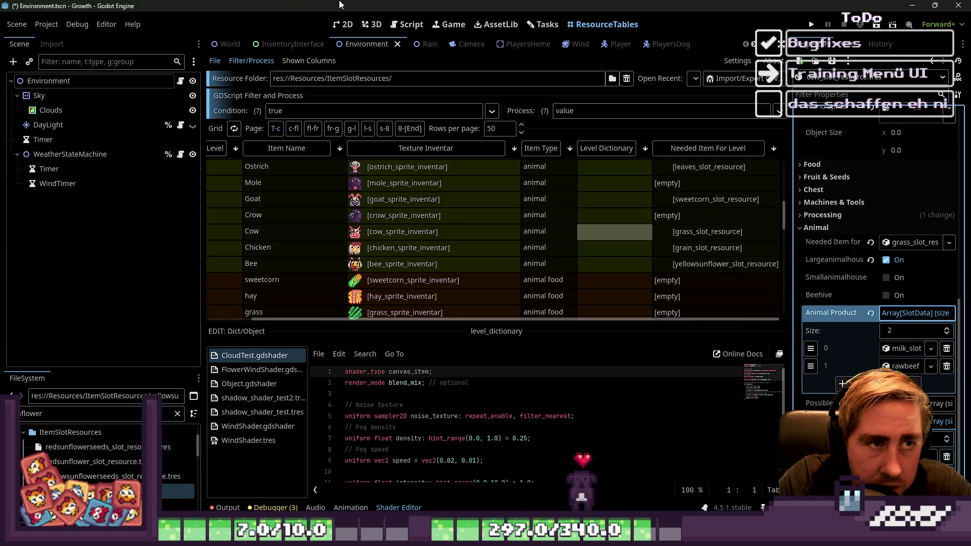
pyautogui.click(407, 24)
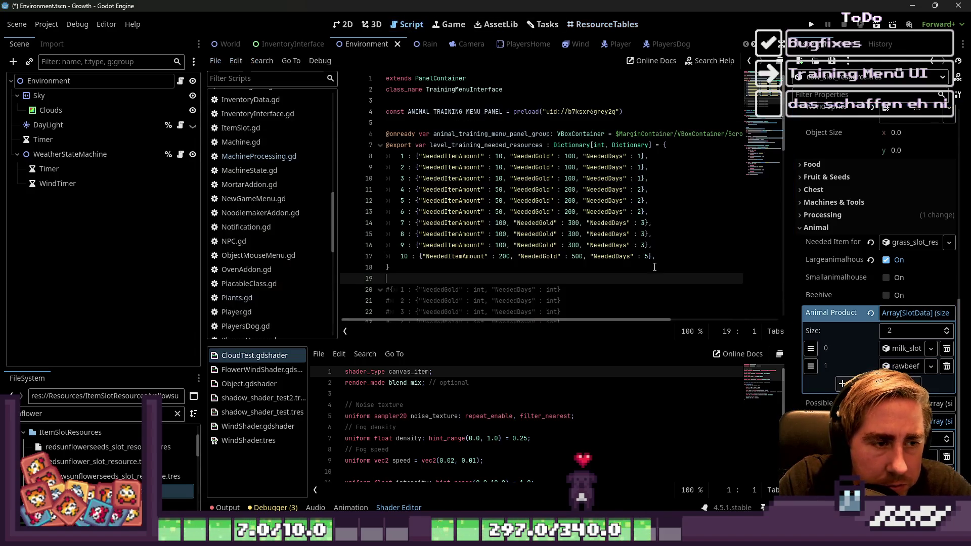
pyautogui.click(607, 24)
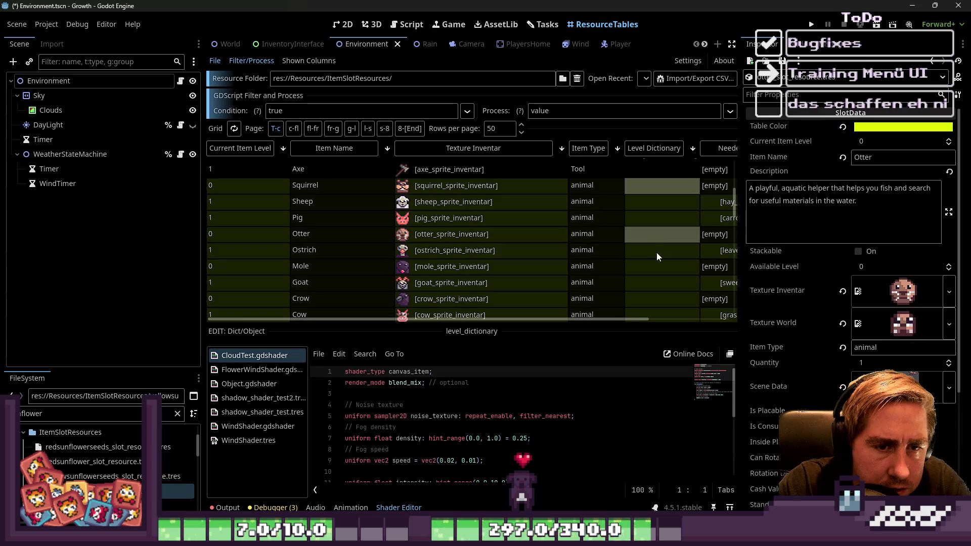
# Multi-select the Level Dictionary cells of sheep, pig, ostrich, goat, cow, chicken and bee.
pyautogui.click(625, 316)
pyautogui.hscroll(3, 708, 303)
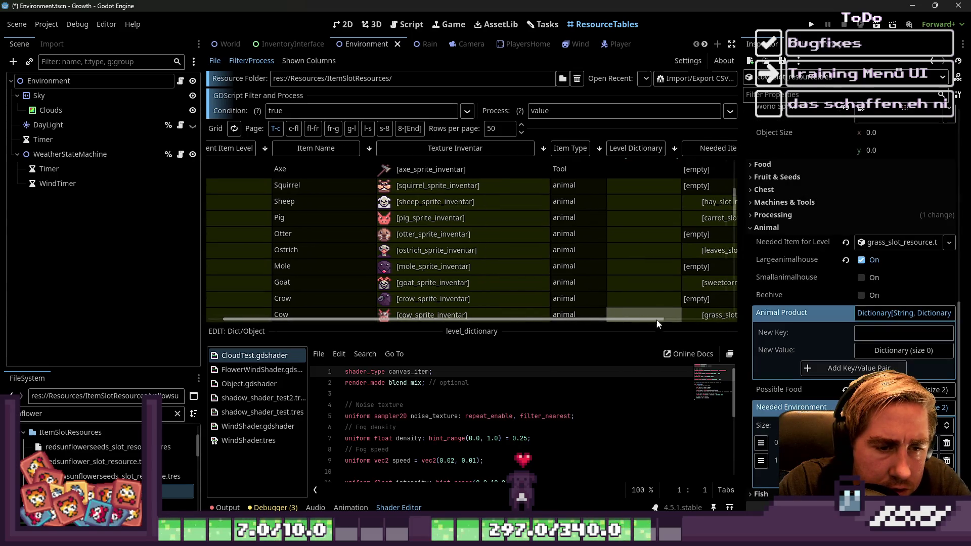
pyautogui.scroll(-1, 594, 215)
pyautogui.scroll(1, 571, 192)
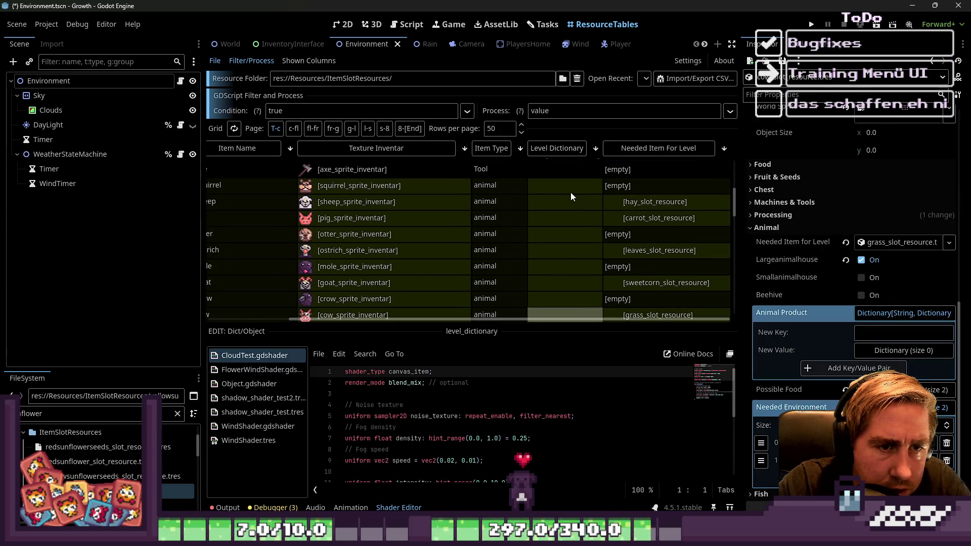
pyautogui.click(570, 202)
pyautogui.keyDown('ctrl'); pyautogui.click(568, 216); pyautogui.keyUp('ctrl')
pyautogui.keyDown('ctrl'); pyautogui.click(575, 251); pyautogui.keyUp('ctrl')
pyautogui.scroll(-3, 569, 232)
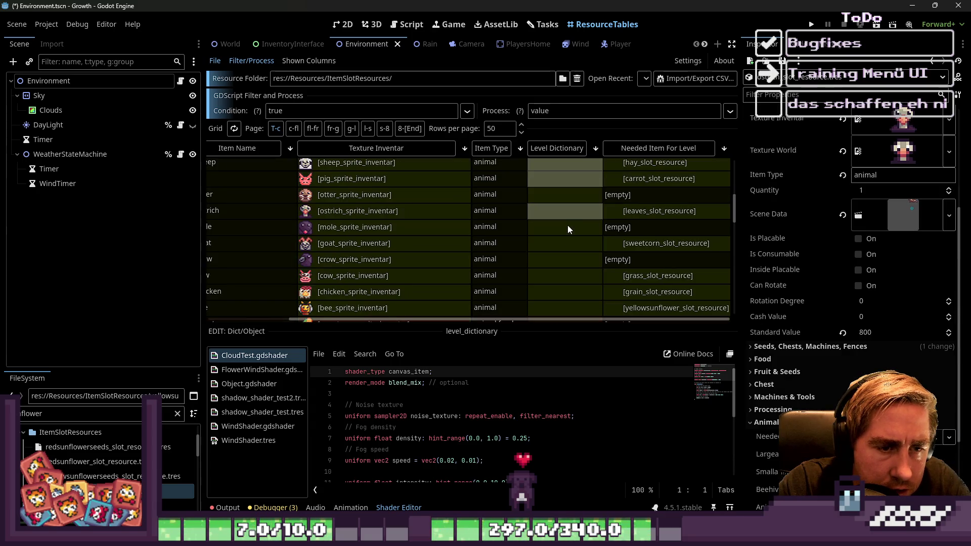
pyautogui.keyDown('ctrl'); pyautogui.click(567, 243); pyautogui.keyUp('ctrl')
pyautogui.keyDown('ctrl'); pyautogui.click(566, 276); pyautogui.keyUp('ctrl')
pyautogui.keyDown('ctrl'); pyautogui.click(566, 296); pyautogui.keyUp('ctrl')
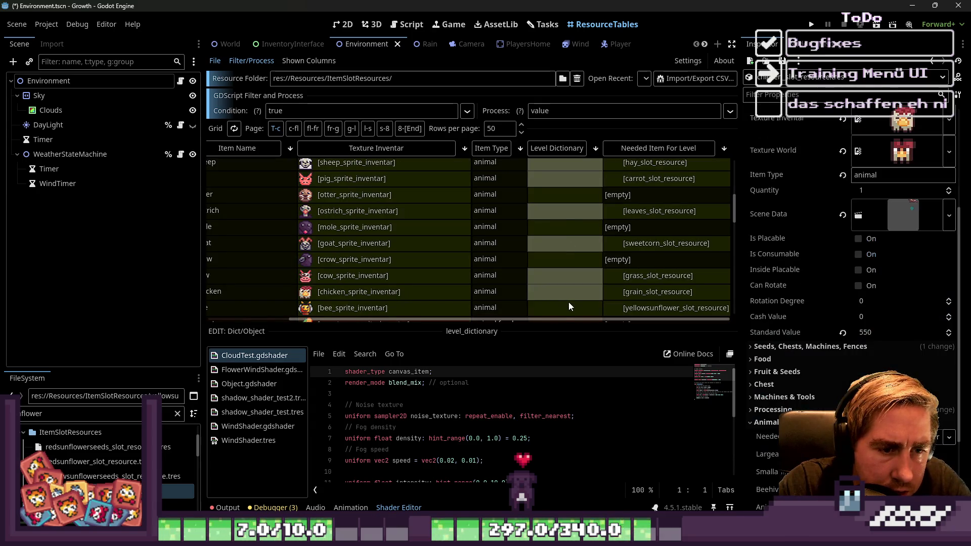
pyautogui.keyDown('ctrl'); pyautogui.click(568, 306); pyautogui.keyUp('ctrl')
pyautogui.scroll(-4, 851, 309)
# Add Animal Product keys 1 through 10, each holding an empty dictionary.
pyautogui.click(884, 345)
pyautogui.write('1')
pyautogui.press('Return')
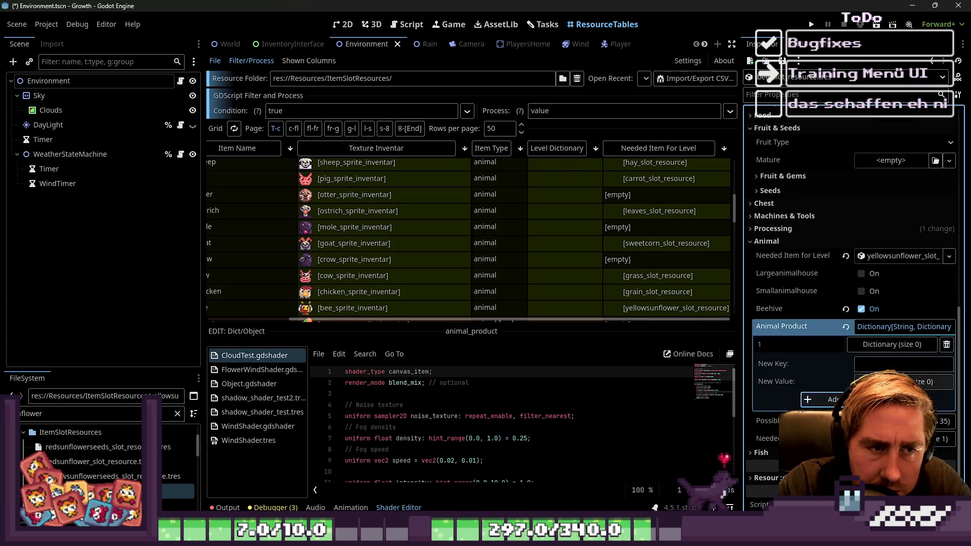
pyautogui.press('Return')
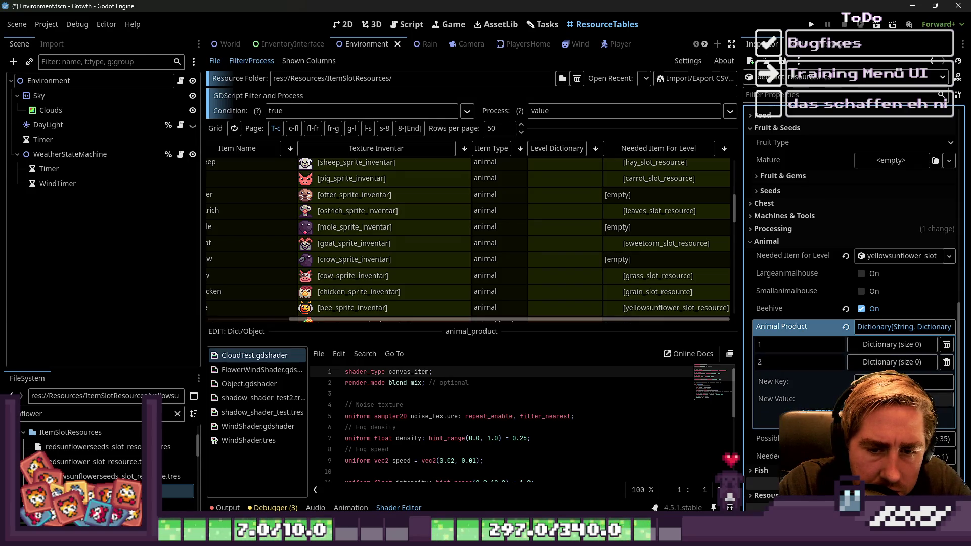
pyautogui.press('Return')
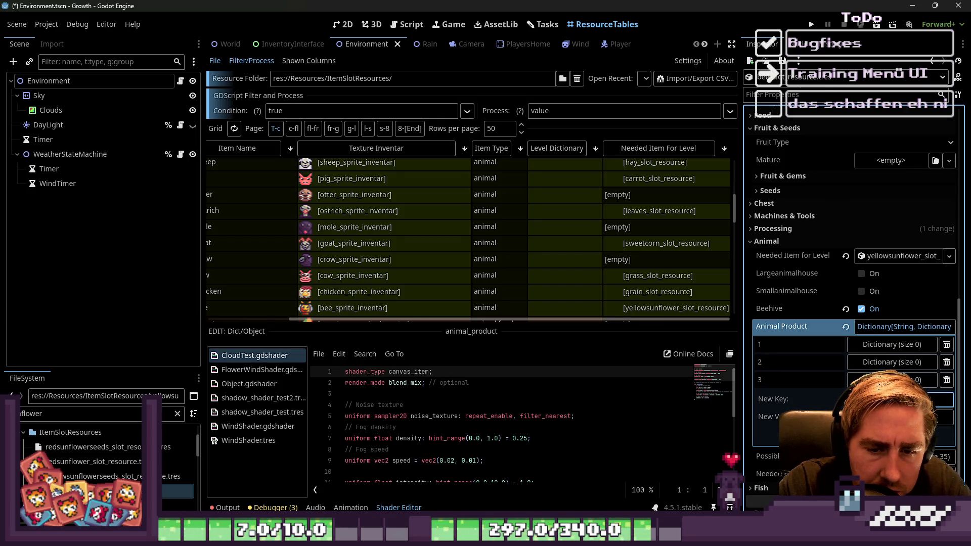
pyautogui.press('Return')
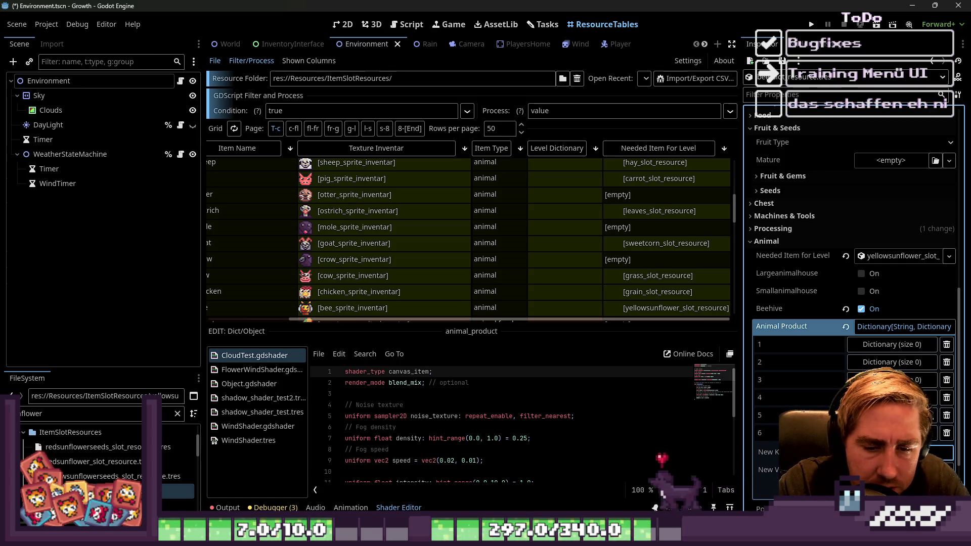
pyautogui.press('Return')
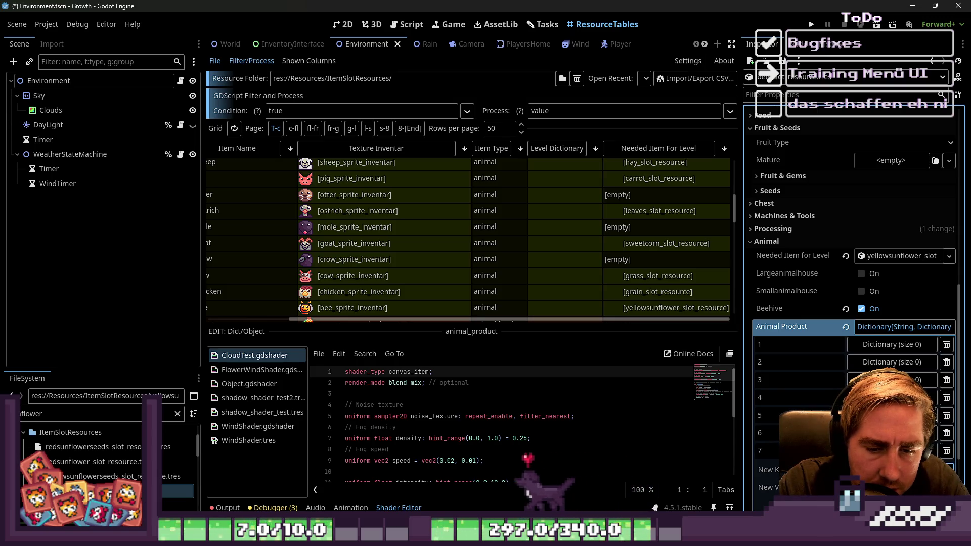
pyautogui.press('Return')
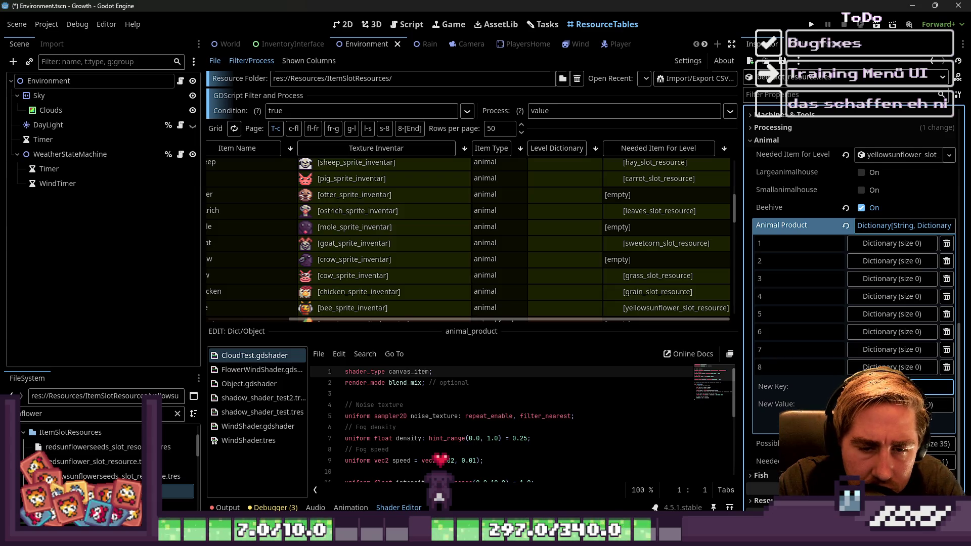
pyautogui.press('Return')
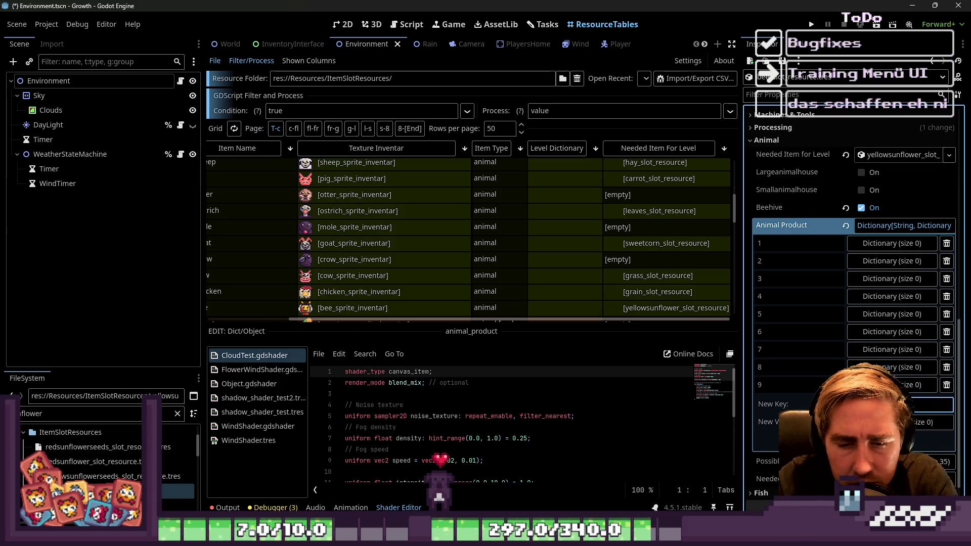
pyautogui.press('Return')
pyautogui.scroll(3, 603, 192)
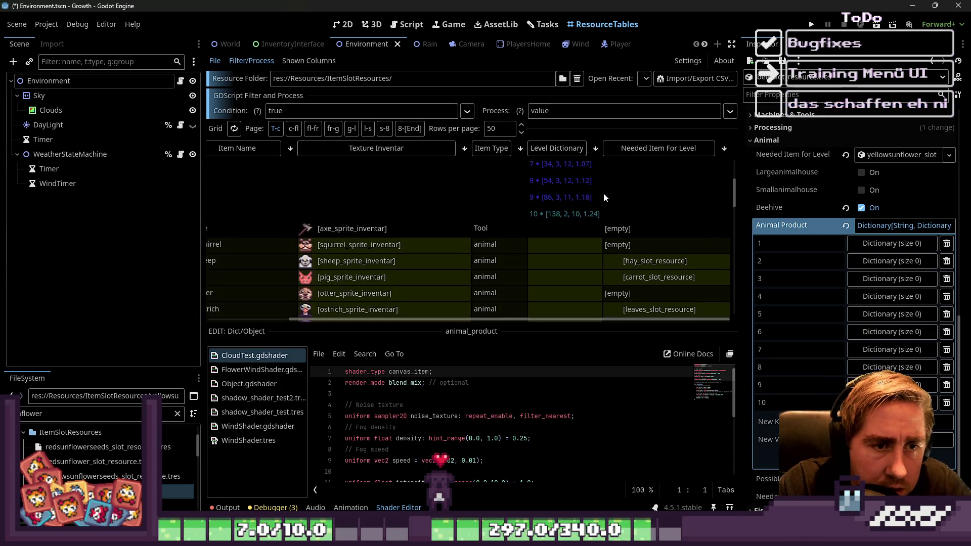
# Inspect the sheep's and pig's resources, checking their Animal Product entries 1–10.
pyautogui.scroll(-3, 603, 197)
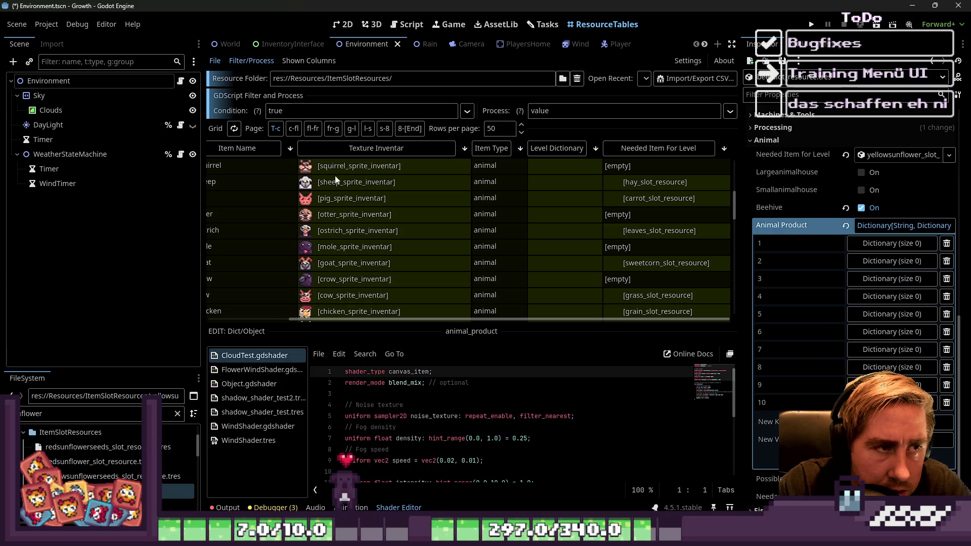
pyautogui.scroll(2, 544, 229)
pyautogui.click(544, 228)
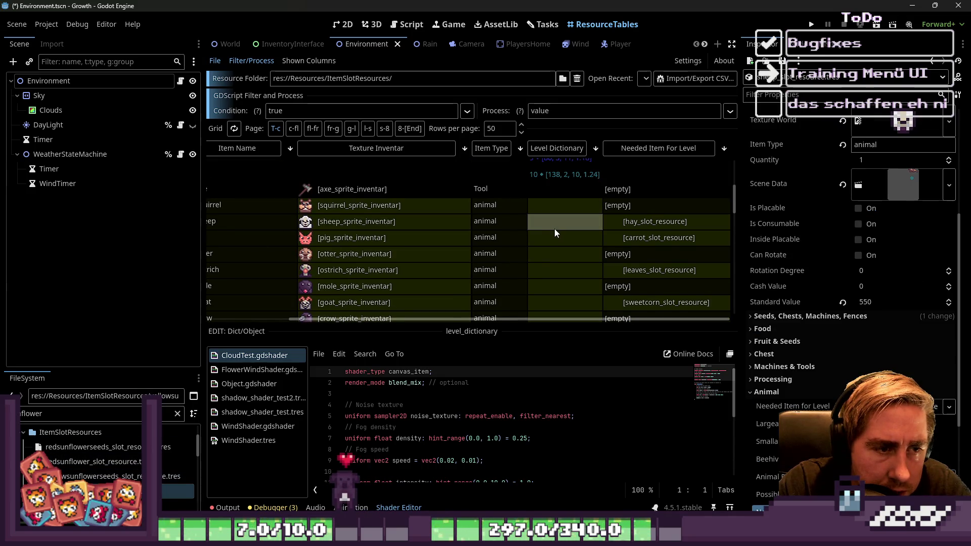
pyautogui.scroll(-4, 777, 328)
pyautogui.scroll(-3, 777, 327)
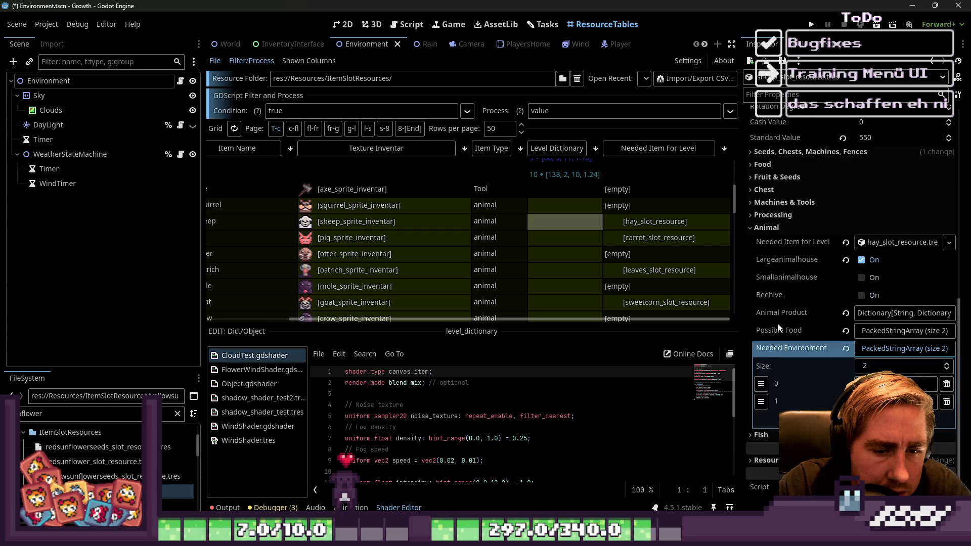
pyautogui.click(898, 312)
pyautogui.click(897, 312)
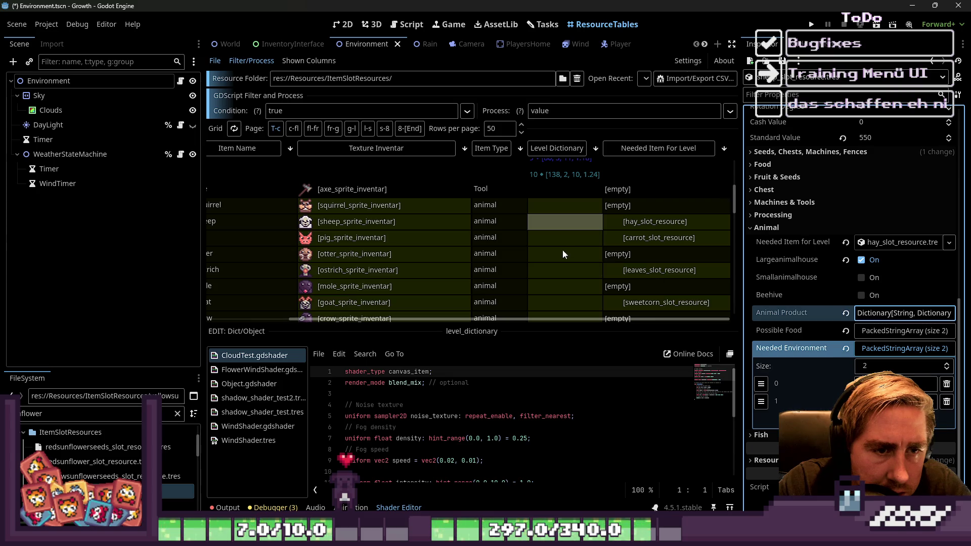
pyautogui.click(561, 227)
pyautogui.click(578, 241)
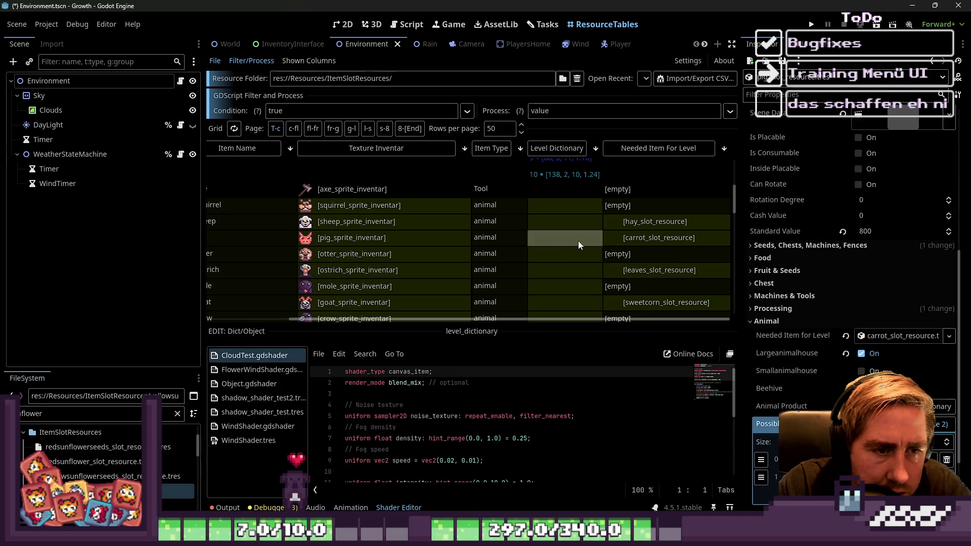
pyautogui.click(864, 331)
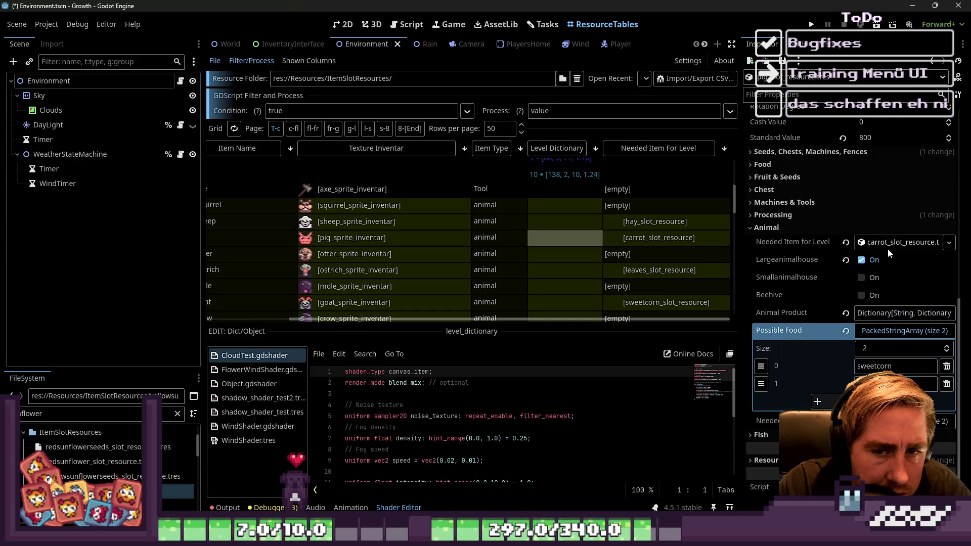
pyautogui.click(882, 314)
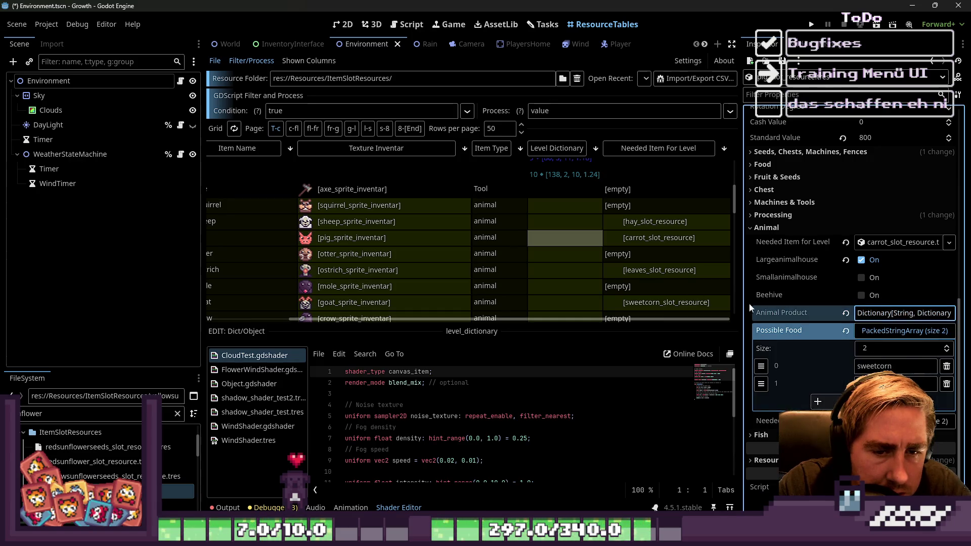
# Multi-select the level dictionary cells of sheep, pig, ostrich, goat, cow, chicken and bee.
pyautogui.click(547, 220)
pyautogui.keyDown('shift'); pyautogui.click(572, 242); pyautogui.keyUp('shift')
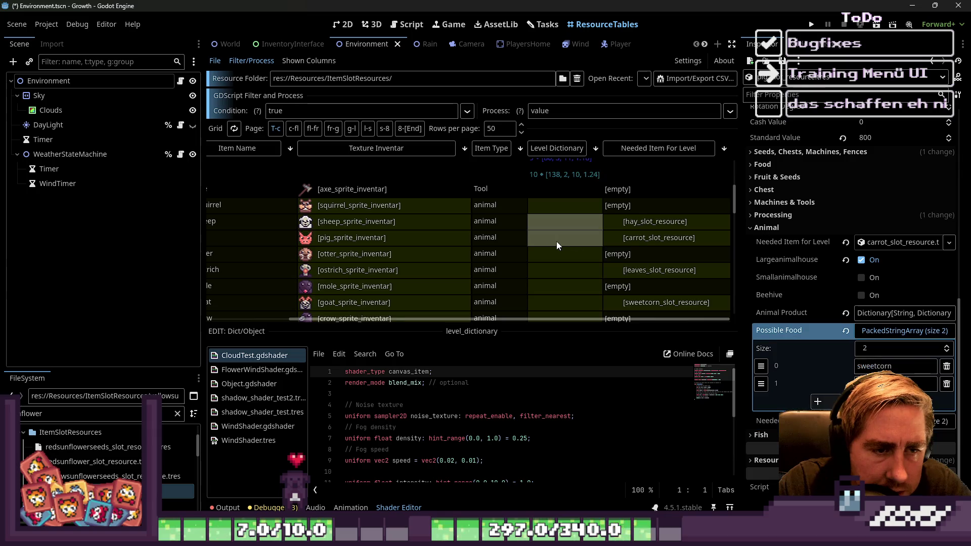
pyautogui.scroll(-2, 556, 241)
pyautogui.keyDown('ctrl'); pyautogui.click(557, 230); pyautogui.keyUp('ctrl')
pyautogui.keyDown('ctrl'); pyautogui.click(560, 262); pyautogui.keyUp('ctrl')
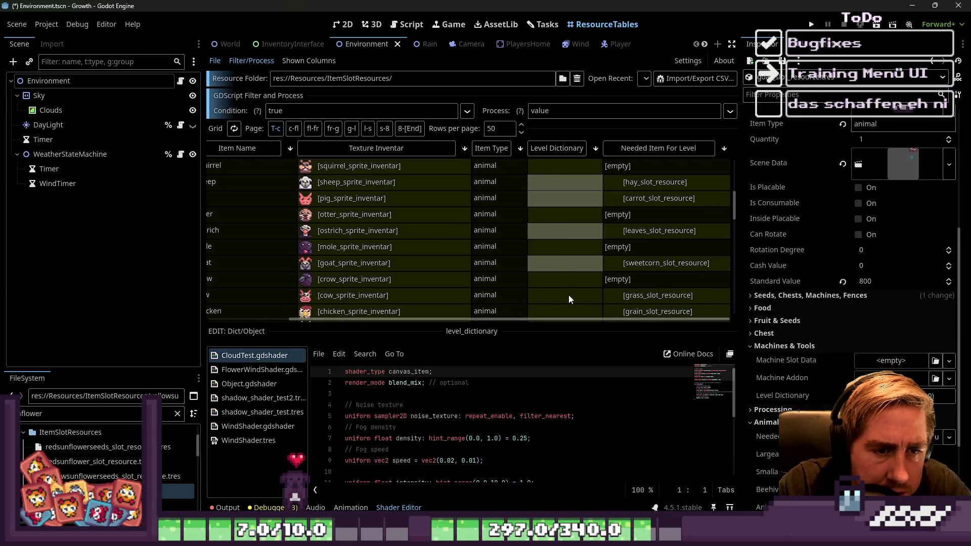
pyautogui.keyDown('ctrl'); pyautogui.click(568, 296); pyautogui.keyUp('ctrl')
pyautogui.scroll(-2, 569, 293)
pyautogui.scroll(-1, 552, 250)
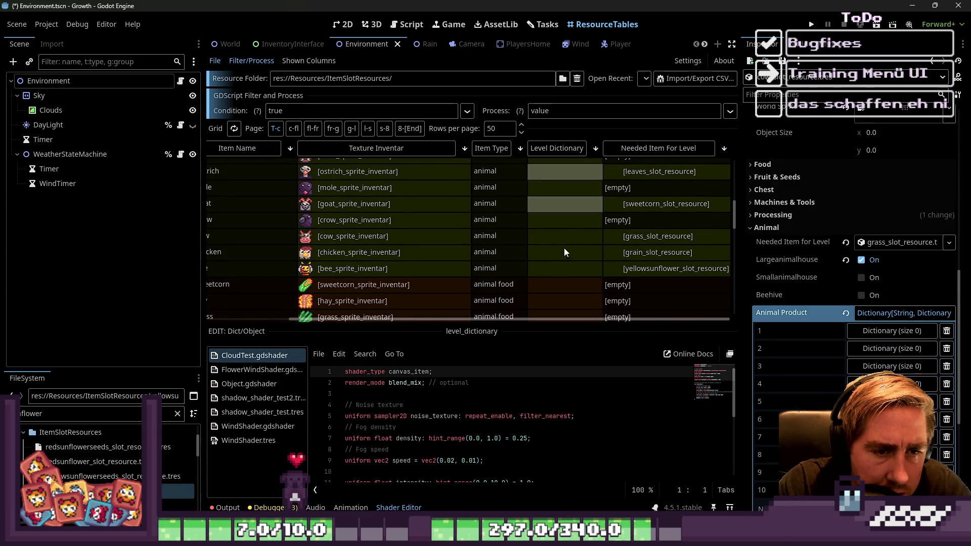
pyautogui.keyDown('ctrl'); pyautogui.click(566, 249); pyautogui.keyUp('ctrl')
pyautogui.keyDown('ctrl'); pyautogui.click(568, 274); pyautogui.keyUp('ctrl')
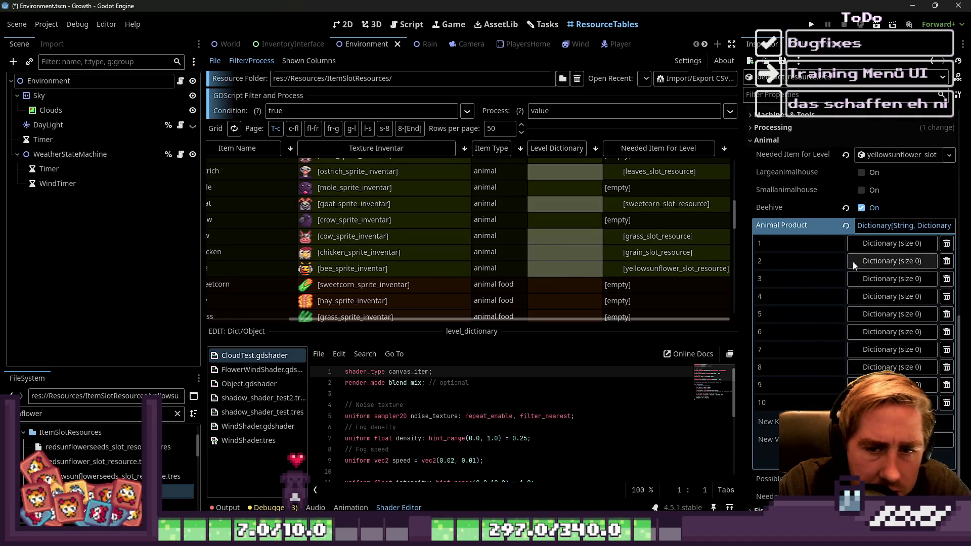
# Expand Animal Product level 1 and set its New Key type to String and New Value type to Object.
pyautogui.click(878, 245)
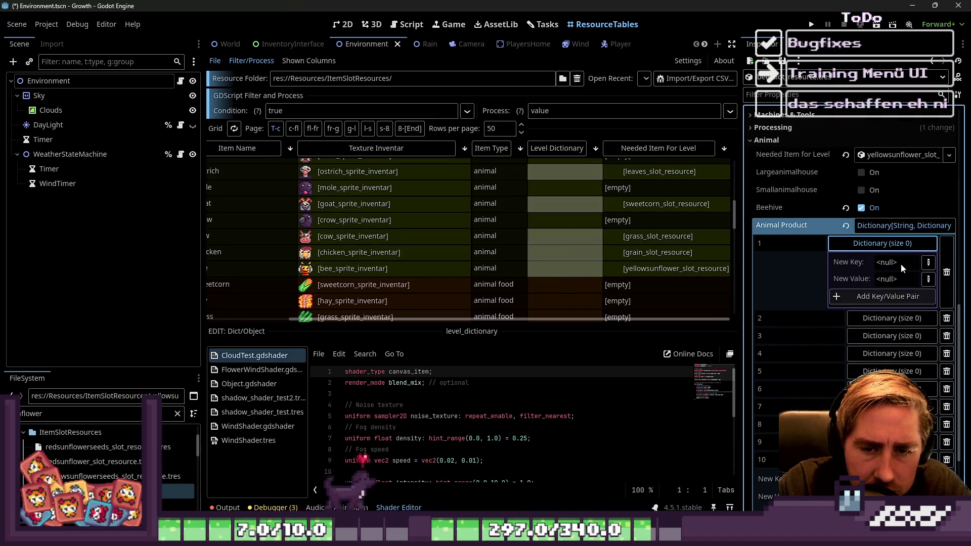
pyautogui.click(928, 263)
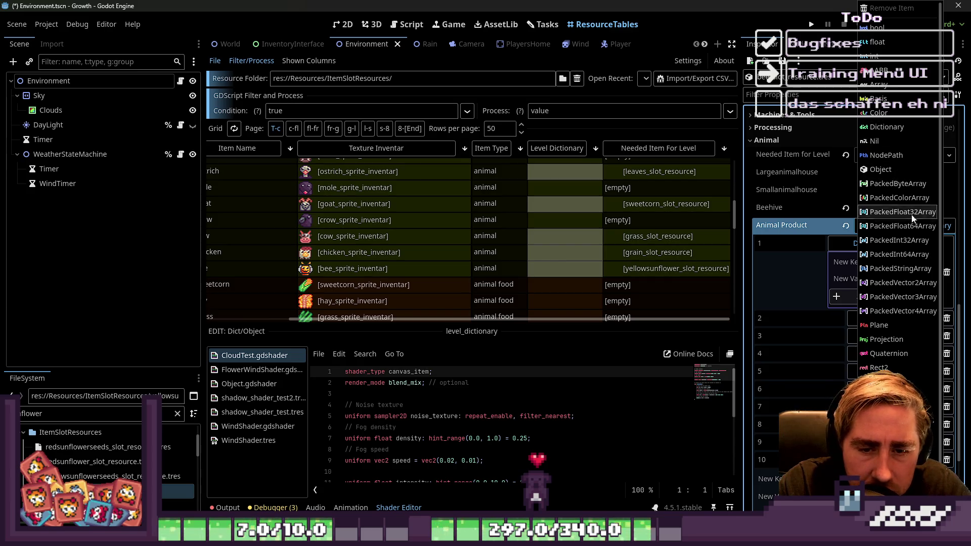
pyautogui.scroll(-1, 910, 253)
pyautogui.click(923, 391)
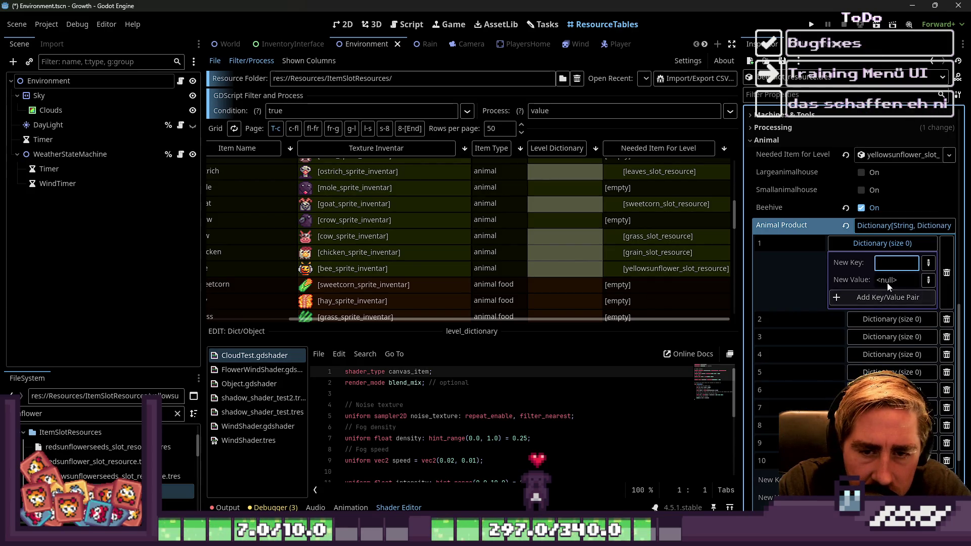
pyautogui.click(927, 280)
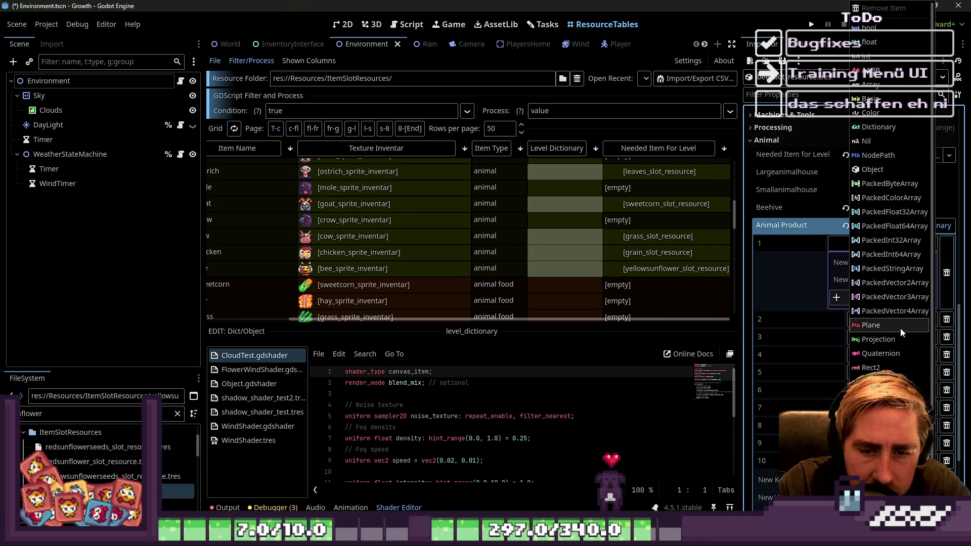
pyautogui.click(879, 174)
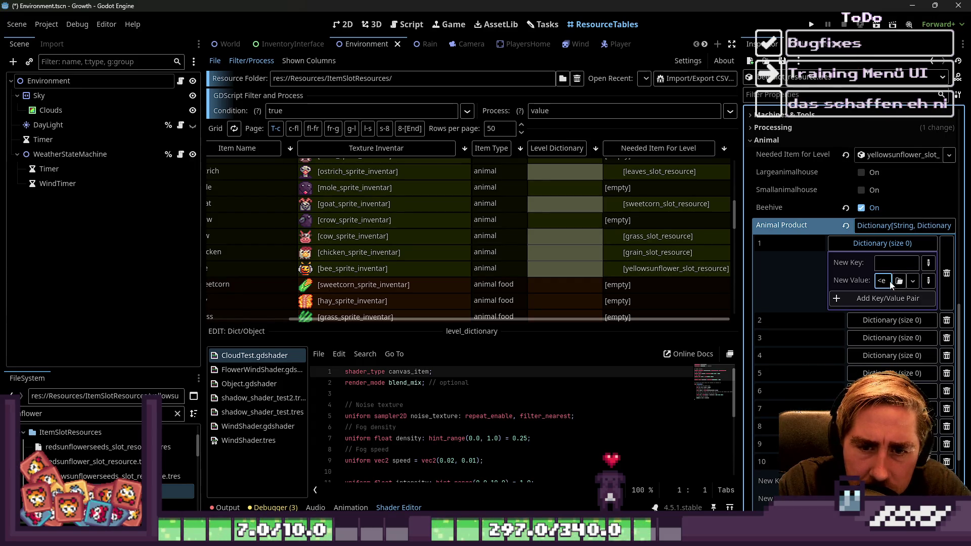
pyautogui.click(738, 270)
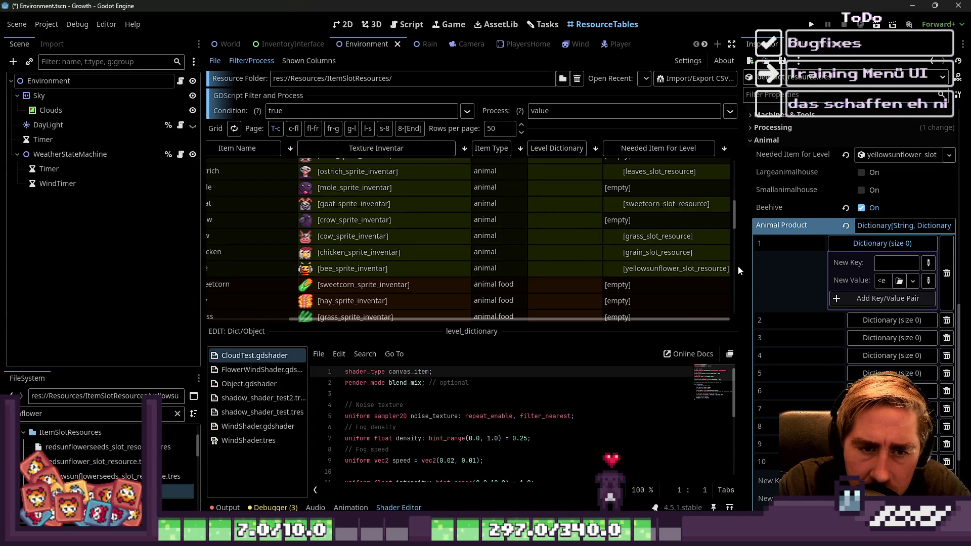
pyautogui.moveTo(741, 265); pyautogui.dragTo(502, 263)
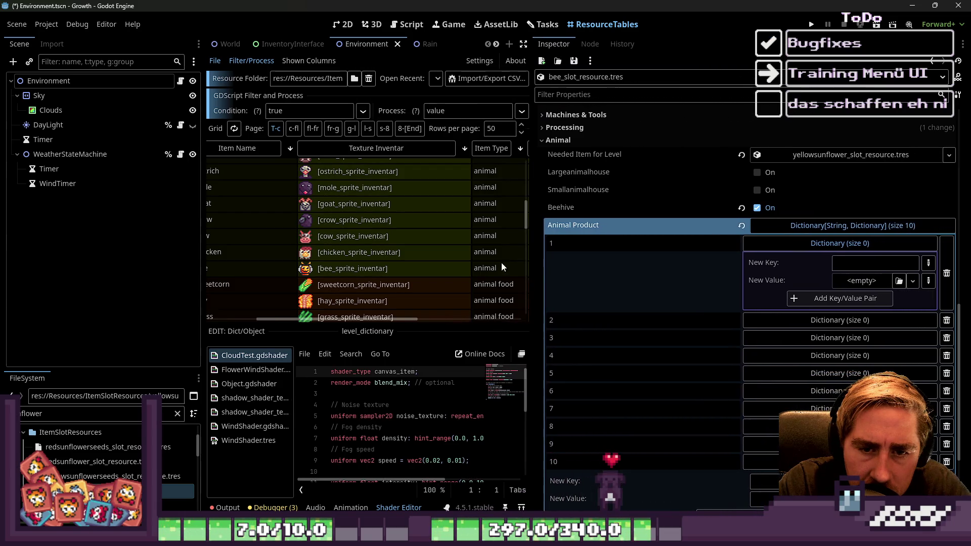
# Add a SlotData key to the level 1 Animal Product dictionary.
pyautogui.click(865, 263)
pyautogui.write('Slot')
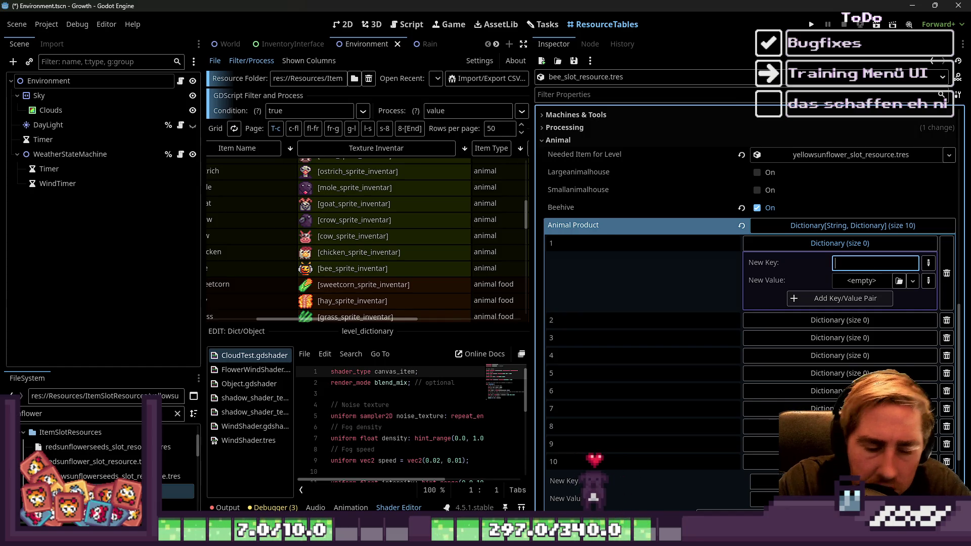
pyautogui.write('Data')
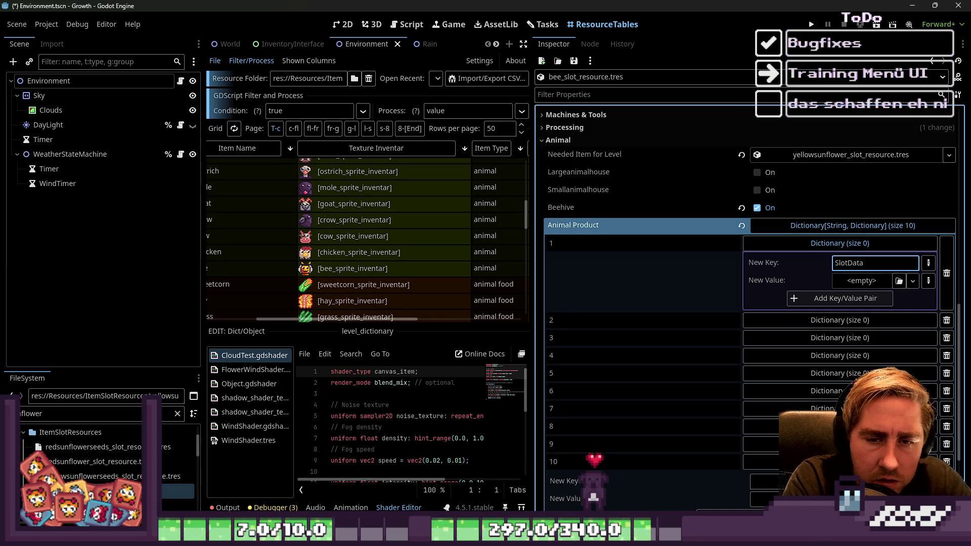
pyautogui.click(807, 300)
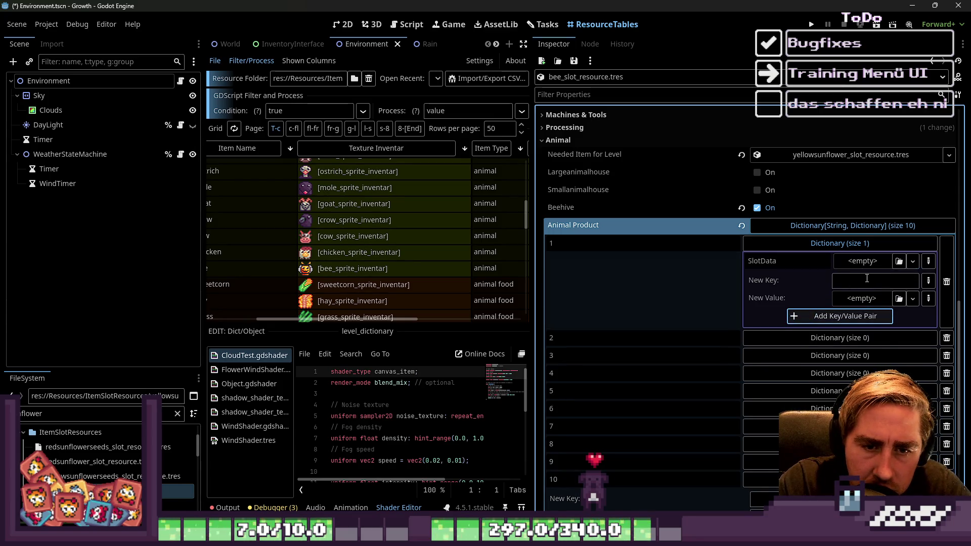
# Switch the value type to float and add ItemDropAmount and ItemDropWeight keys at 0.
pyautogui.click(927, 300)
pyautogui.scroll(1, 892, 324)
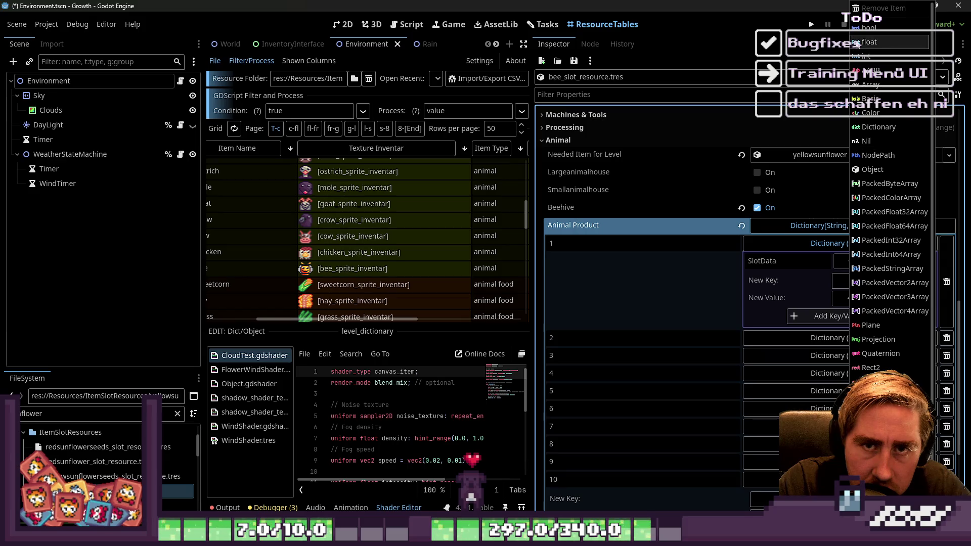
pyautogui.click(890, 42)
pyautogui.write('ItemDrop')
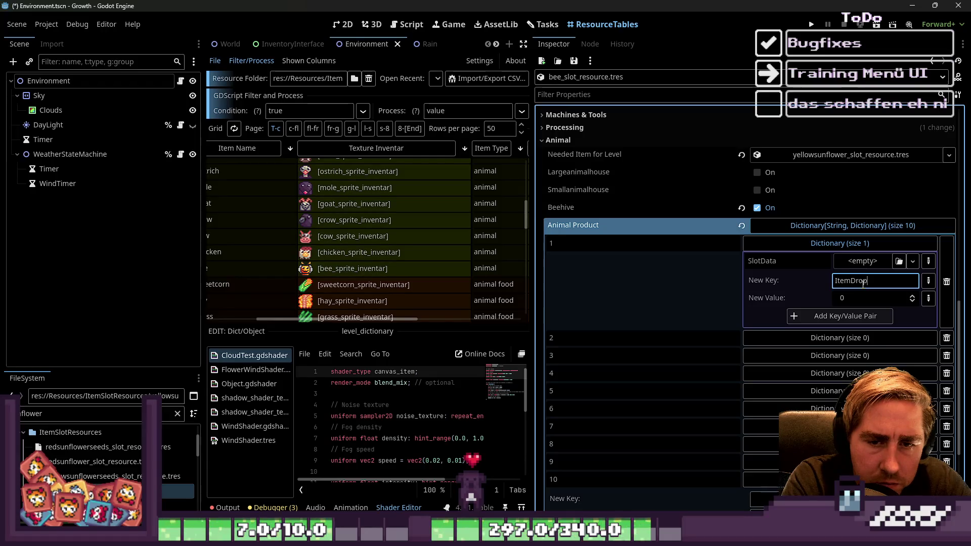
pyautogui.write('Amount')
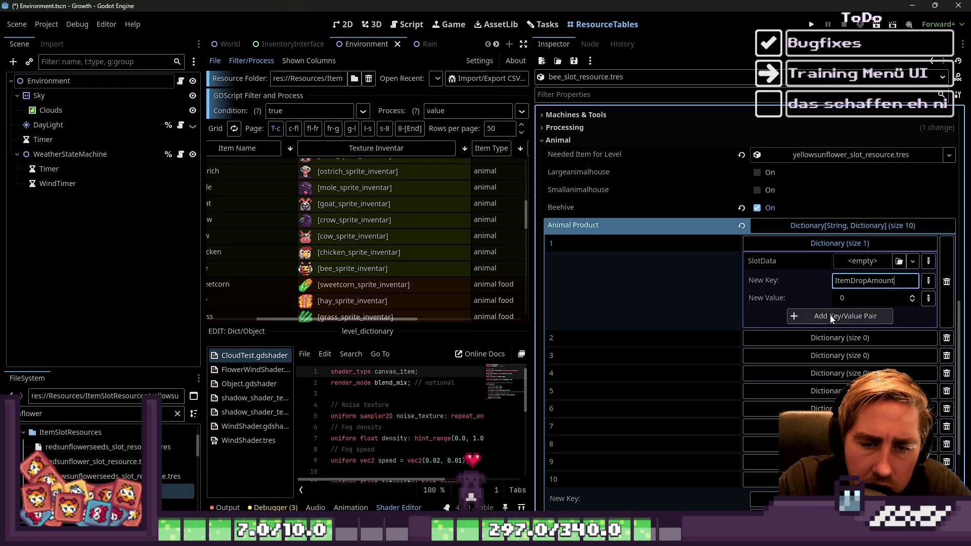
pyautogui.click(870, 316)
pyautogui.click(870, 298)
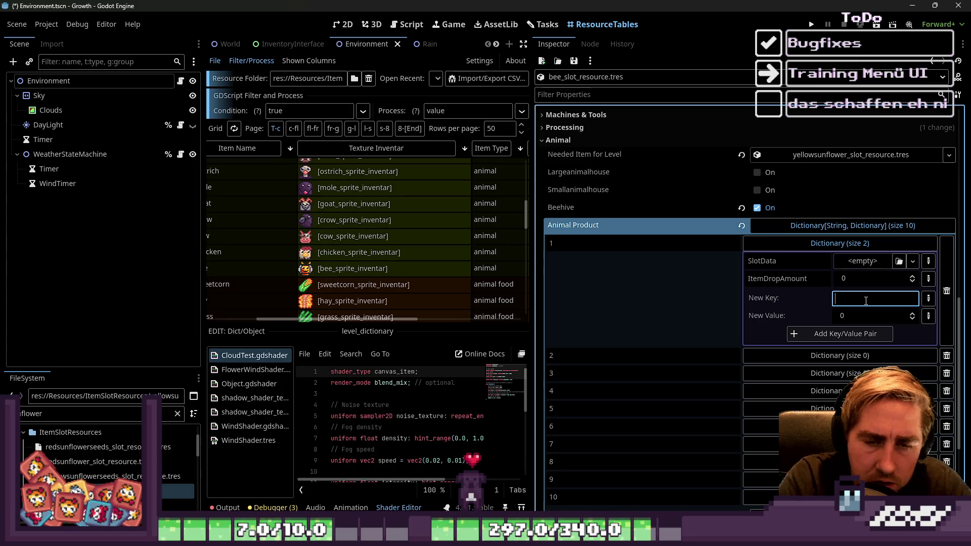
pyautogui.write('Item')
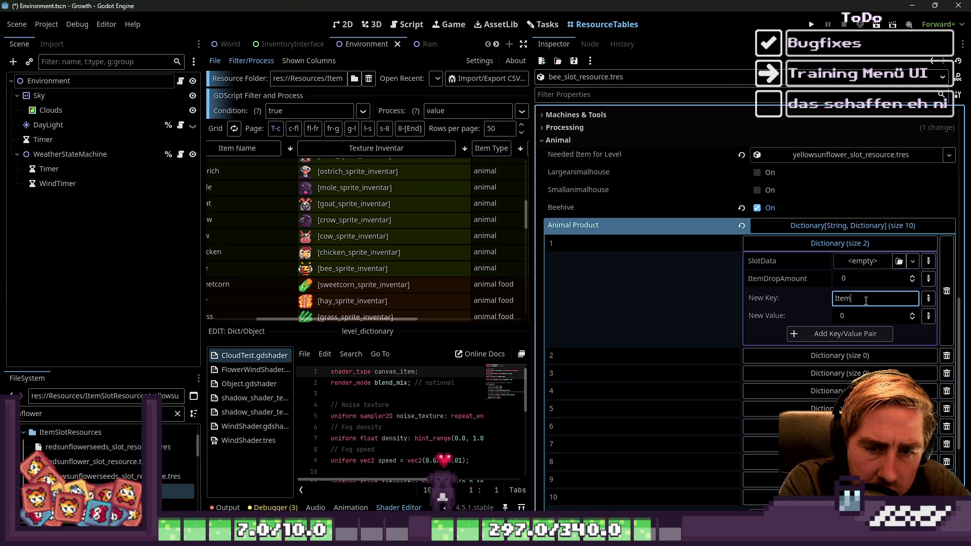
pyautogui.write('DropWeight')
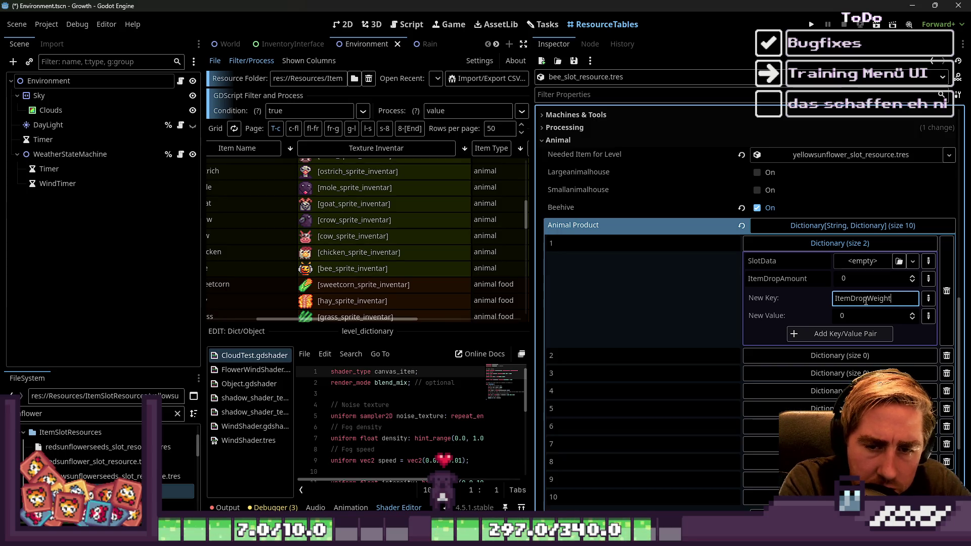
pyautogui.click(856, 339)
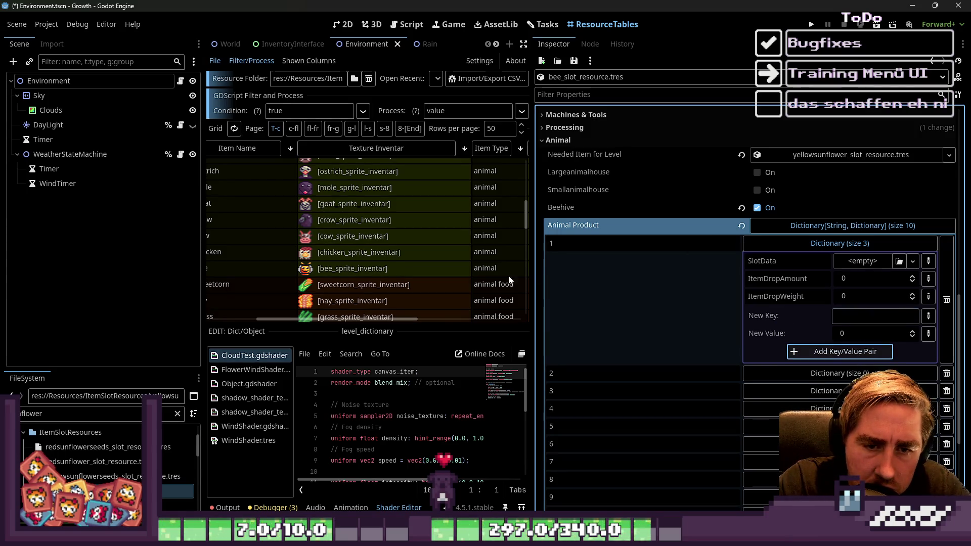
pyautogui.moveTo(530, 274); pyautogui.dragTo(710, 268)
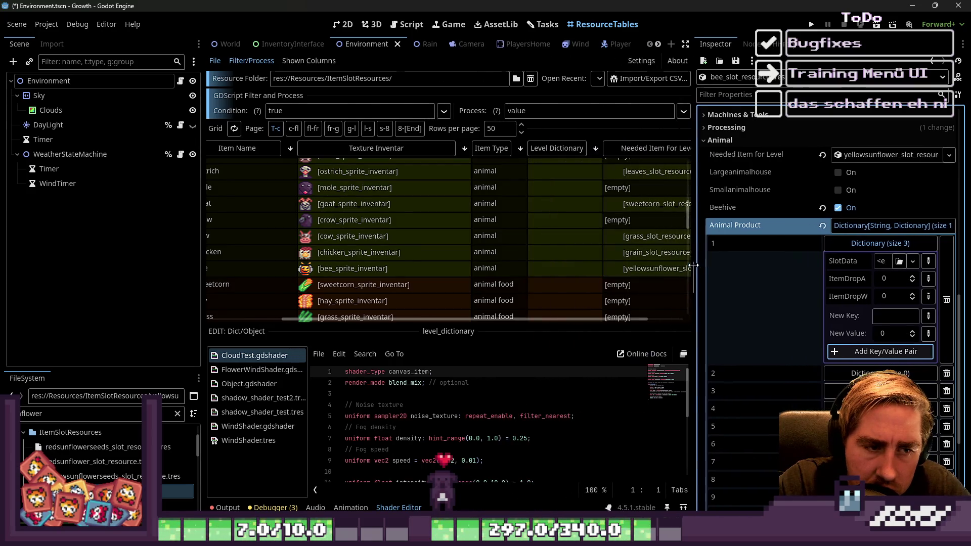
# Reselect the bee's level dictionary cell and undo an accidentally added ColorRect node.
pyautogui.click(568, 269)
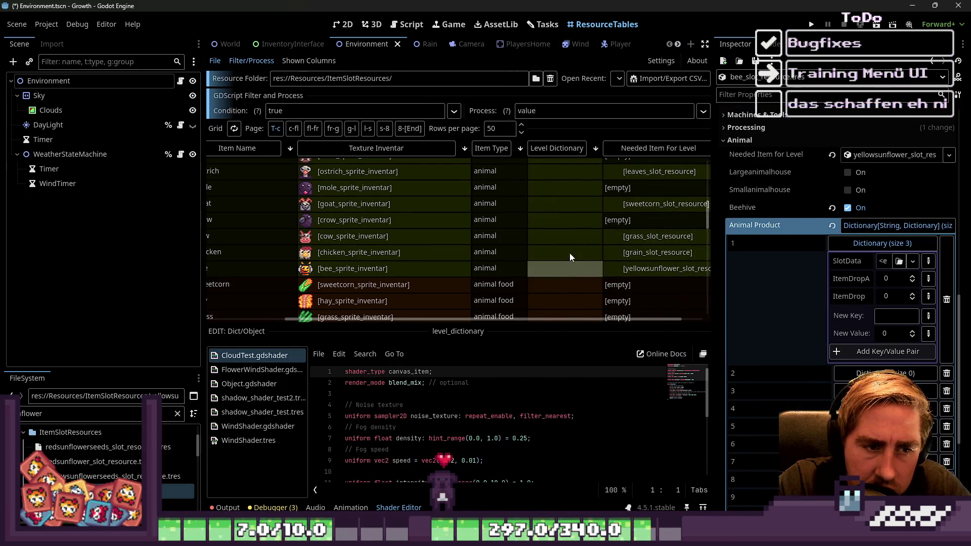
pyautogui.click(864, 246)
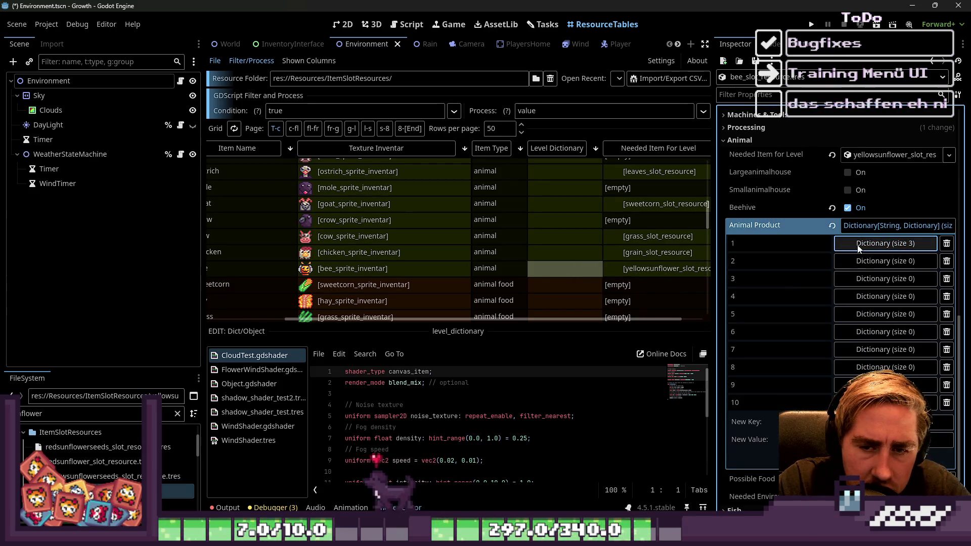
pyautogui.click(858, 245)
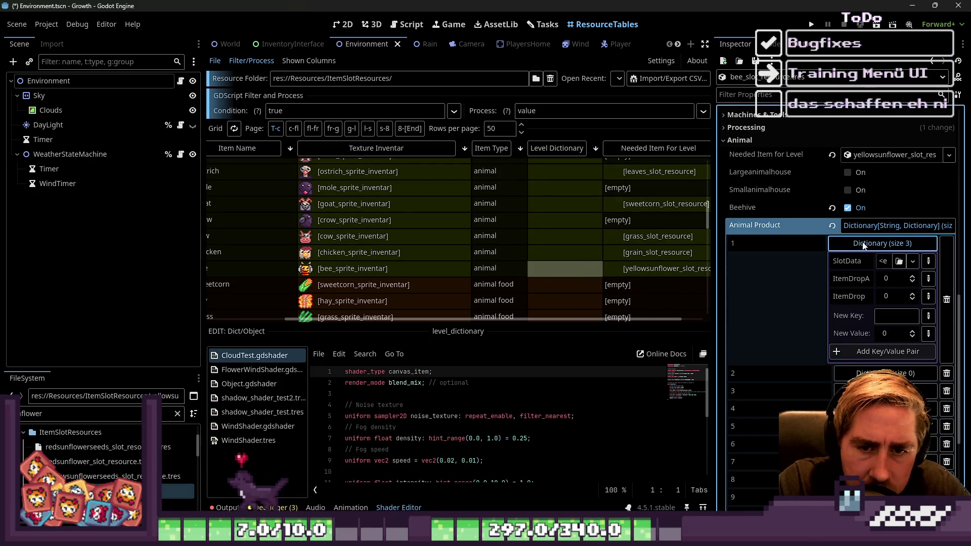
pyautogui.click(858, 246)
pyautogui.hotkey('ctrl', 'z')
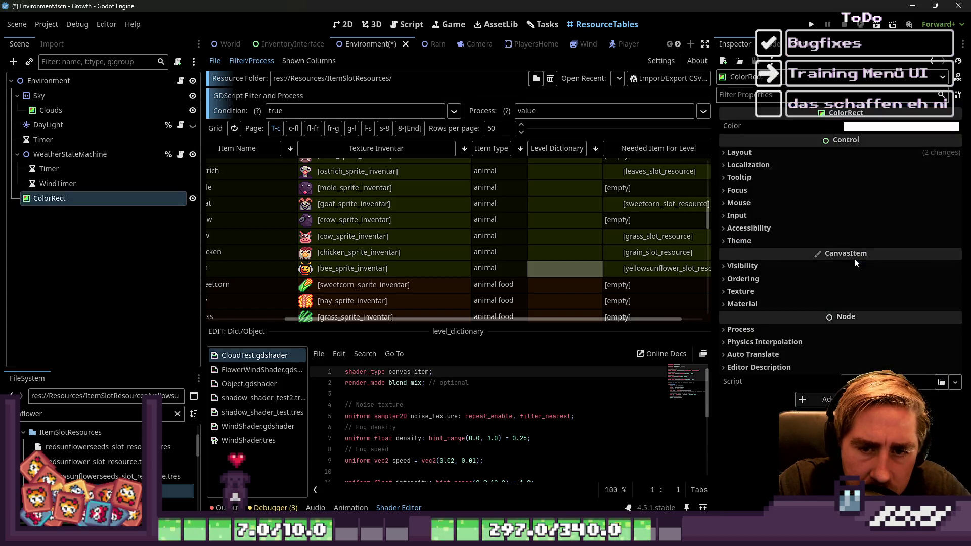
pyautogui.hotkey('ctrl', 'shift', 'z')
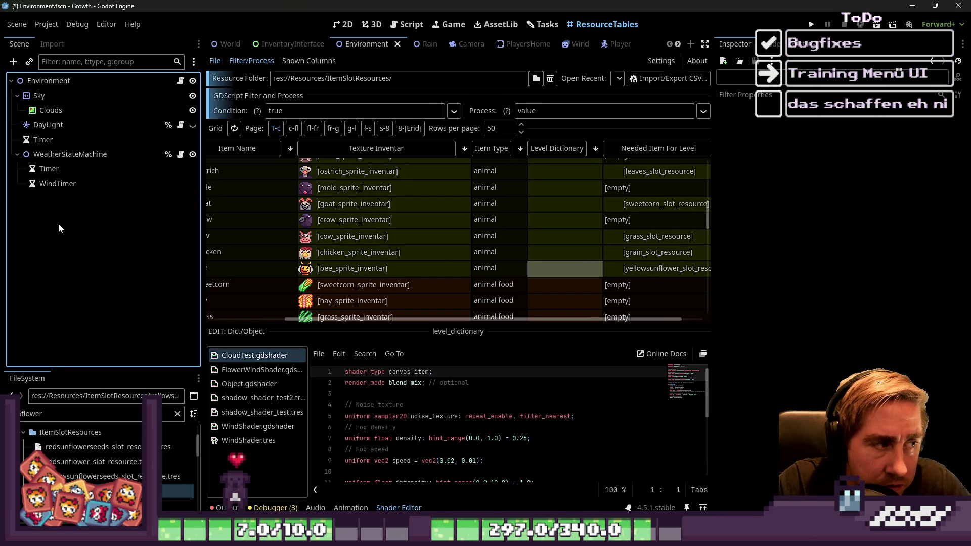
pyautogui.click(660, 253)
pyautogui.click(563, 270)
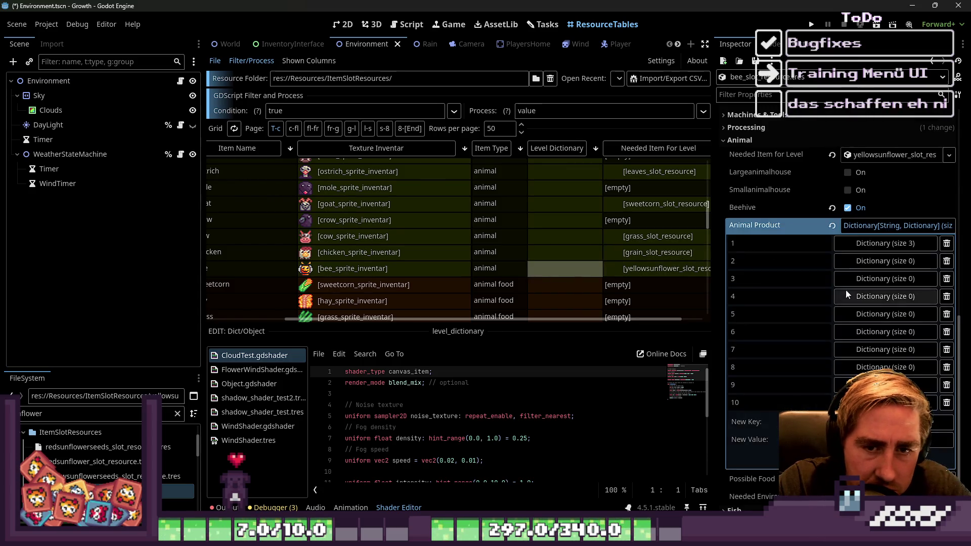
# Try the right-click copy/paste options on Animal Product keys 1 and 2.
pyautogui.rightClick(817, 247)
pyautogui.rightClick(790, 247)
pyautogui.rightClick(793, 247)
pyautogui.rightClick(794, 246)
pyautogui.rightClick(786, 246)
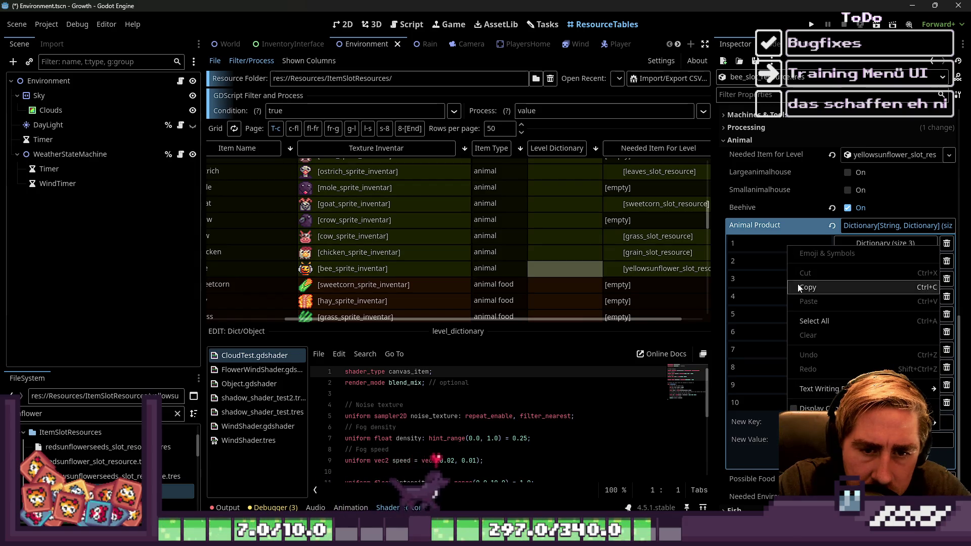
pyautogui.click(797, 284)
pyautogui.rightClick(778, 264)
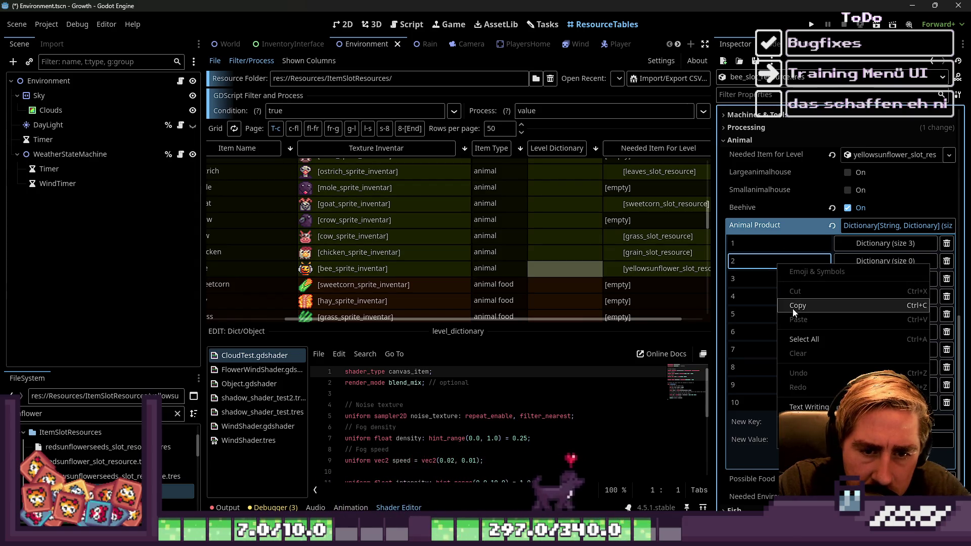
pyautogui.click(767, 388)
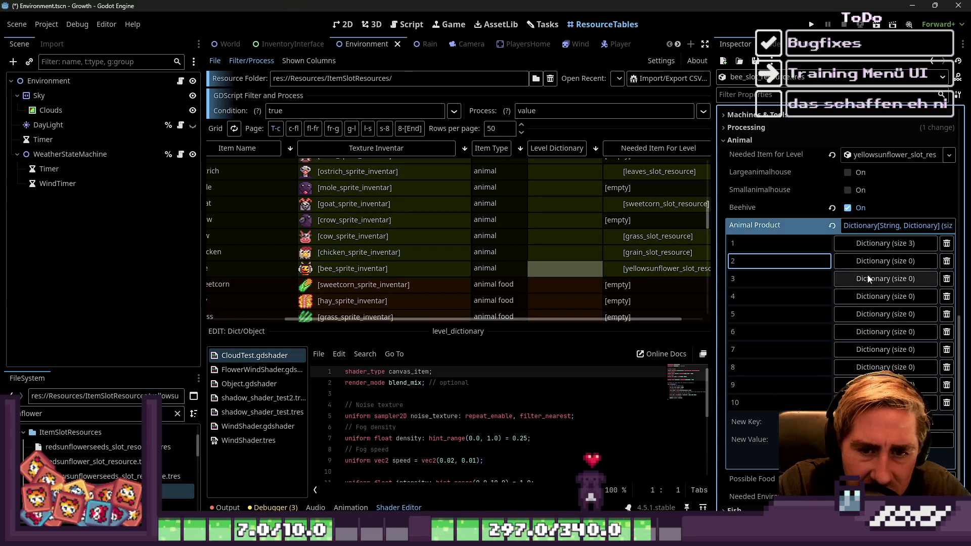
pyautogui.click(877, 262)
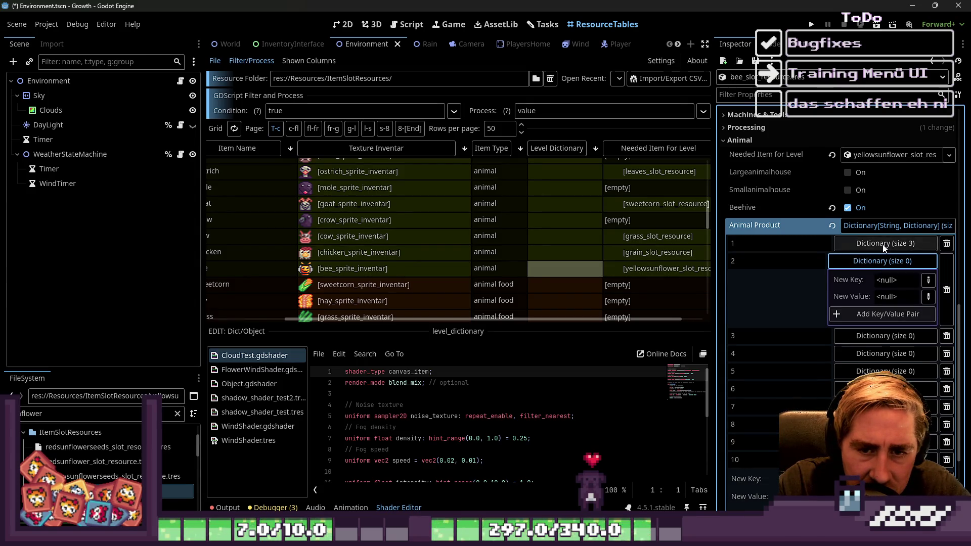
# Copy from key 1's SlotData field and try pasting into key 2's empty dictionary.
pyautogui.click(881, 244)
pyautogui.rightClick(842, 259)
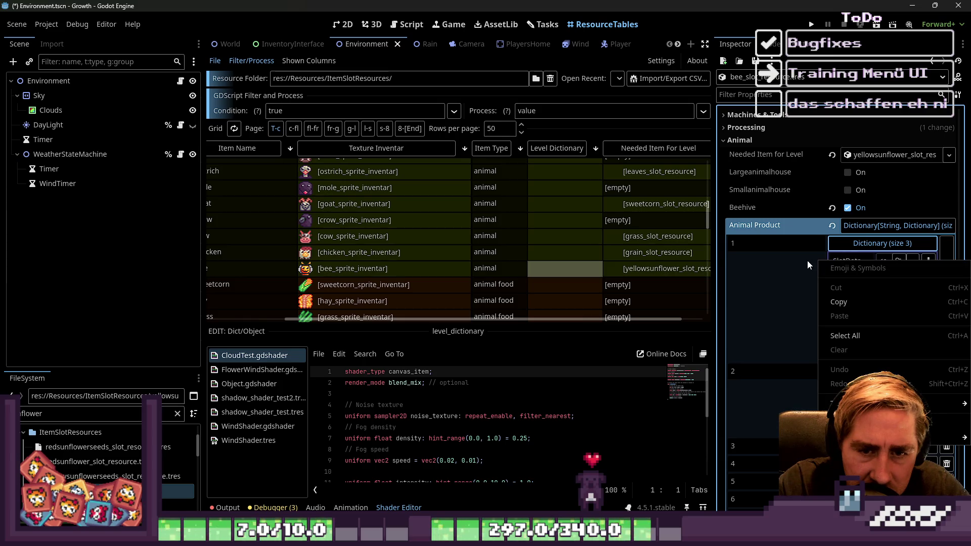
pyautogui.click(829, 298)
pyautogui.click(855, 246)
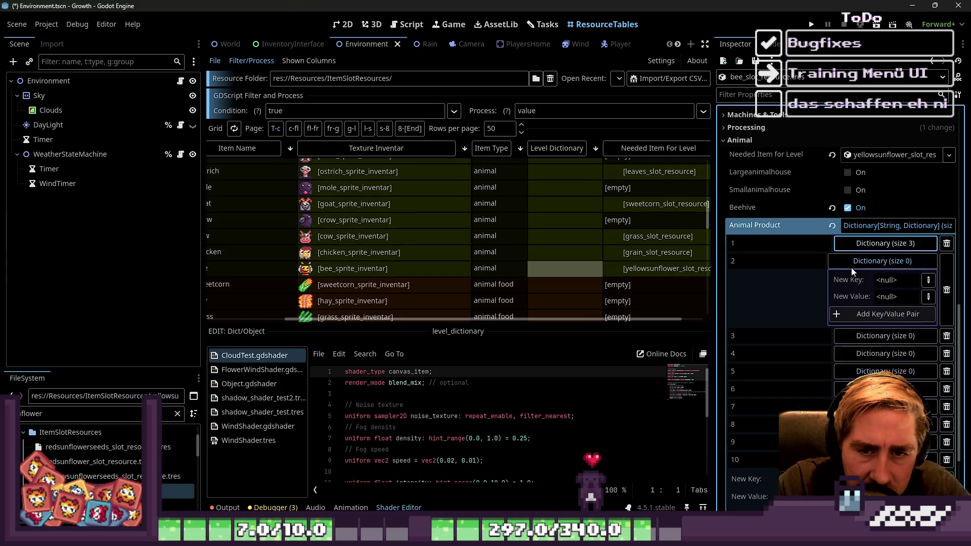
pyautogui.rightClick(852, 274)
pyautogui.click(851, 292)
pyautogui.rightClick(854, 284)
pyautogui.click(858, 261)
pyautogui.click(858, 261)
# Reopen key 1's dictionary showing SlotData, ItemDropAmount and ItemDropWeight, widening the Inspector.
pyautogui.click(857, 243)
pyautogui.rightClick(854, 269)
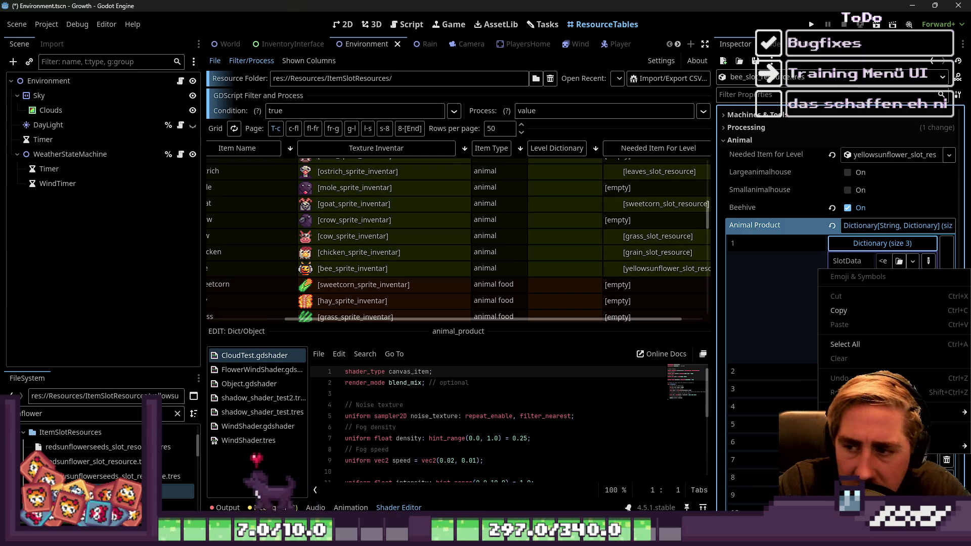
pyautogui.press('Escape')
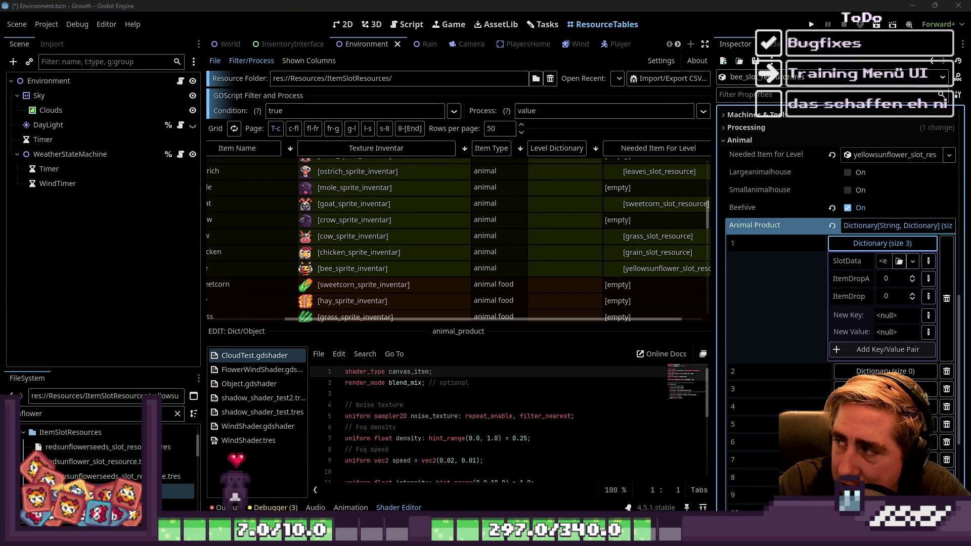
pyautogui.click(879, 248)
pyautogui.click(888, 249)
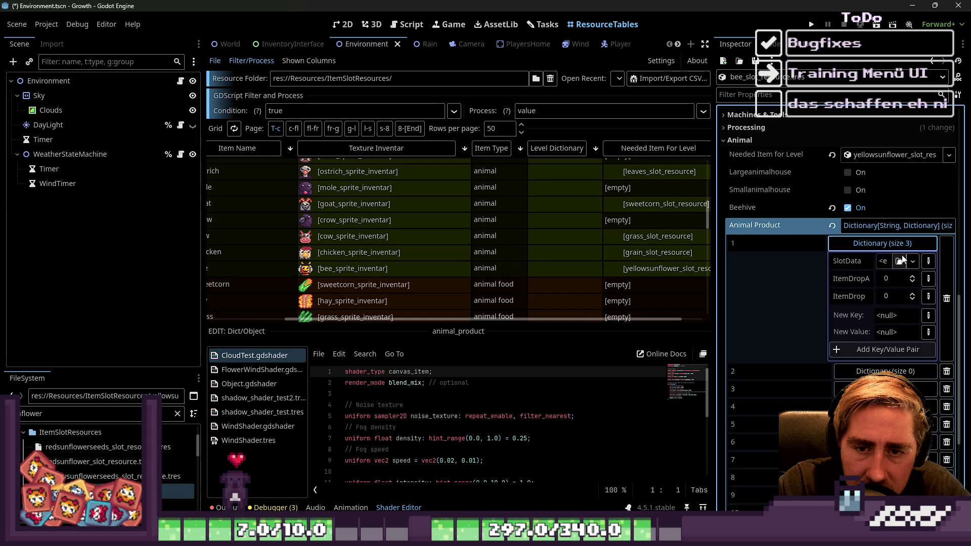
pyautogui.moveTo(713, 275); pyautogui.dragTo(526, 277)
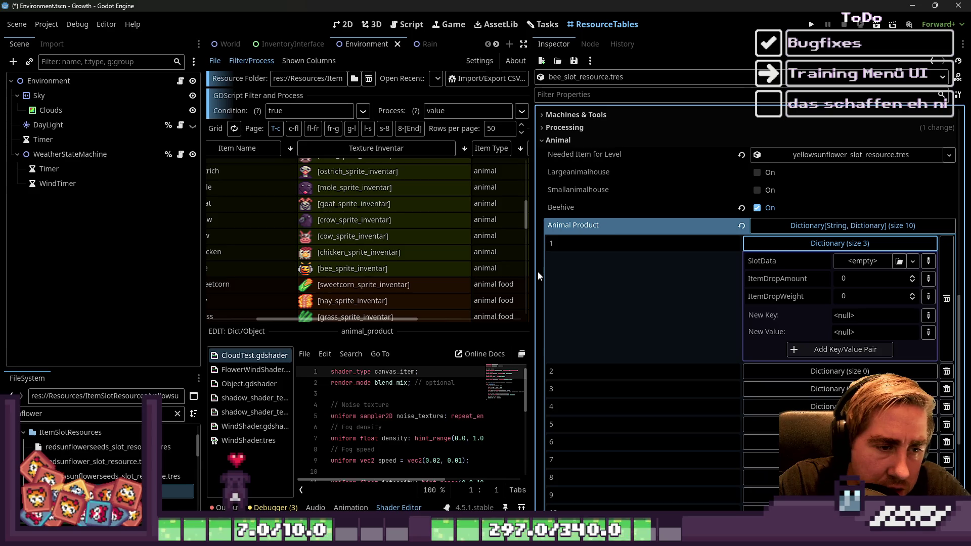
pyautogui.moveTo(532, 271); pyautogui.dragTo(737, 271)
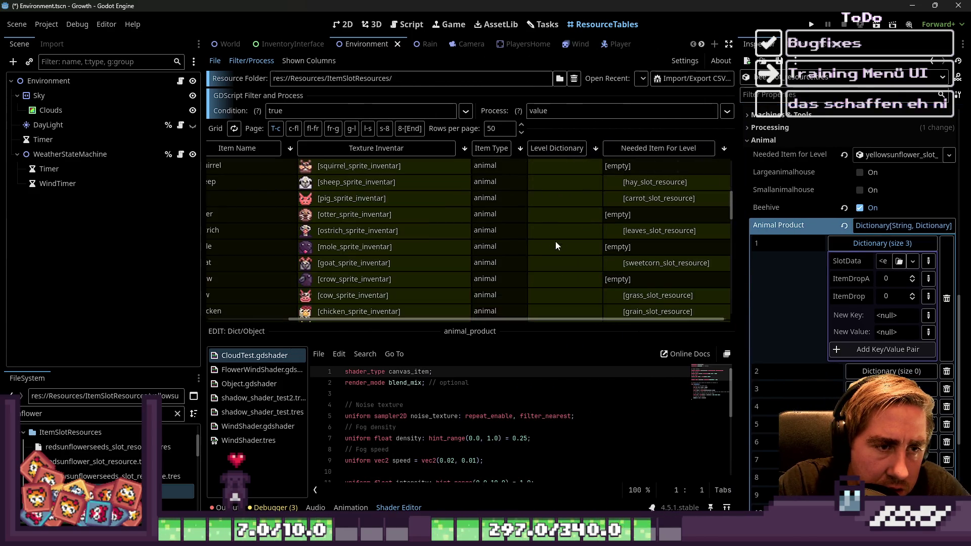
pyautogui.scroll(3, 544, 235)
pyautogui.click(569, 222)
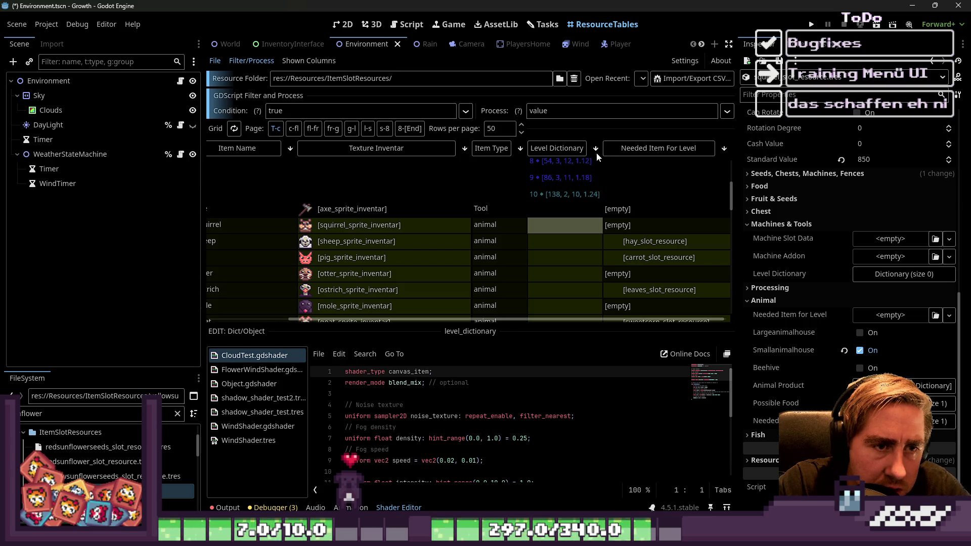
pyautogui.scroll(-1, 590, 220)
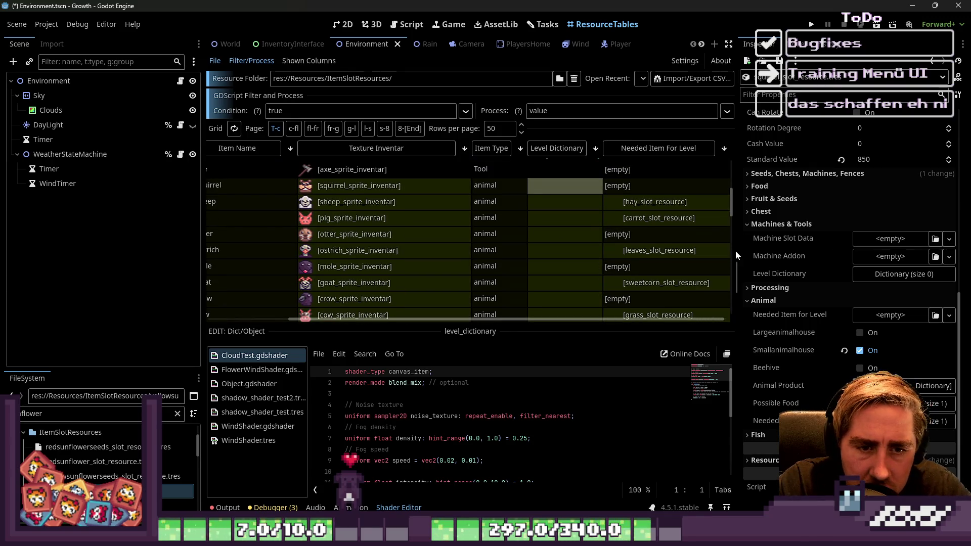
pyautogui.moveTo(735, 250); pyautogui.dragTo(608, 251)
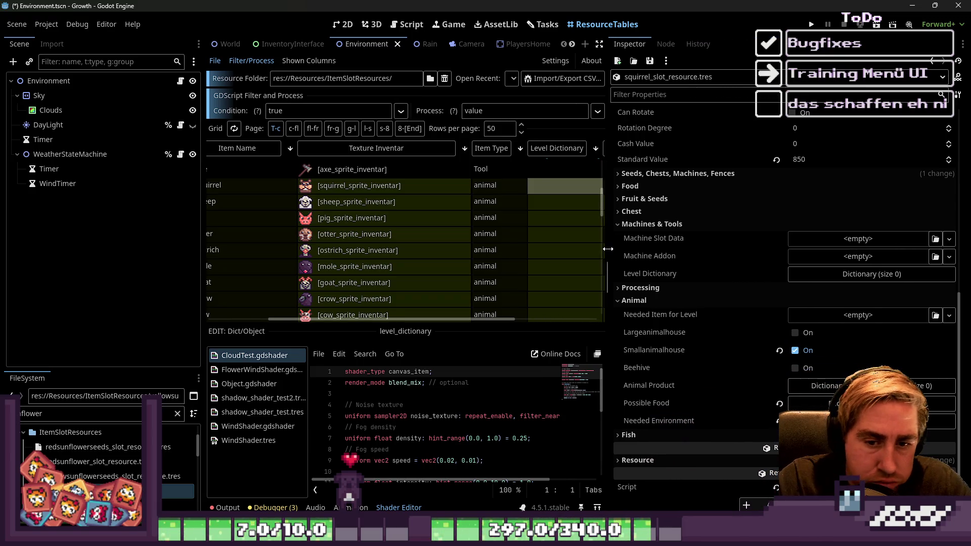
pyautogui.click(834, 386)
pyautogui.click(834, 387)
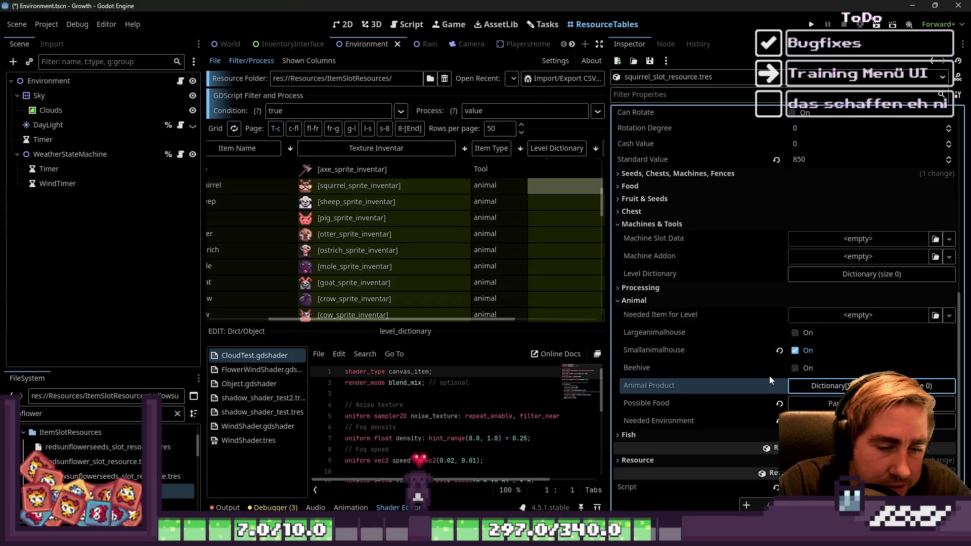
pyautogui.click(830, 386)
pyautogui.scroll(-2, 829, 375)
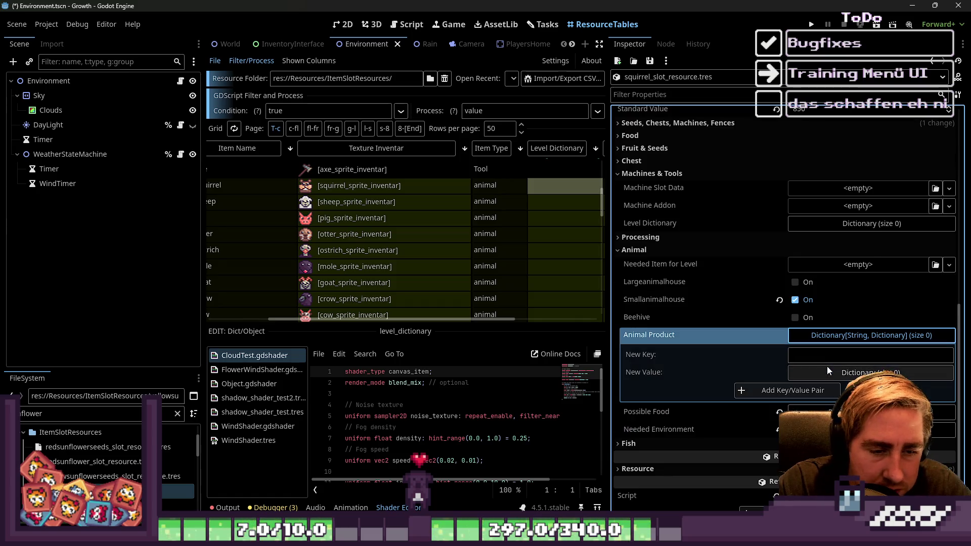
pyautogui.click(839, 338)
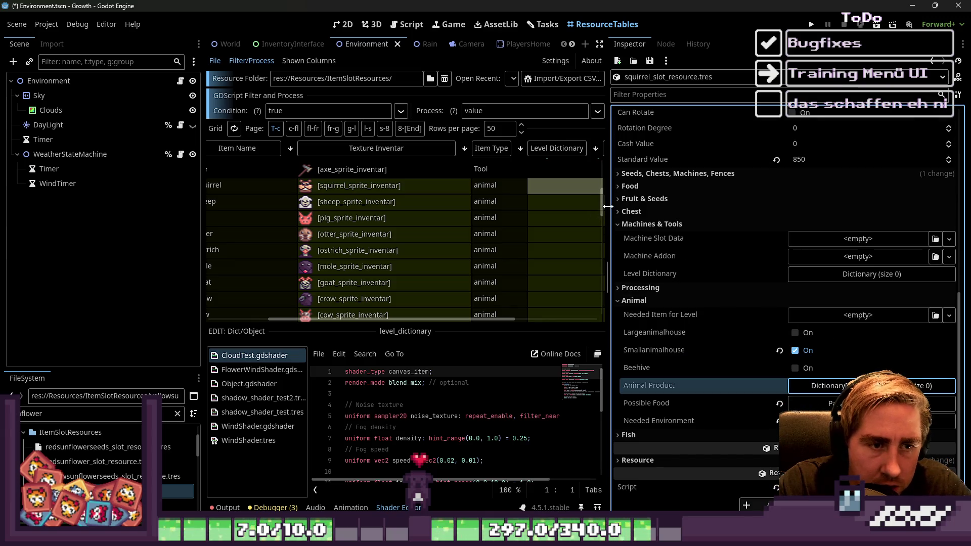
pyautogui.moveTo(609, 209); pyautogui.dragTo(665, 209)
pyautogui.click(587, 205)
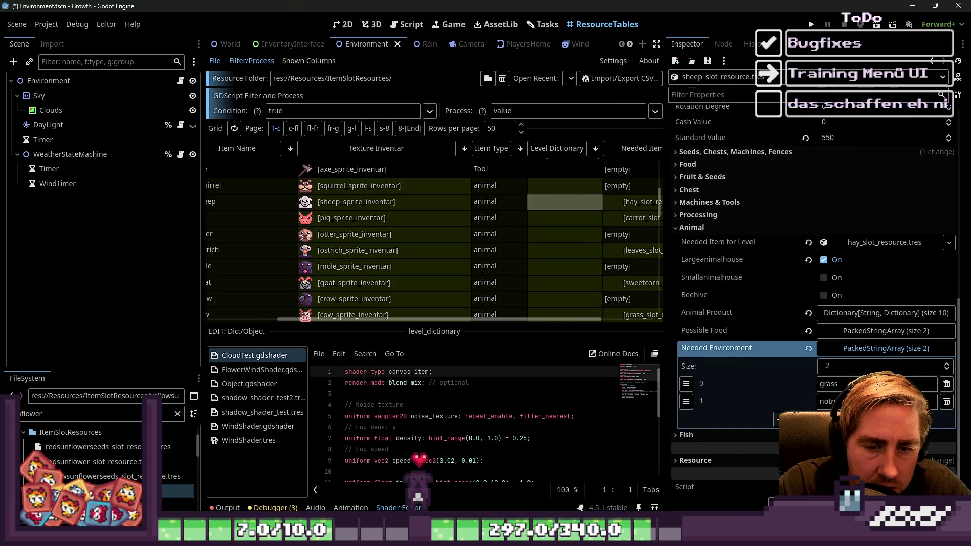
pyautogui.click(871, 347)
pyautogui.click(869, 386)
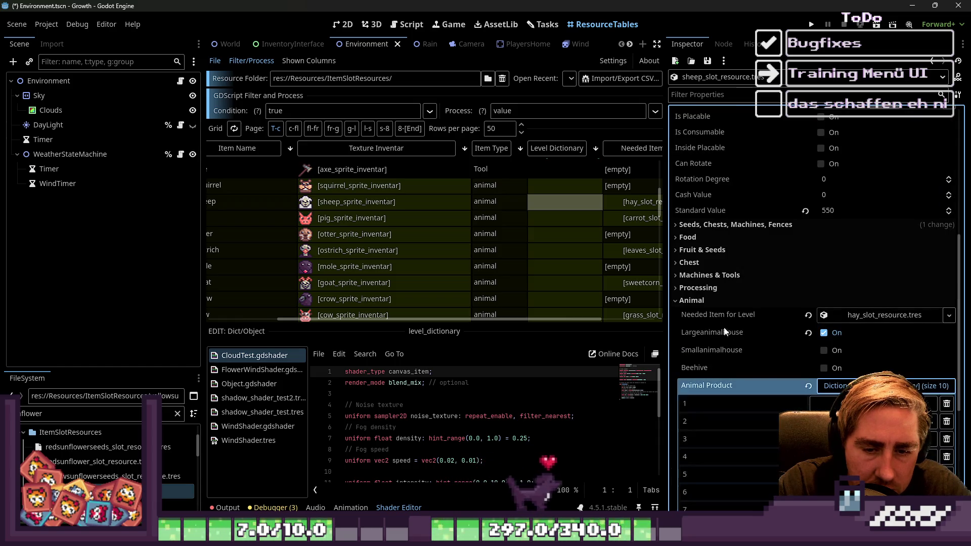
pyautogui.scroll(-2, 724, 331)
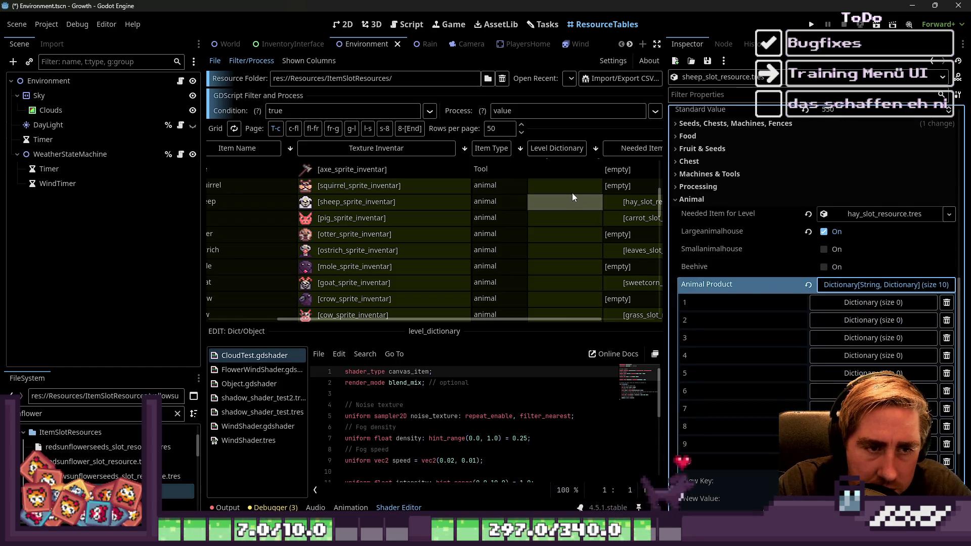
pyautogui.click(569, 220)
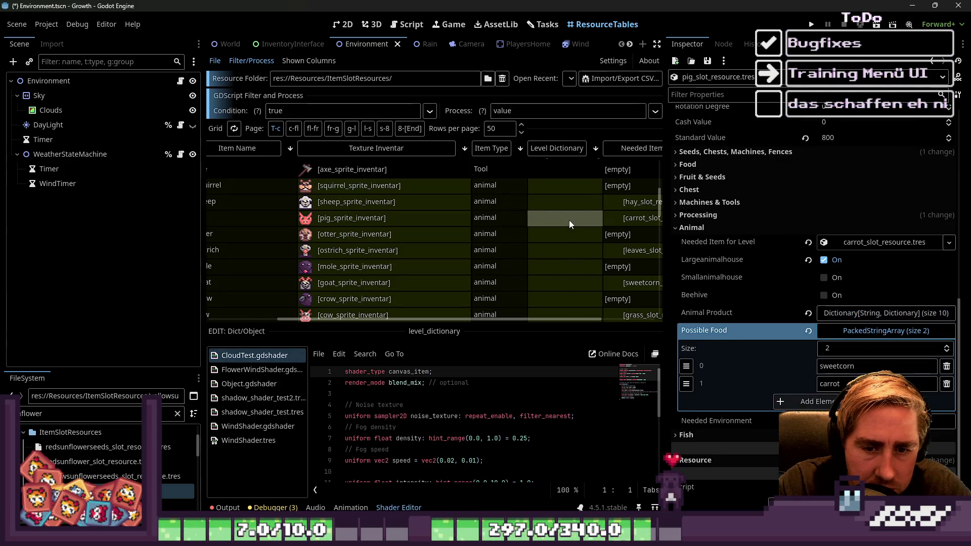
pyautogui.click(920, 314)
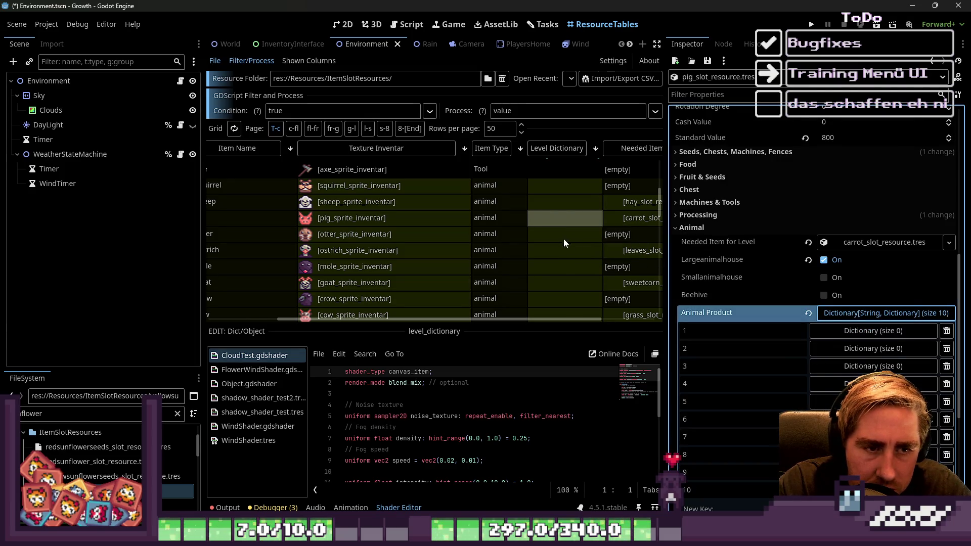
pyautogui.click(564, 254)
pyautogui.scroll(-5, 839, 336)
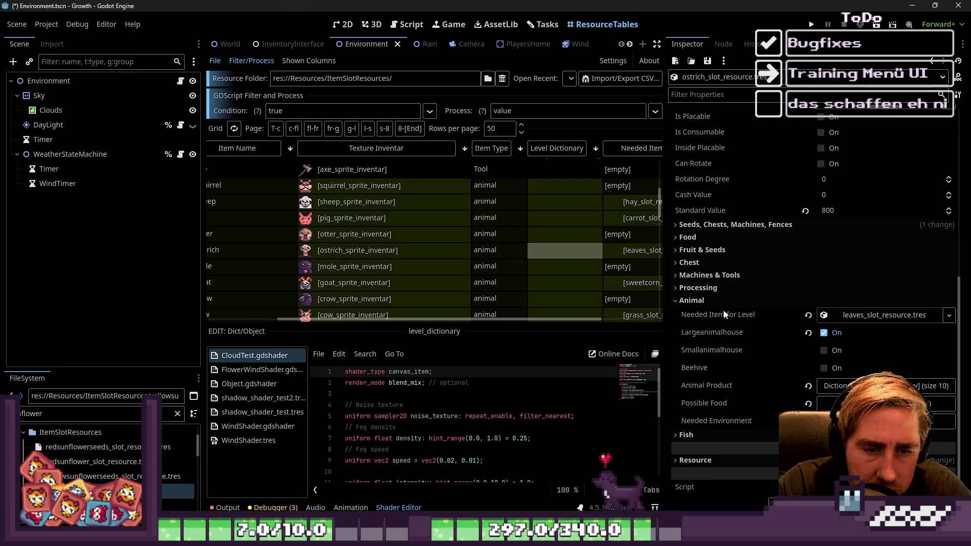
pyautogui.rightClick(721, 318)
pyautogui.click(697, 353)
pyautogui.click(708, 385)
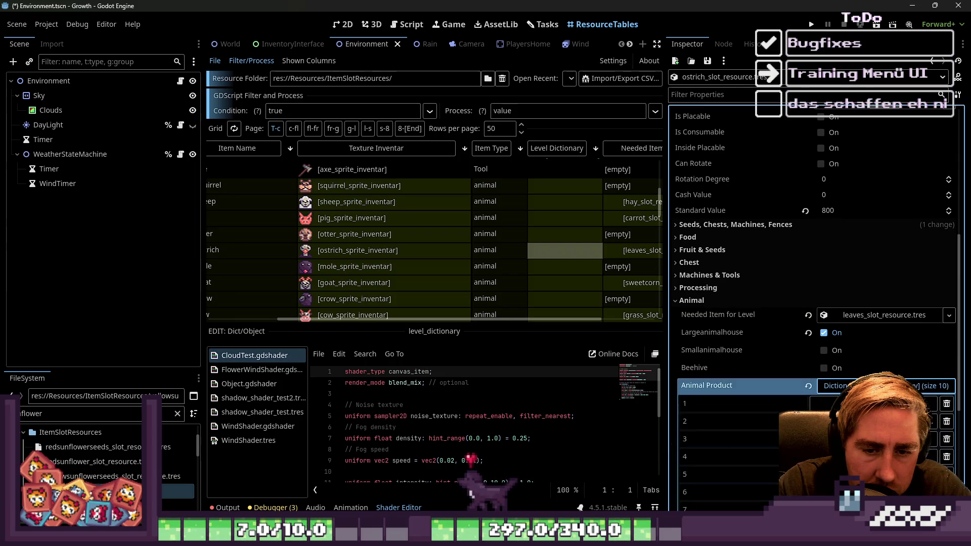
pyautogui.scroll(-3, 580, 262)
pyautogui.click(578, 264)
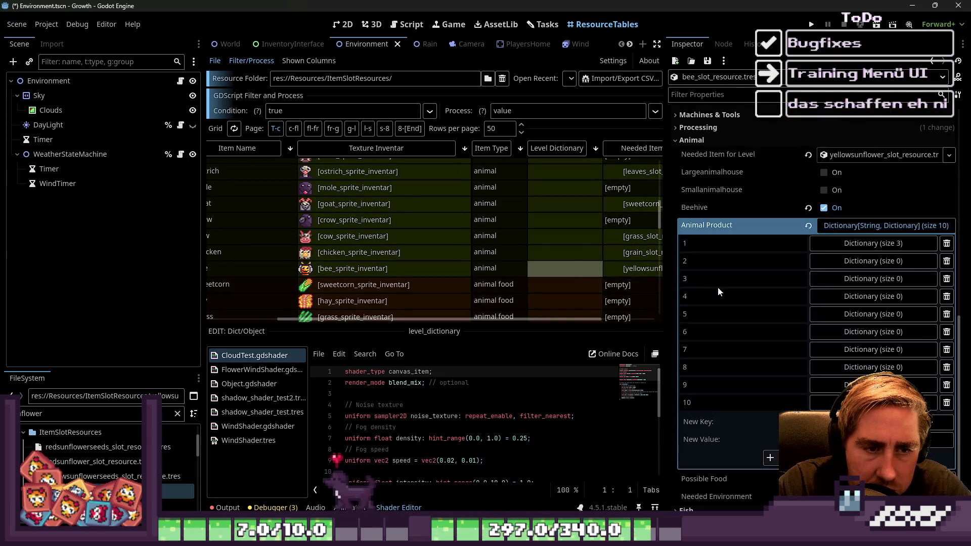
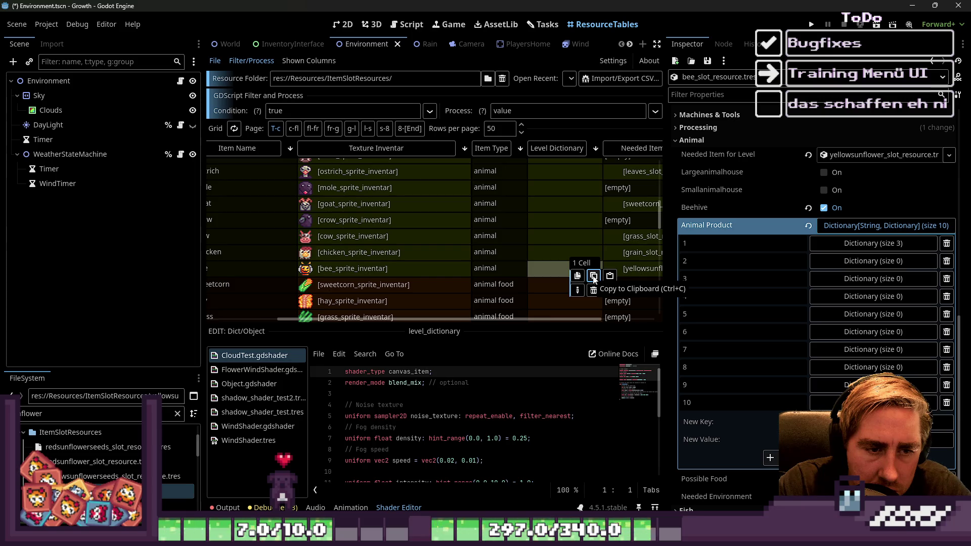
# Paste the copied value into the chicken row's Level Dictionary cell and select its Animal Product property.
pyautogui.click(569, 254)
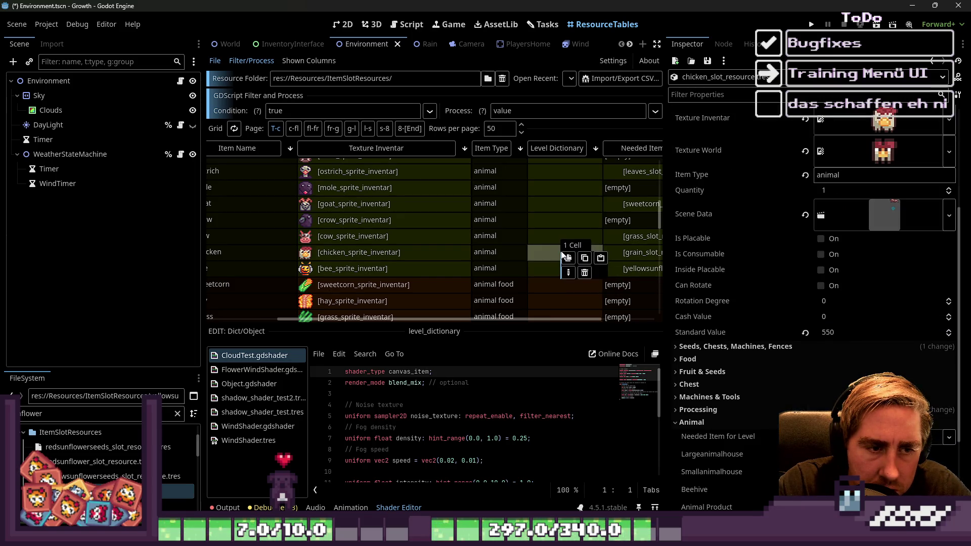
pyautogui.click(600, 259)
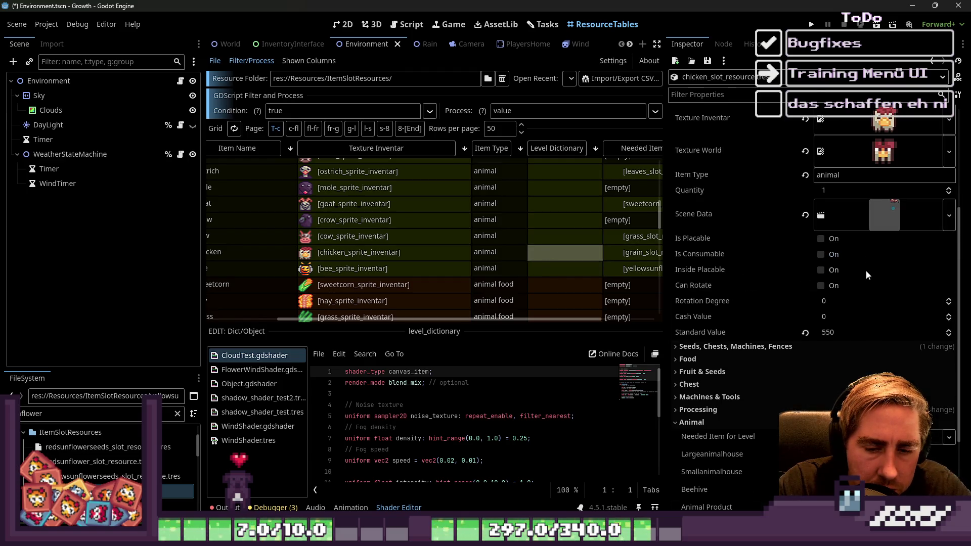
pyautogui.scroll(-3, 866, 274)
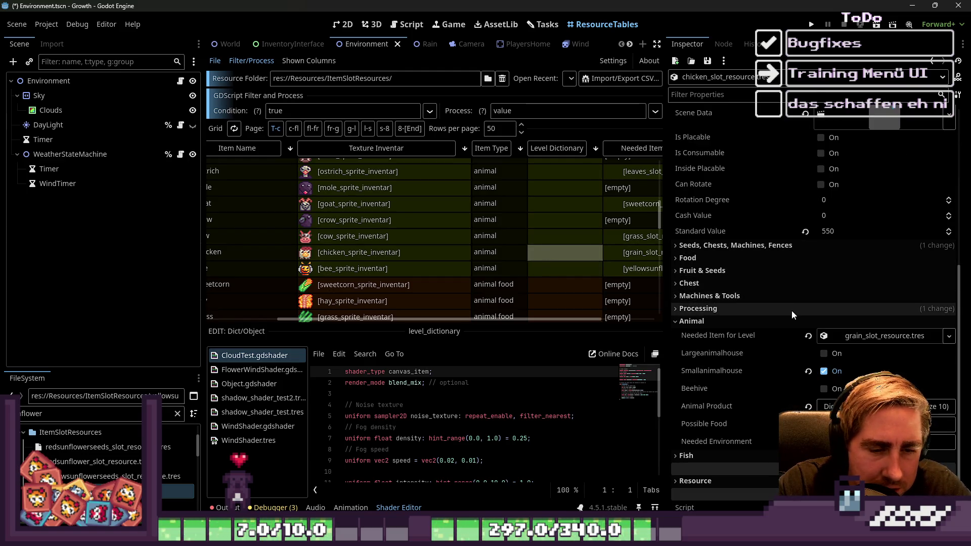
pyautogui.click(708, 406)
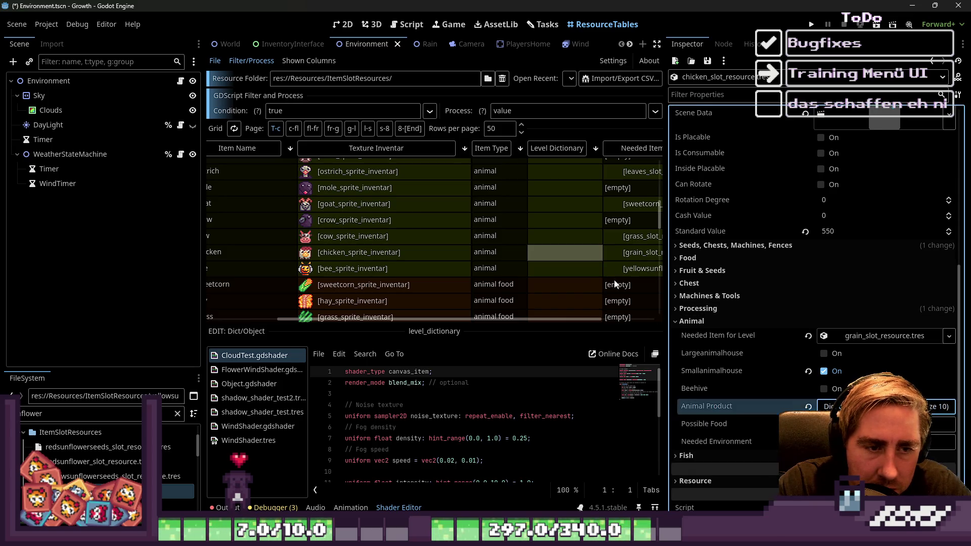
# Collapse the bee's Animal Product dictionary, then return to the chicken slot resource.
pyautogui.click(593, 268)
pyautogui.click(857, 226)
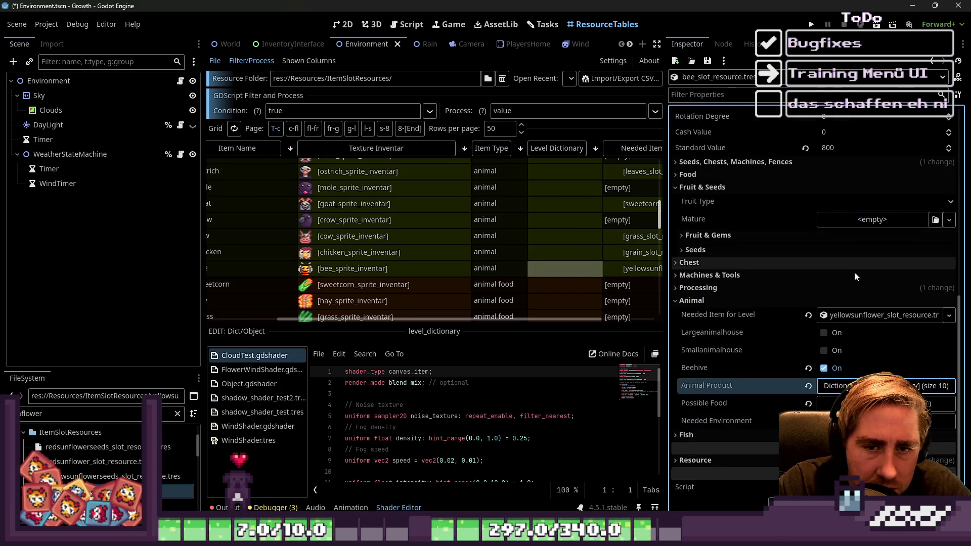
pyautogui.rightClick(720, 381)
pyautogui.click(733, 389)
pyautogui.click(578, 253)
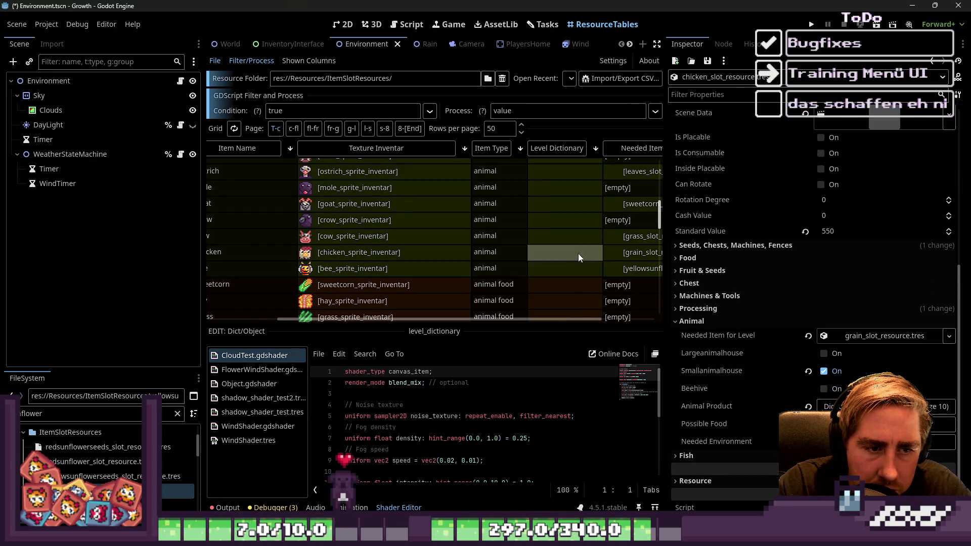
# Expand the chicken's Animal Product dictionary, then the bee's, to compare them.
pyautogui.click(709, 404)
pyautogui.rightClick(708, 405)
pyautogui.click(722, 412)
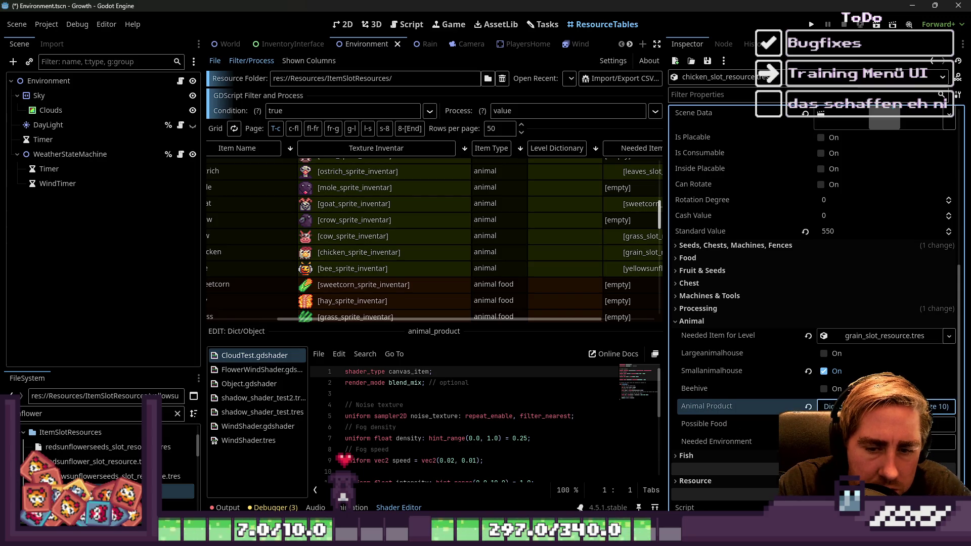
pyautogui.click(859, 406)
pyautogui.click(859, 406)
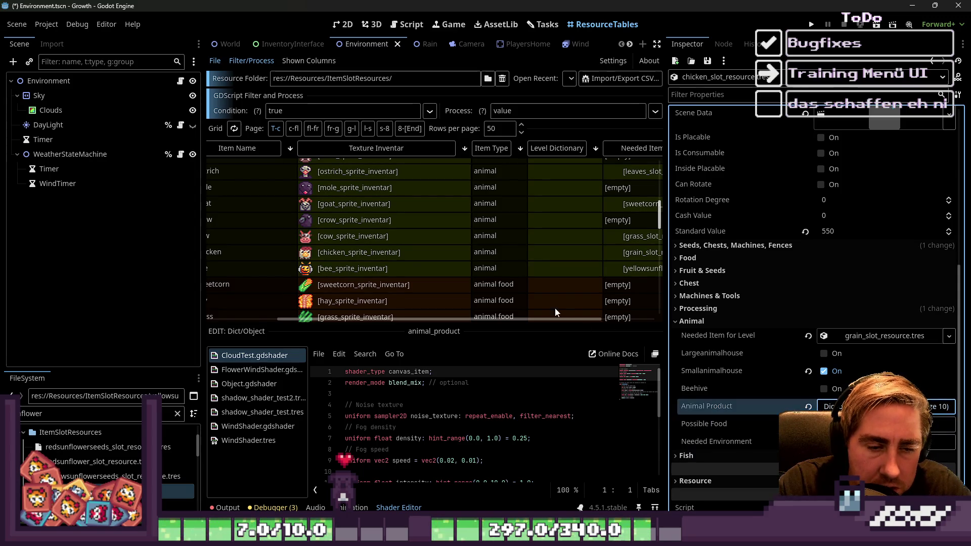
pyautogui.click(566, 268)
pyautogui.click(839, 386)
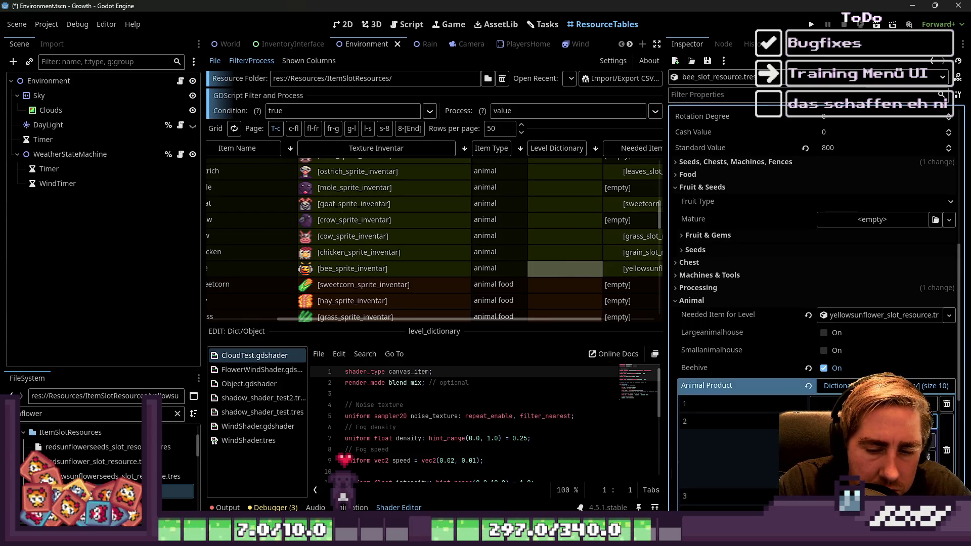
# Make the bee's second Animal Product entry a Dictionary and expand the first entry's nested dictionary.
pyautogui.click(930, 404)
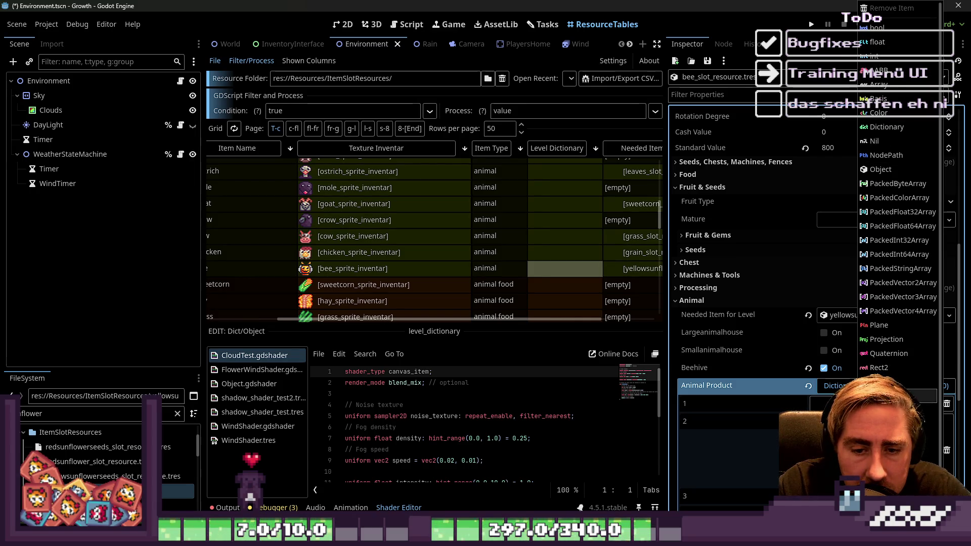
pyautogui.click(905, 397)
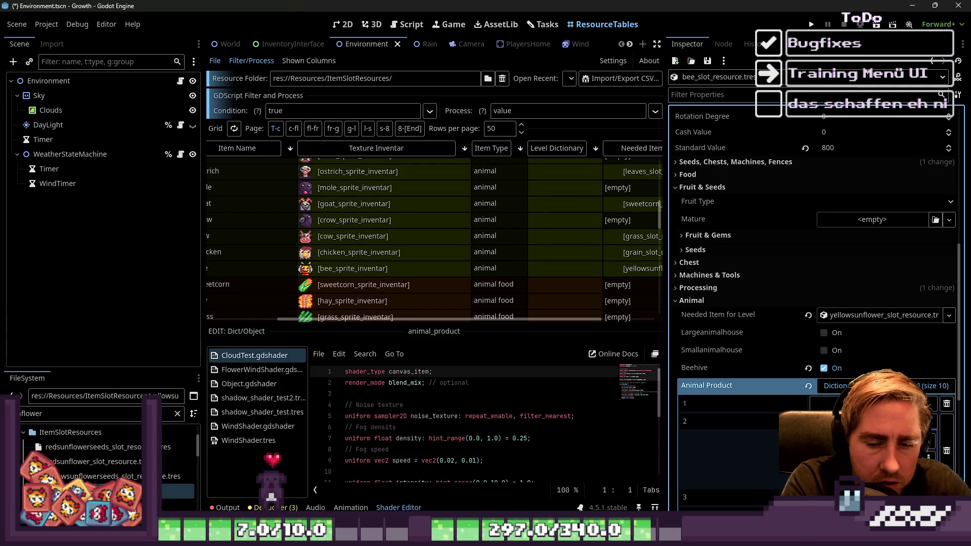
pyautogui.click(872, 403)
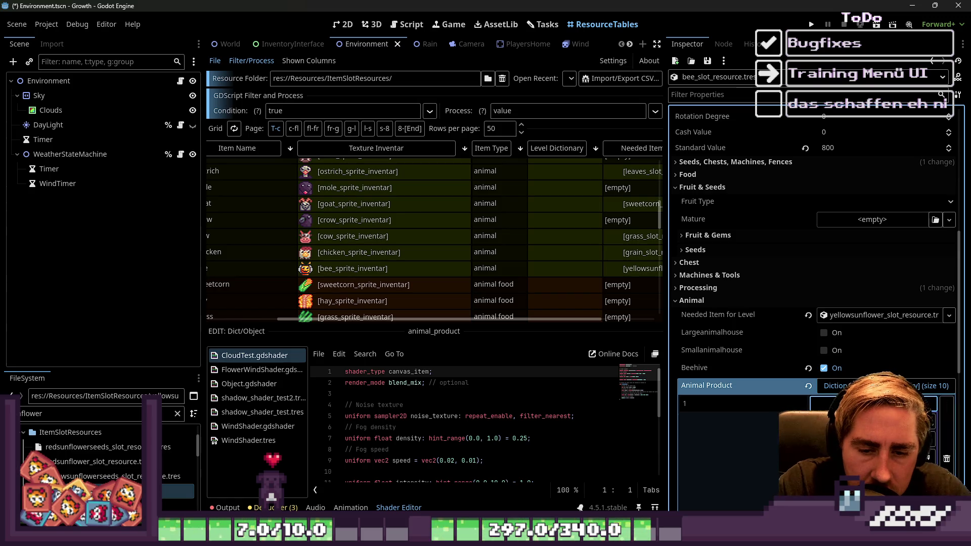
pyautogui.scroll(-4, 702, 290)
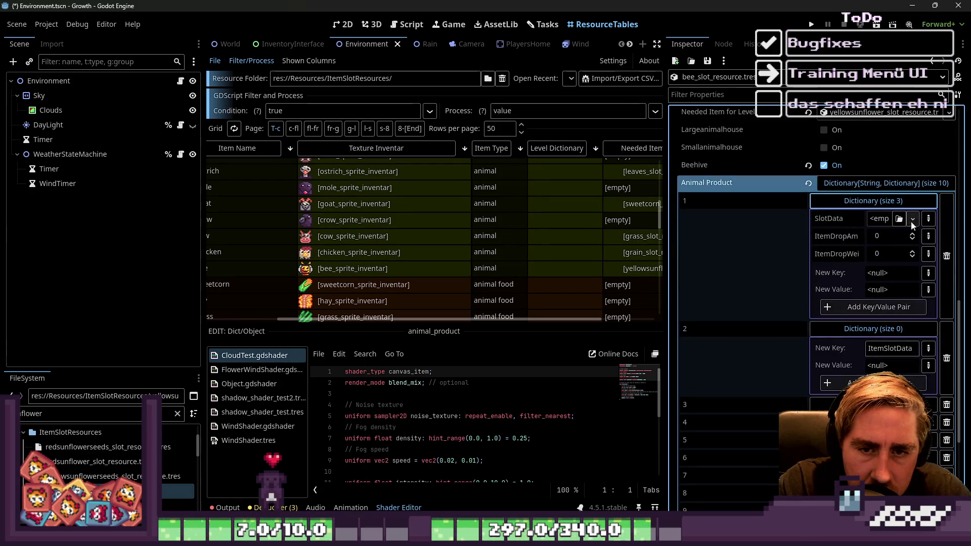